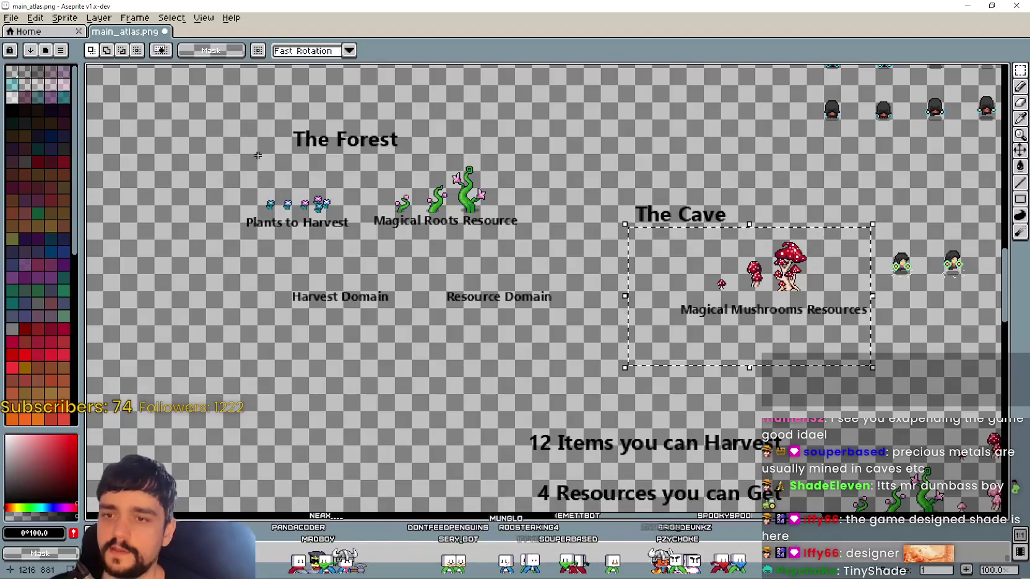
Bring The Forest and The Cave sections of the atlas into view
drag(202, 166, 363, 243)
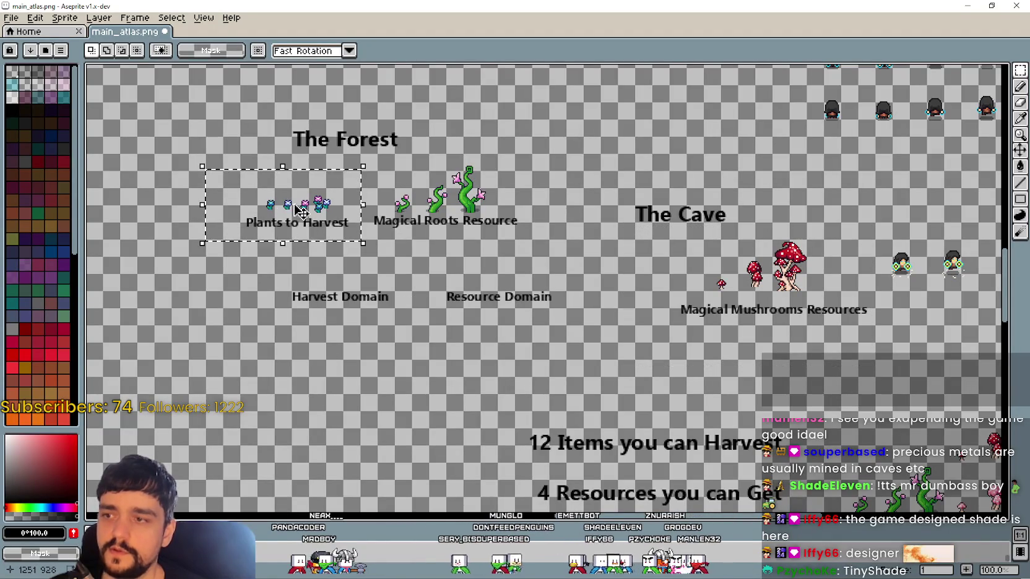
scroll(303, 217, up, 2)
scroll(298, 219, down, 2)
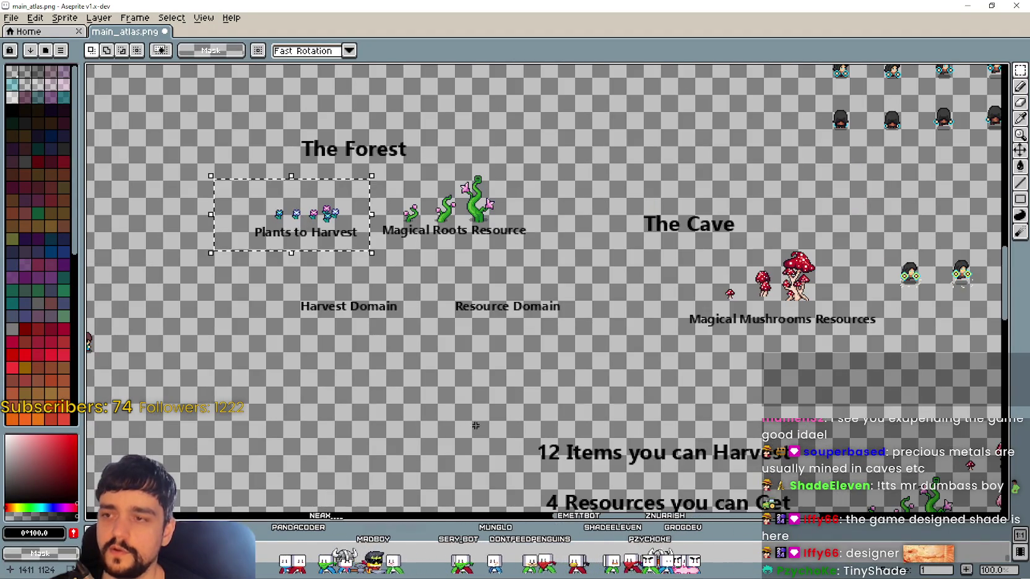
scroll(290, 235, down, 3)
scroll(280, 252, down, 2)
mouse_move(257, 144)
mouse_down()
mouse_move(277, 308)
mouse_move(359, 372)
mouse_up()
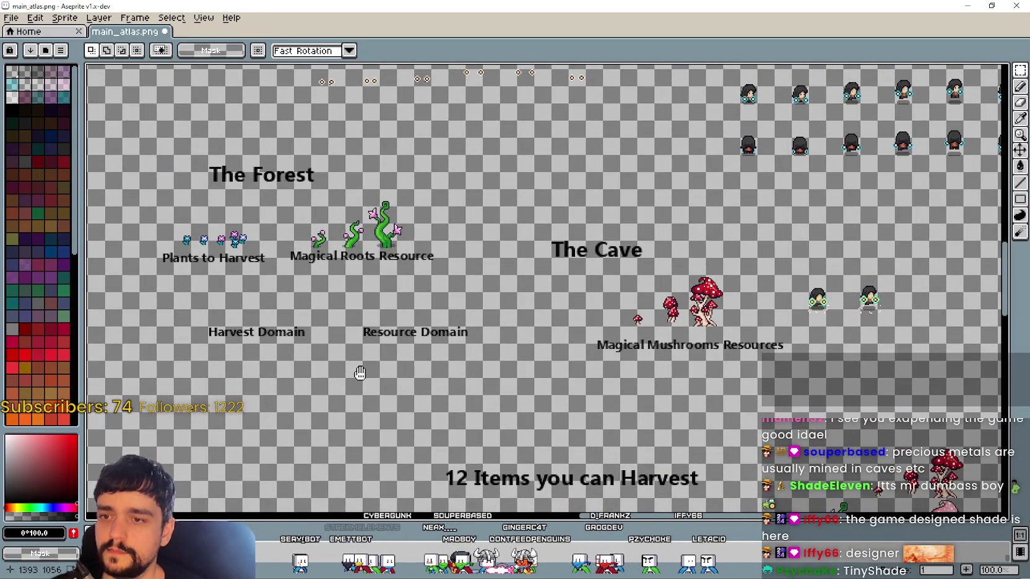
mouse_move(359, 372)
mouse_down()
mouse_move(344, 310)
mouse_move(332, 306)
mouse_up()
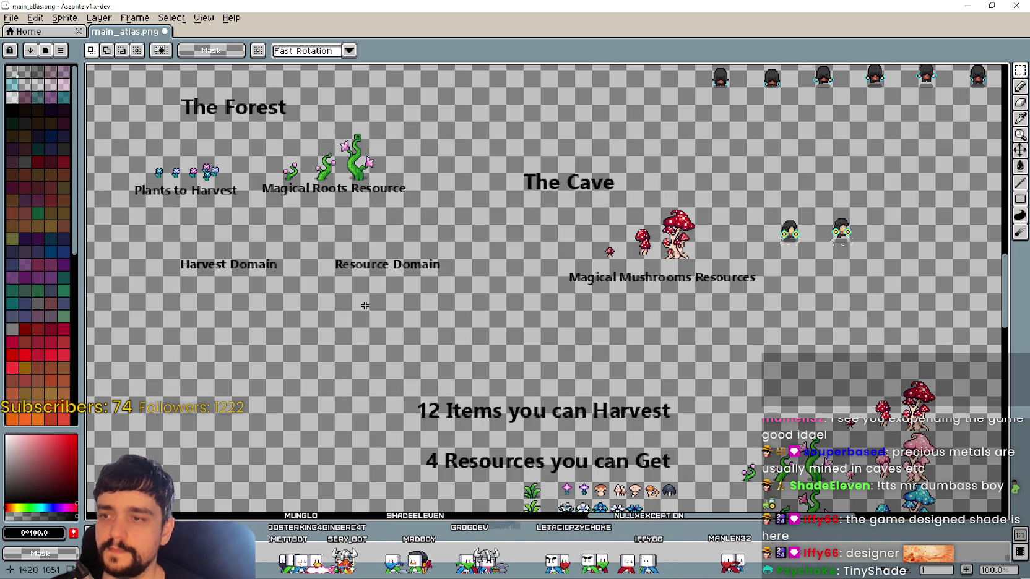
Move Harvest Domain up near The Cave and stack Resource Domain just below it
mouse_move(157, 239)
mouse_down()
mouse_move(283, 293)
mouse_move(556, 158)
mouse_move(565, 102)
mouse_up()
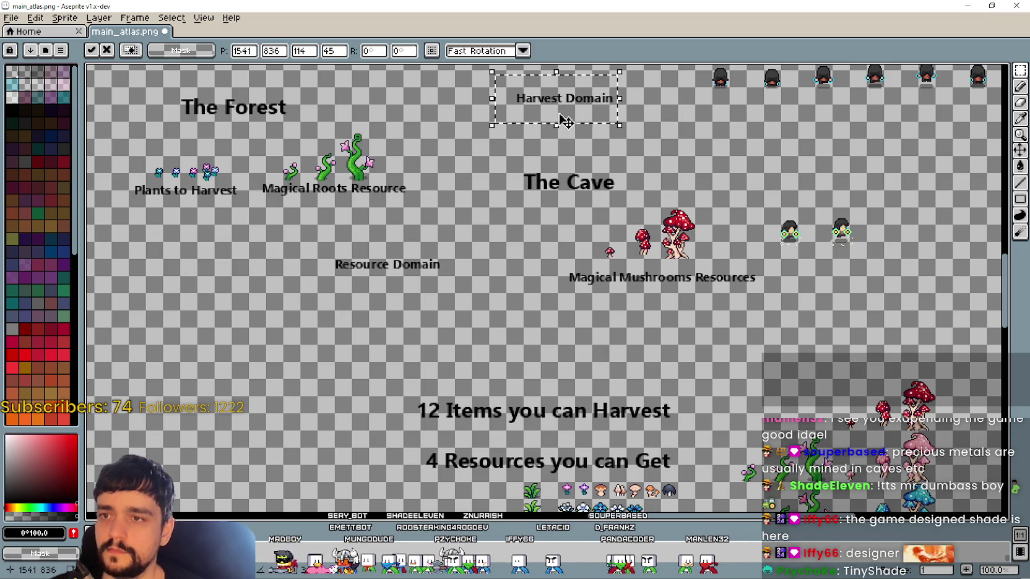
drag(274, 302, 465, 247)
drag(413, 282, 588, 154)
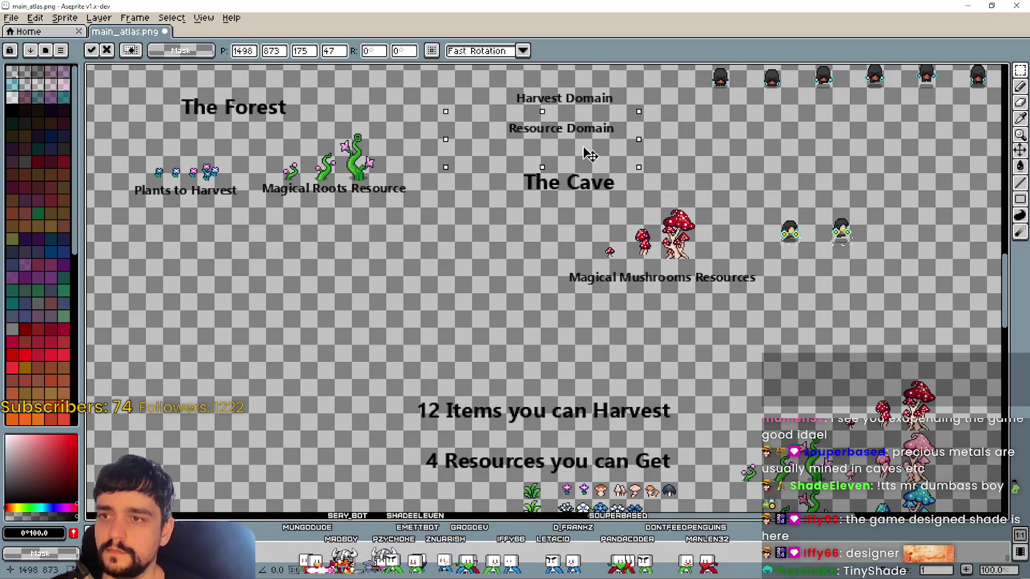
key(Return)
drag(495, 314, 467, 289)
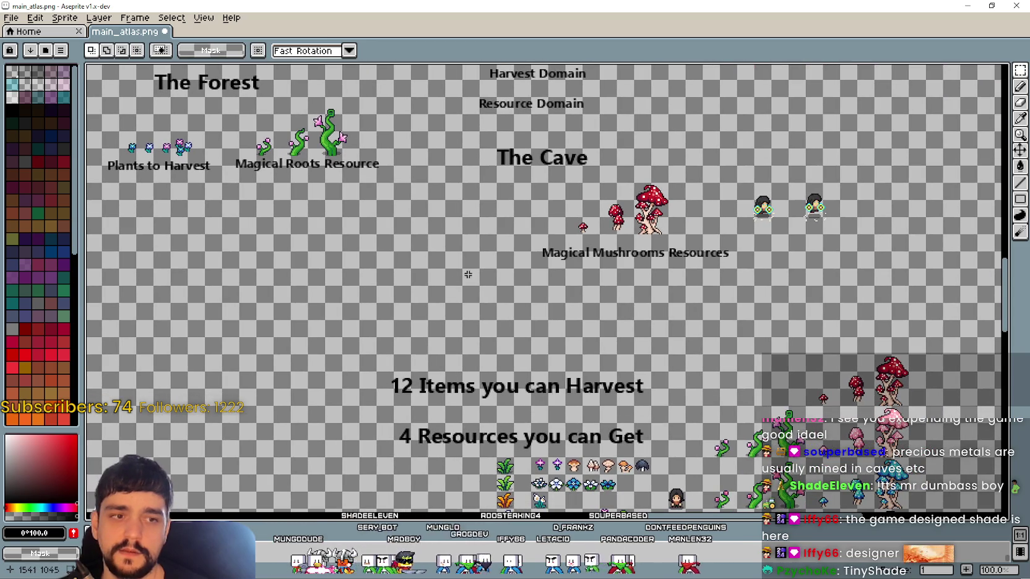
scroll(460, 257, down, 1)
scroll(654, 344, up, 1)
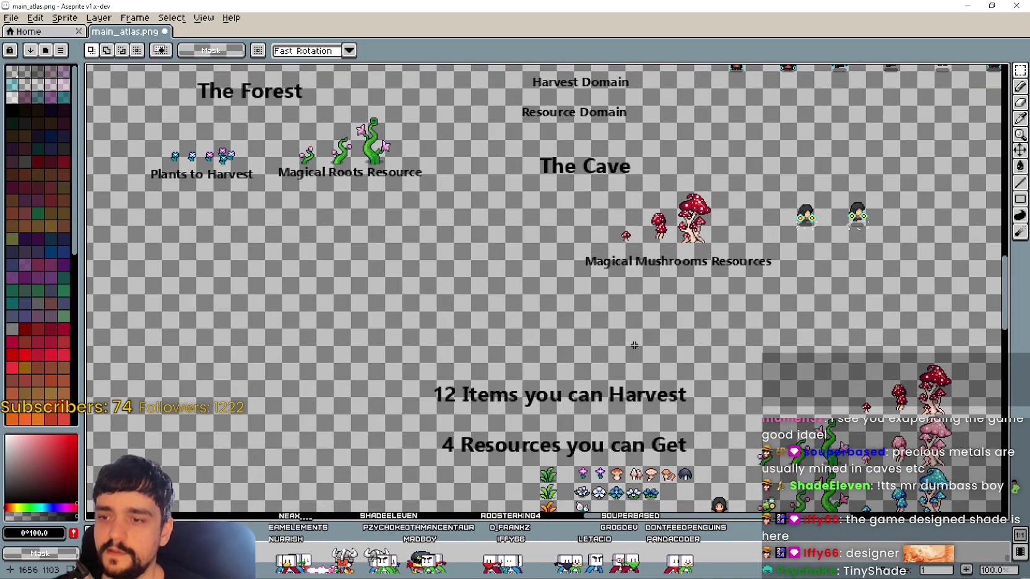
Trial-select the Plants to Harvest, Magical Roots Resource and Cave mushroom groups, clearing each
mouse_move(154, 196)
mouse_down()
mouse_move(266, 124)
mouse_move(436, 216)
mouse_up()
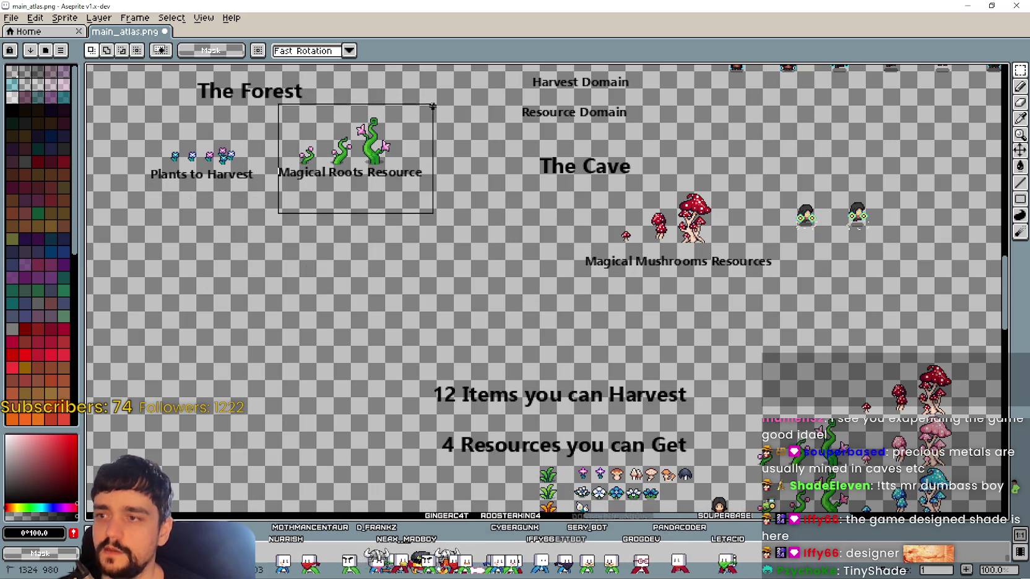
mouse_move(417, 113)
mouse_down()
mouse_move(260, 229)
mouse_move(430, 118)
mouse_up()
click(593, 334)
drag(507, 149, 786, 291)
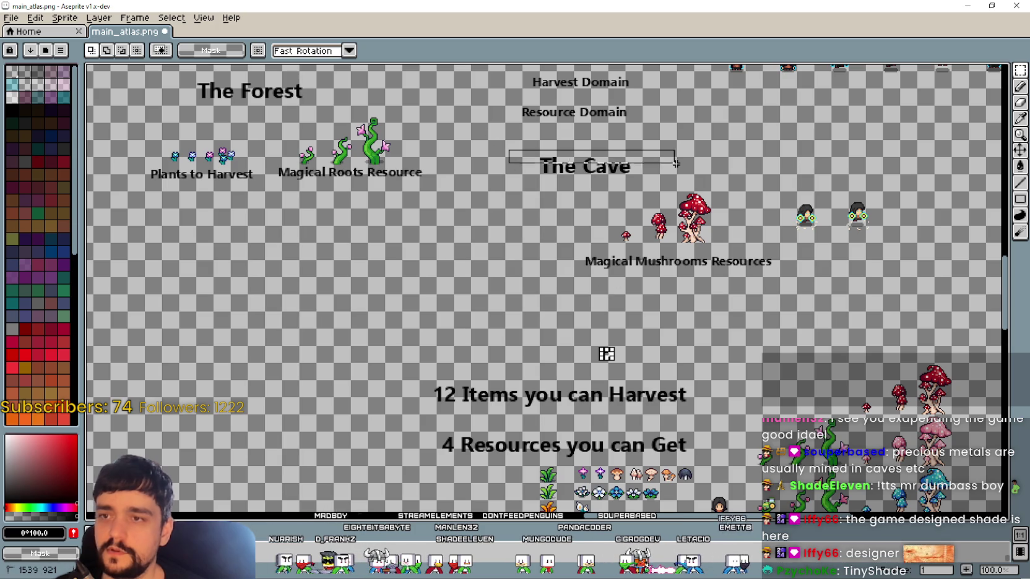
click(543, 165)
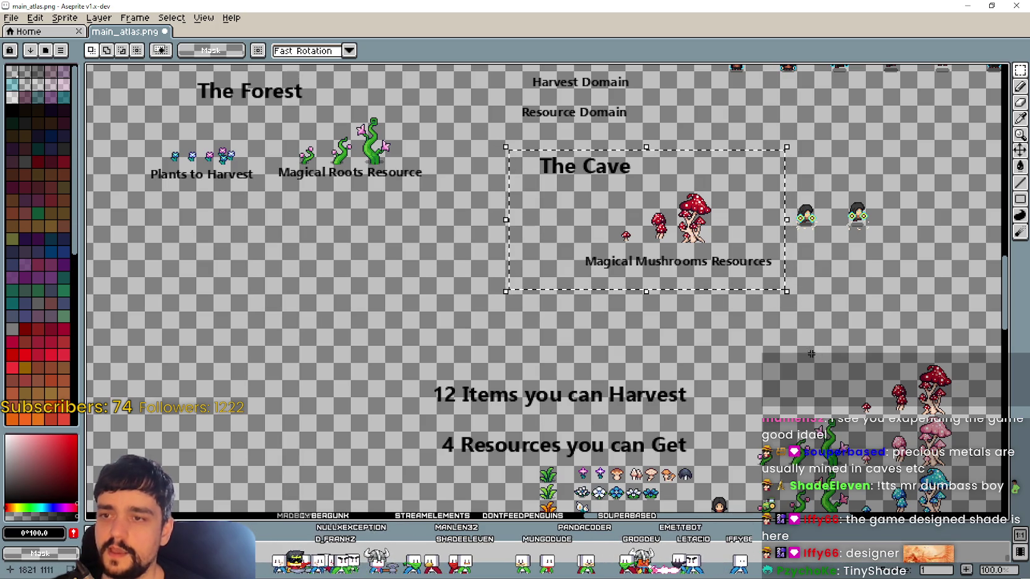
drag(542, 300, 765, 187)
click(396, 332)
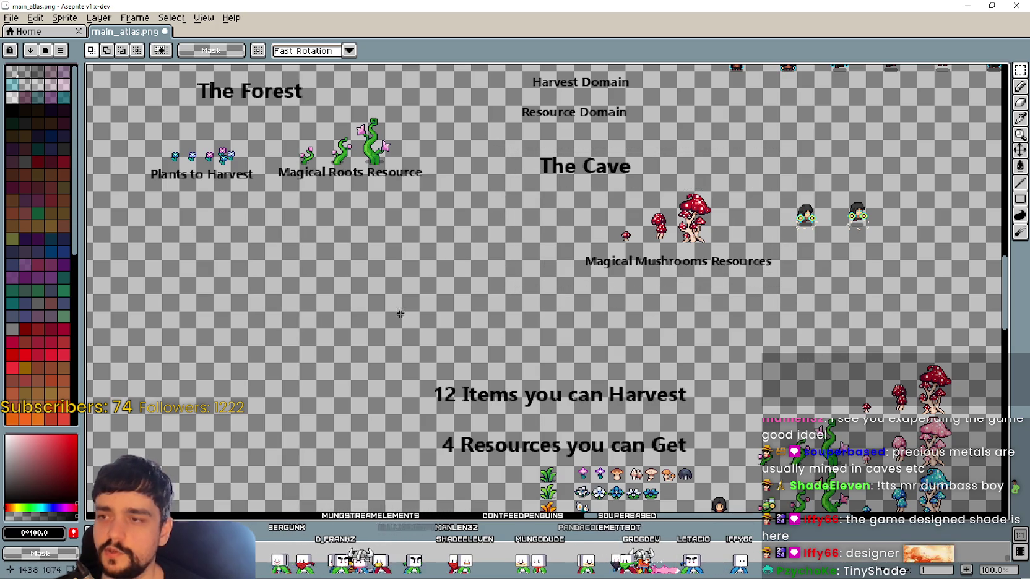
drag(136, 207, 316, 159)
click(492, 375)
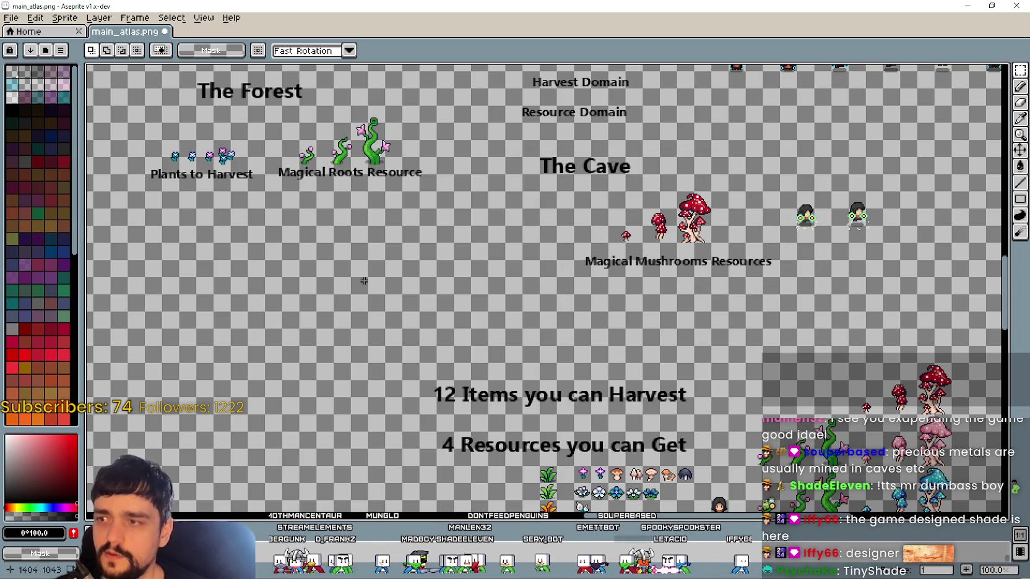
Select the mushrooms with their label, then pan to the item and plant sprites
scroll(515, 306, down, 2)
scroll(505, 347, up, 4)
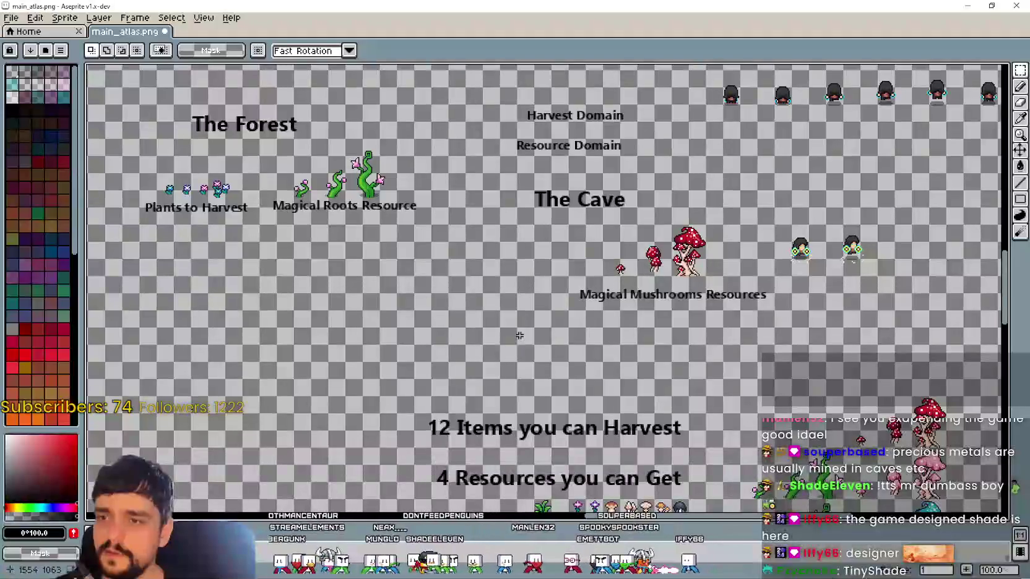
drag(567, 210, 721, 317)
click(460, 367)
mouse_move(480, 384)
mouse_down()
mouse_move(405, 315)
mouse_move(309, 163)
mouse_up()
scroll(418, 394, up, 1)
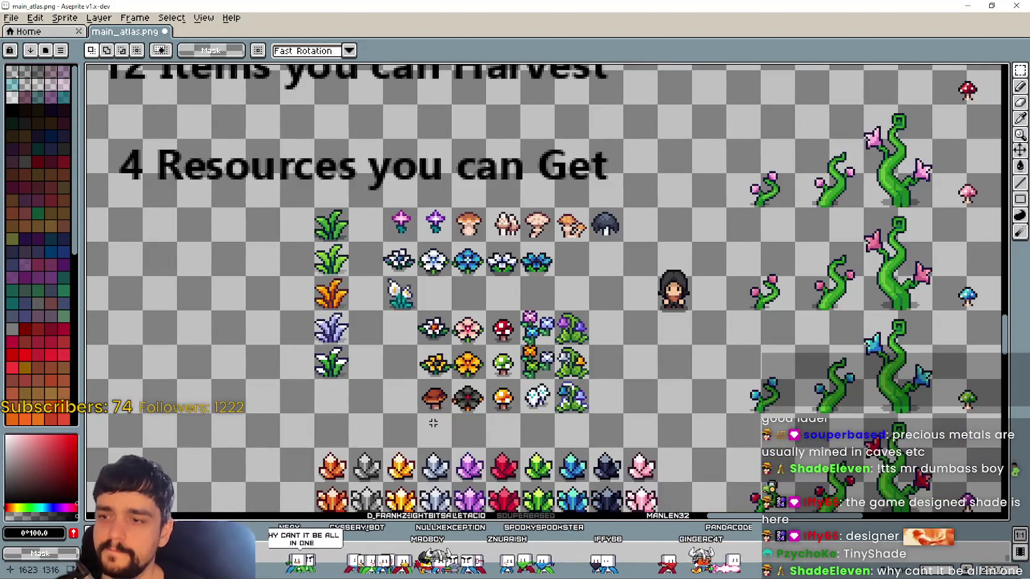
mouse_move(433, 423)
mouse_down()
mouse_move(389, 280)
mouse_move(198, 224)
mouse_move(138, 429)
mouse_move(495, 373)
mouse_move(366, 332)
mouse_move(461, 492)
mouse_move(593, 408)
mouse_move(400, 180)
mouse_move(260, 37)
mouse_up()
scroll(366, 332, down, 1)
scroll(353, 322, down, 1)
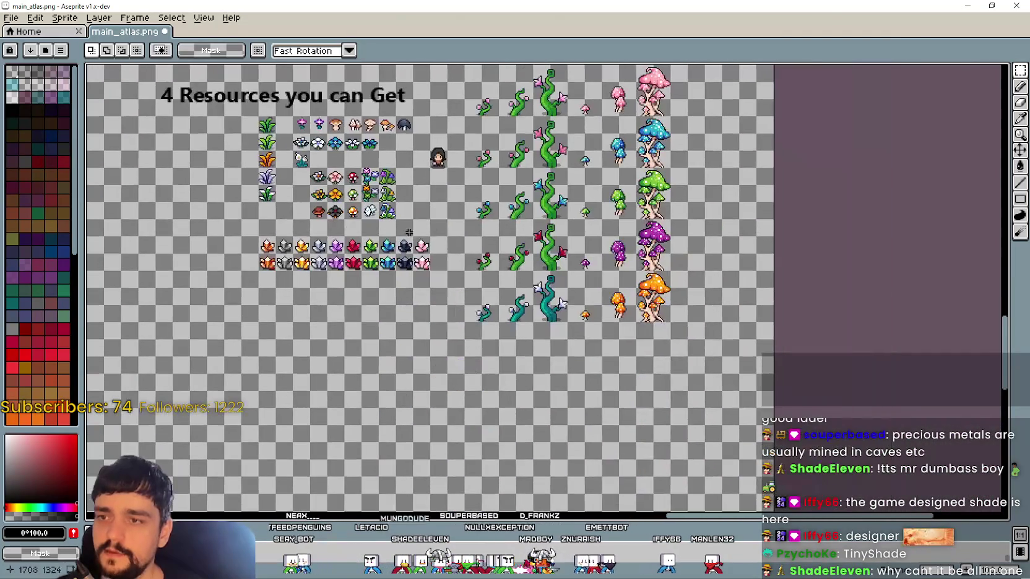
scroll(269, 193, up, 1)
drag(270, 193, 311, 299)
mouse_move(452, 369)
mouse_down()
mouse_move(697, 357)
mouse_move(537, 171)
mouse_move(449, 366)
mouse_up()
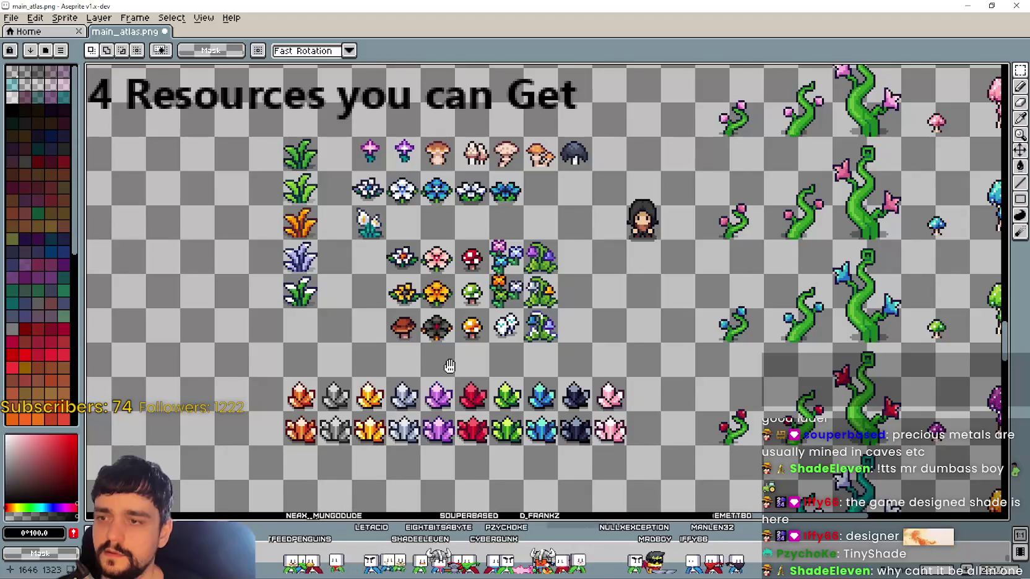
scroll(449, 366, down, 3)
scroll(427, 368, up, 1)
scroll(421, 369, up, 1)
scroll(417, 369, up, 1)
scroll(417, 368, down, 1)
drag(544, 355, 499, 297)
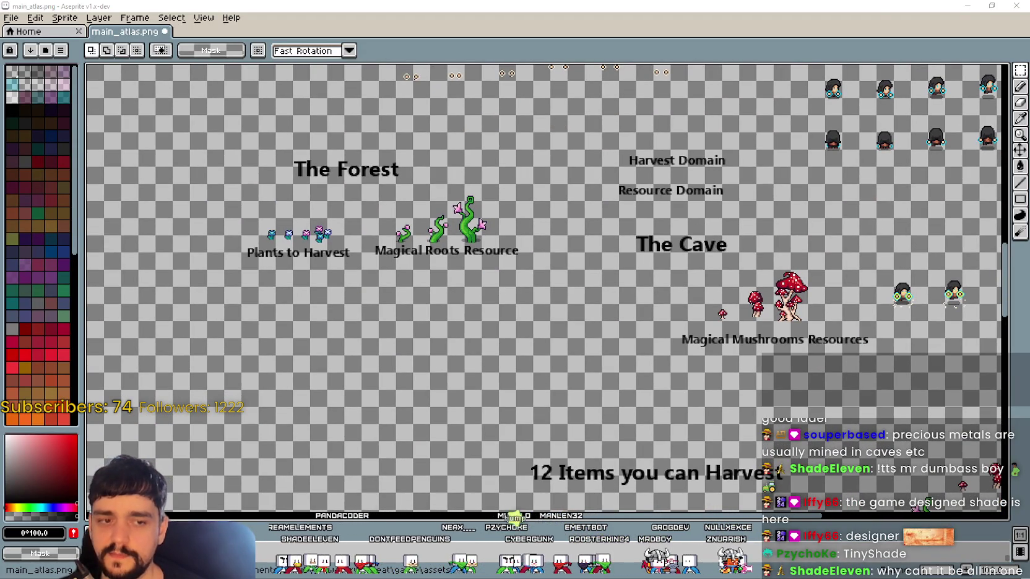
Search Google in Brave for 'Does Harvesting cover mining?'
key(alt+Tab)
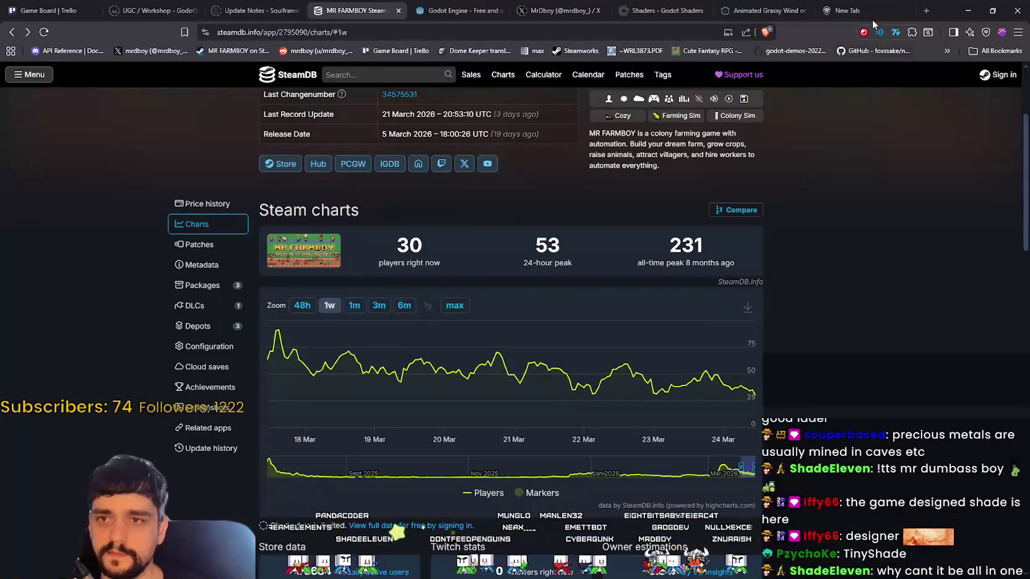
key(ctrl+t)
text(Does Harvesting co)
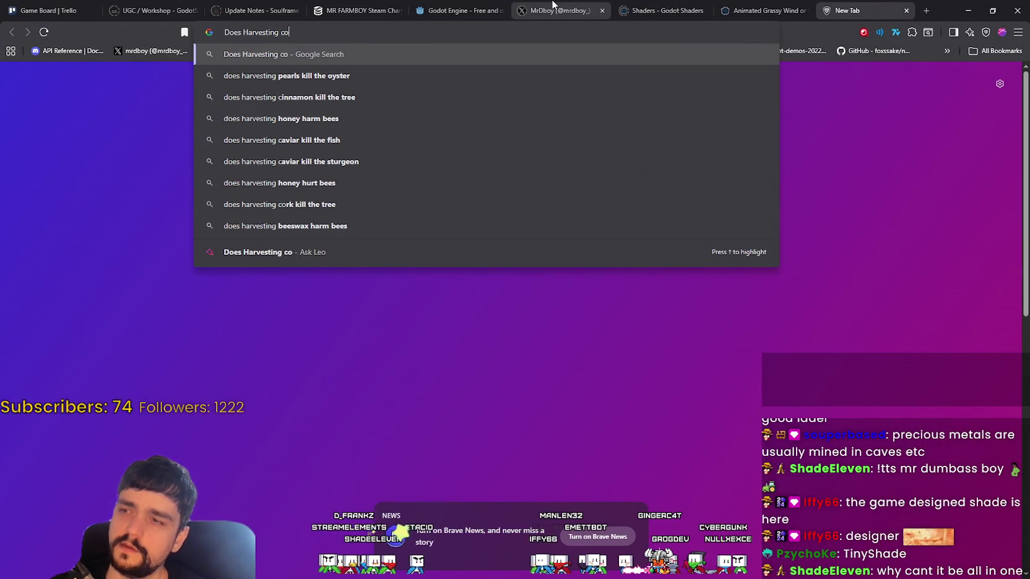
text(ver mining?)
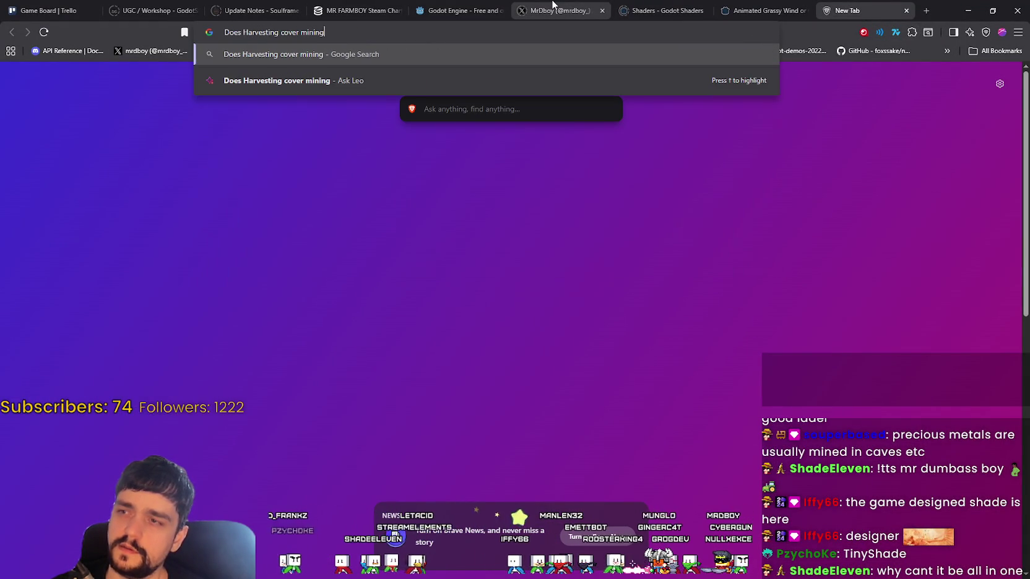
key(Return)
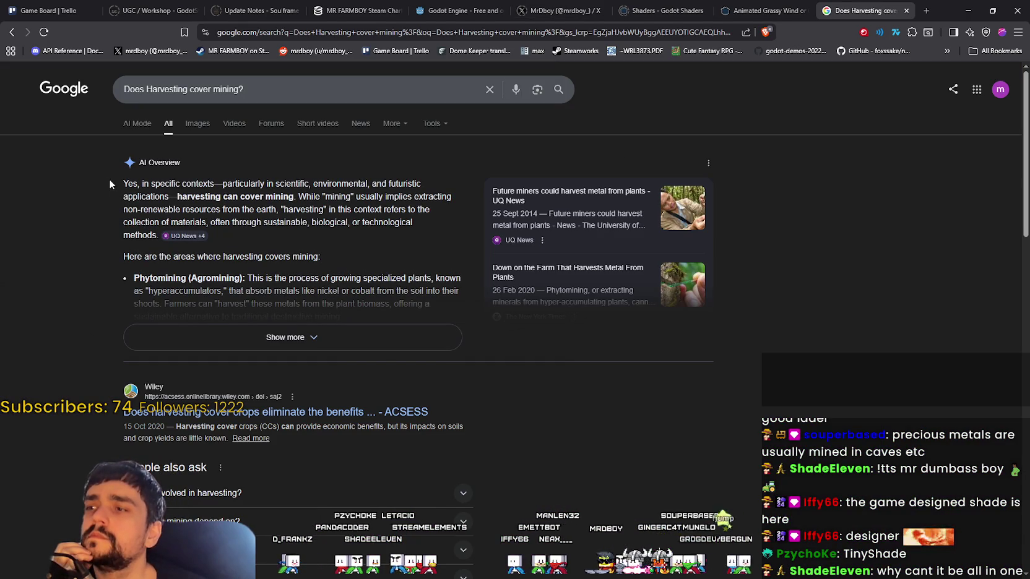
Read the AI Overview's answer that harvesting can cover mining, highlighting key phrases
drag(117, 180, 215, 184)
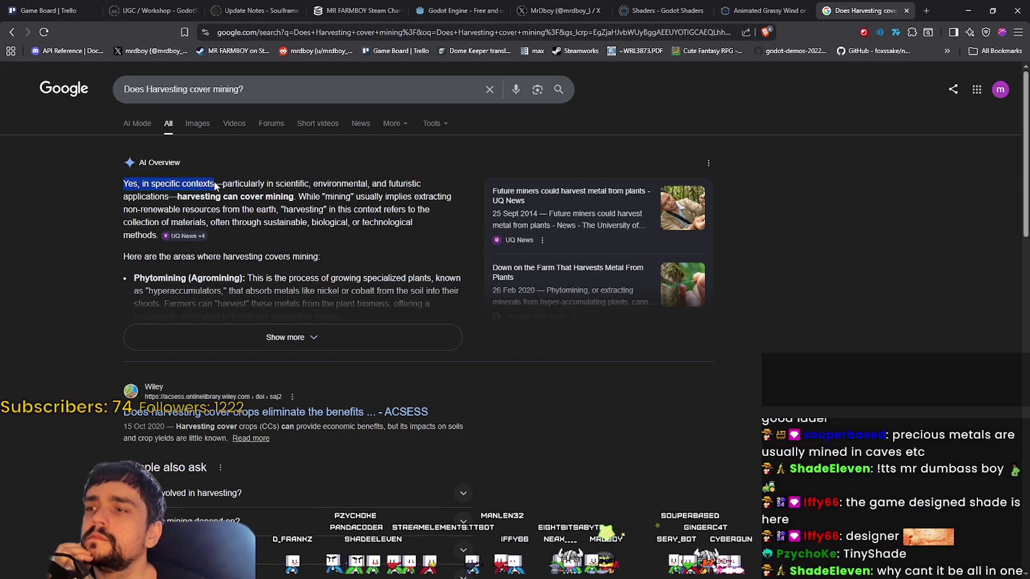
drag(221, 184, 299, 188)
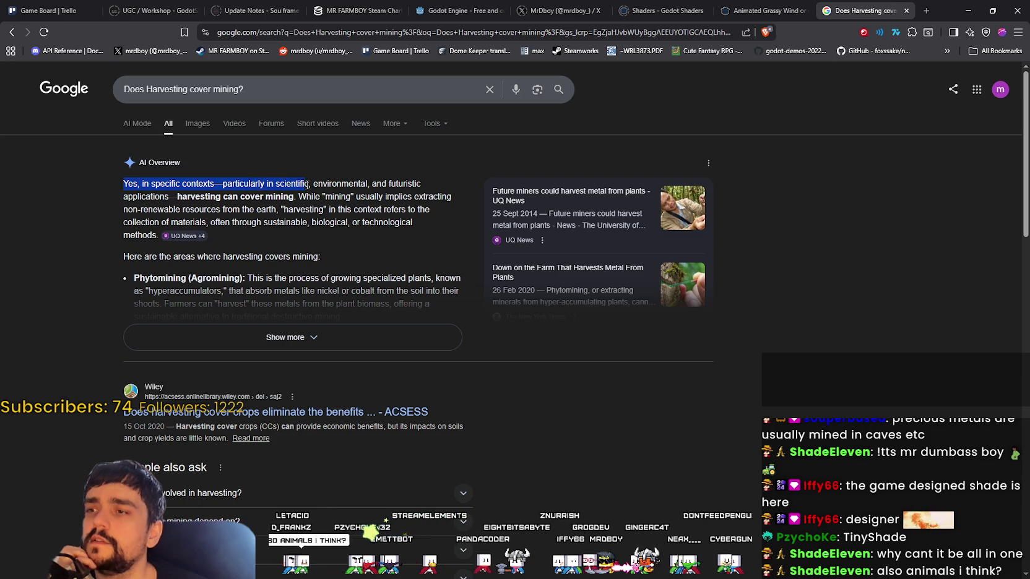
mouse_move(354, 182)
mouse_down()
mouse_move(427, 188)
mouse_move(173, 195)
mouse_up()
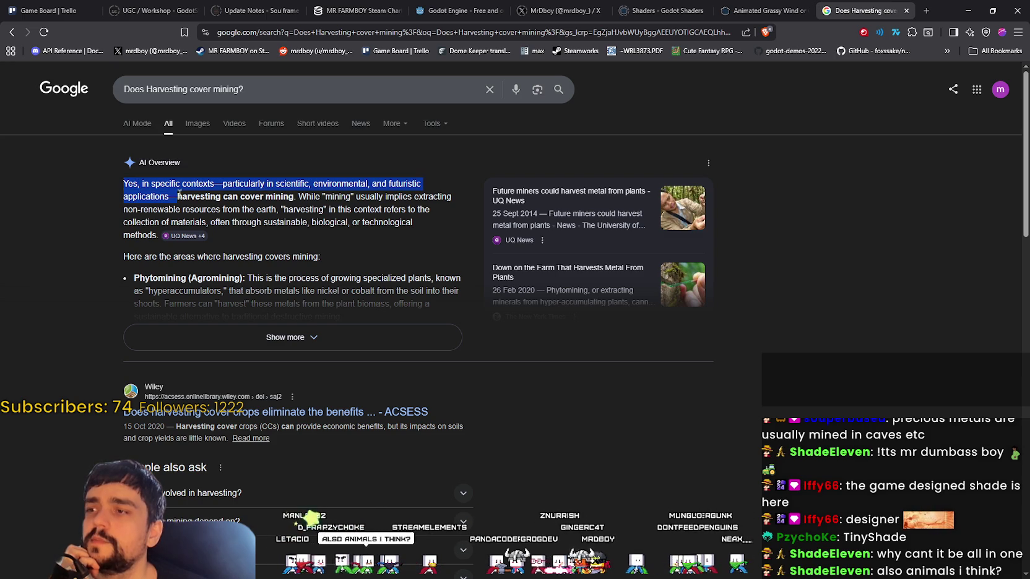
drag(295, 197, 177, 197)
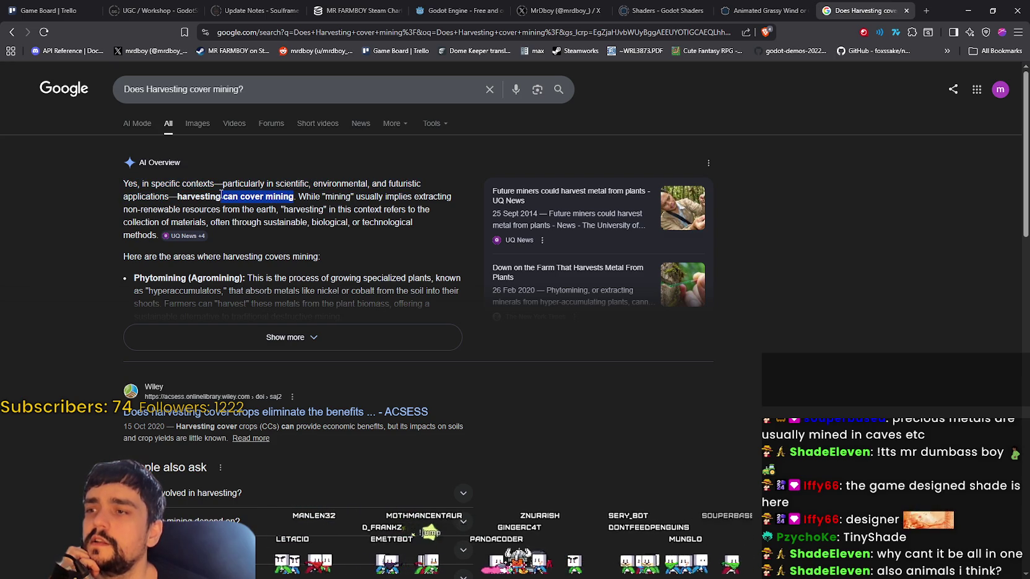
click(351, 196)
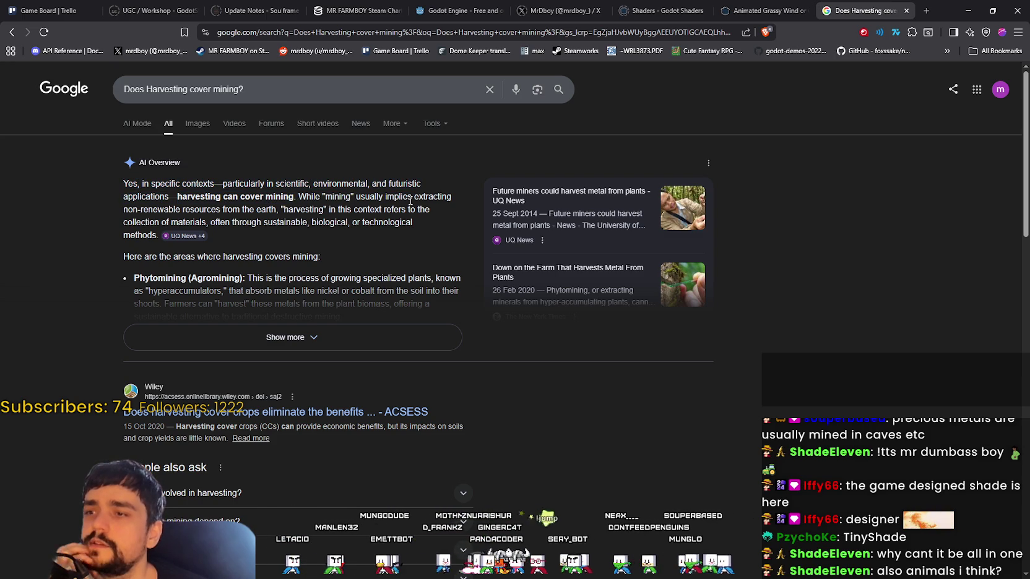
mouse_move(434, 196)
mouse_down()
mouse_move(133, 201)
mouse_move(156, 210)
mouse_up()
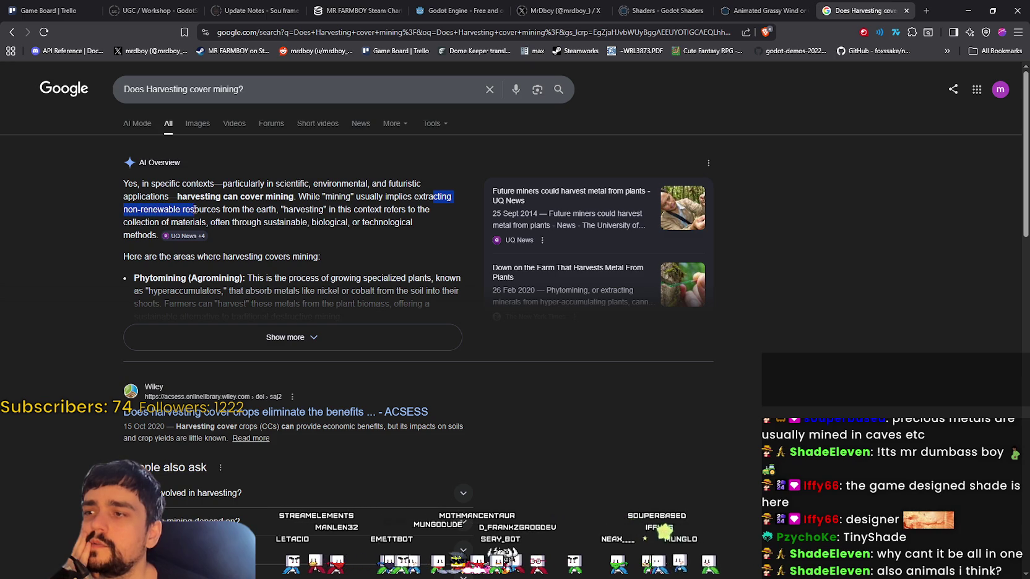
drag(284, 210, 351, 210)
click(334, 212)
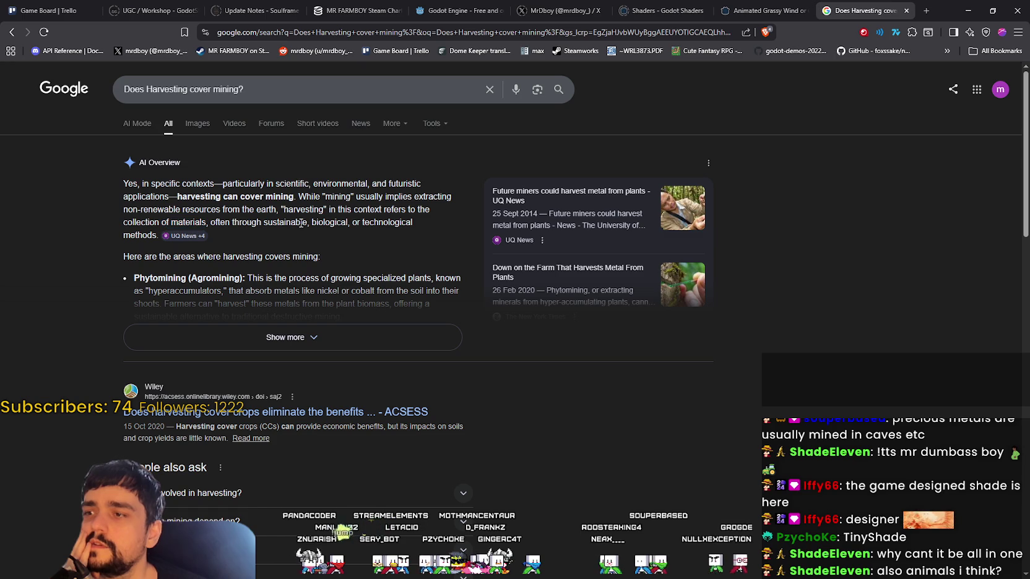
drag(283, 220, 244, 221)
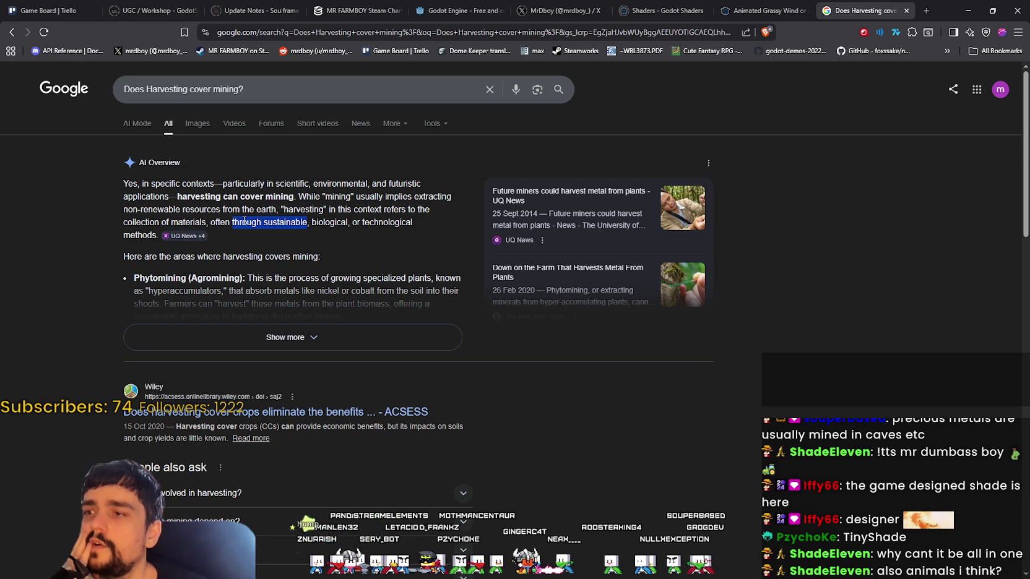
double_click(334, 221)
double_click(388, 222)
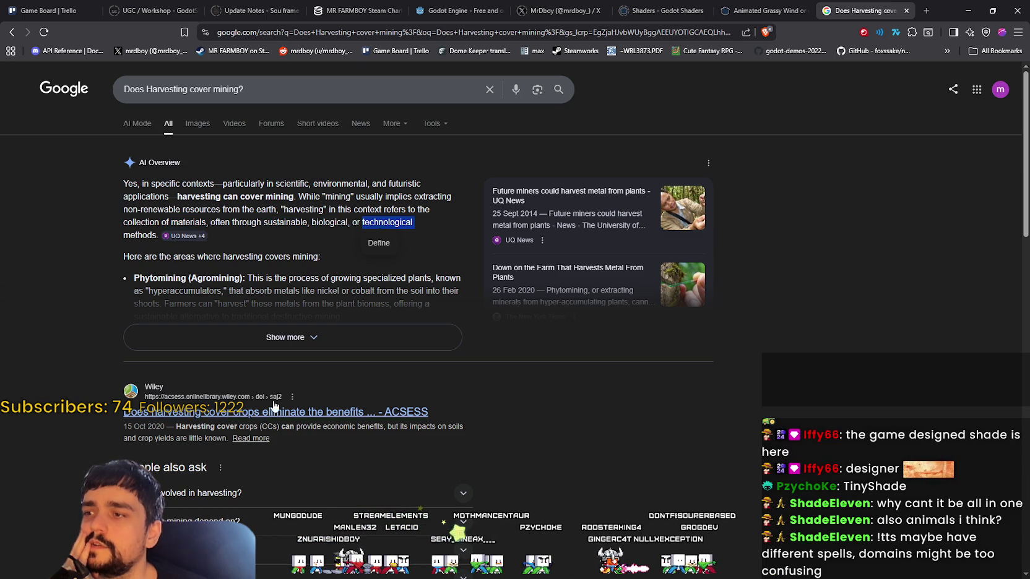
Expand the AI Overview and read the Phytomining explanation
click(292, 344)
scroll(180, 339, down, 1)
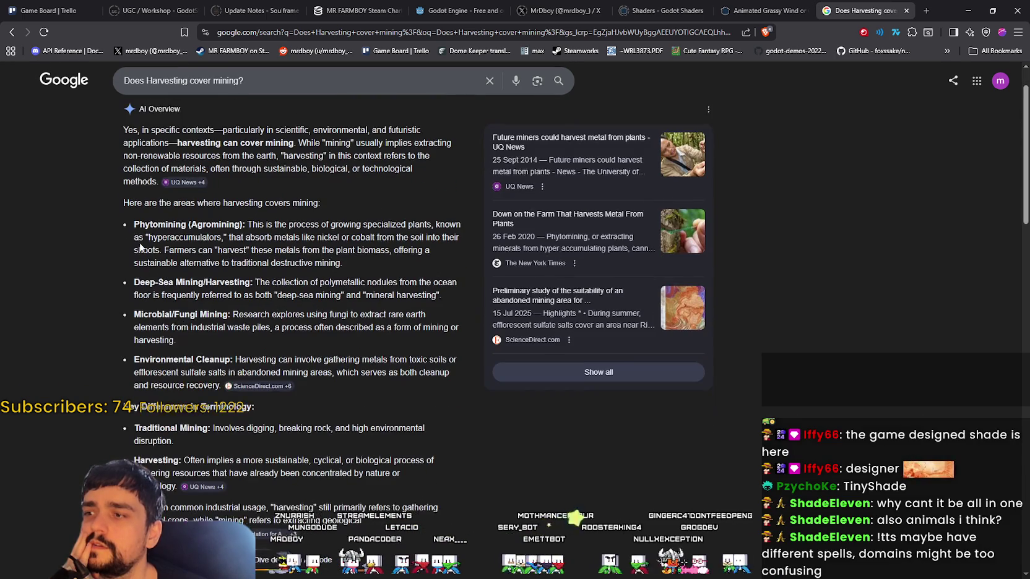
double_click(160, 224)
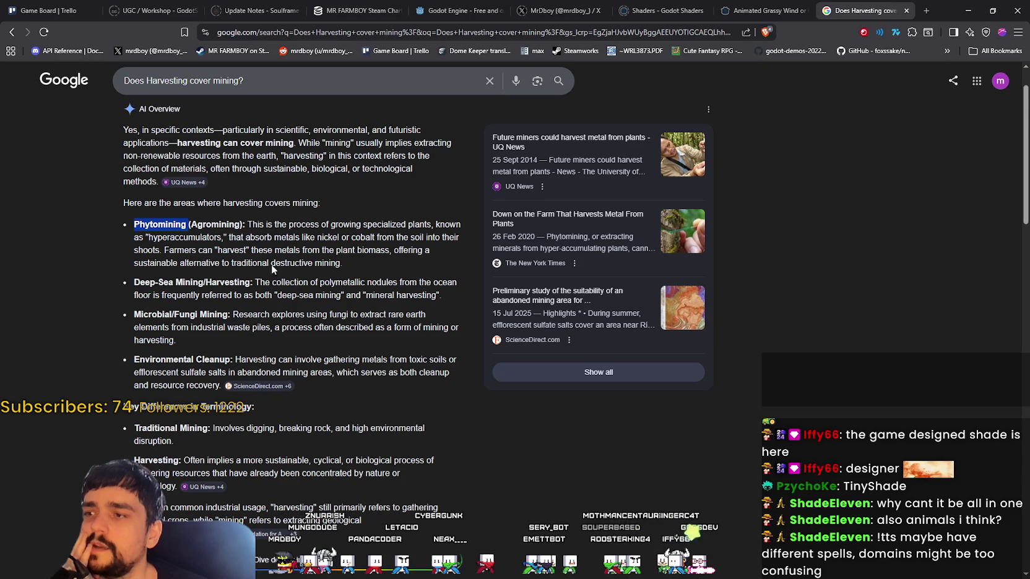
click(260, 222)
drag(347, 224, 435, 246)
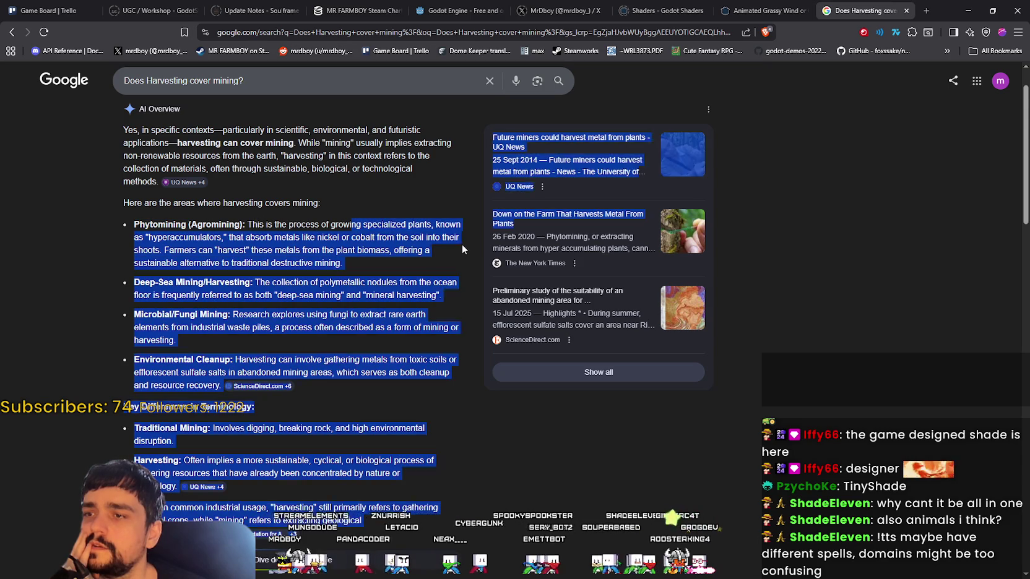
click(177, 249)
Read the Harvesting entry under Key Differences in Terminology, then return to Aseprite
scroll(298, 254, down, 1)
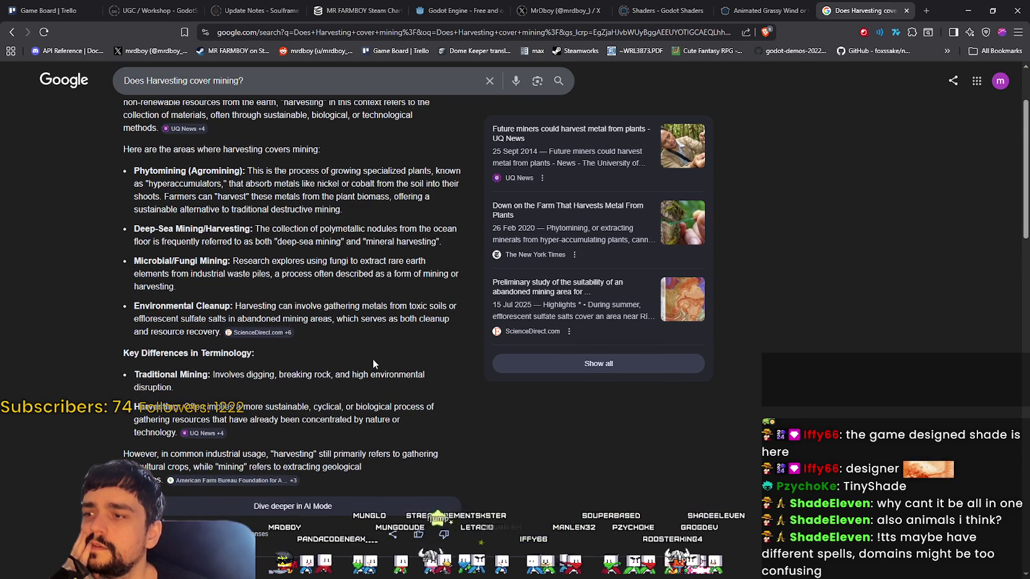
scroll(373, 362, down, 2)
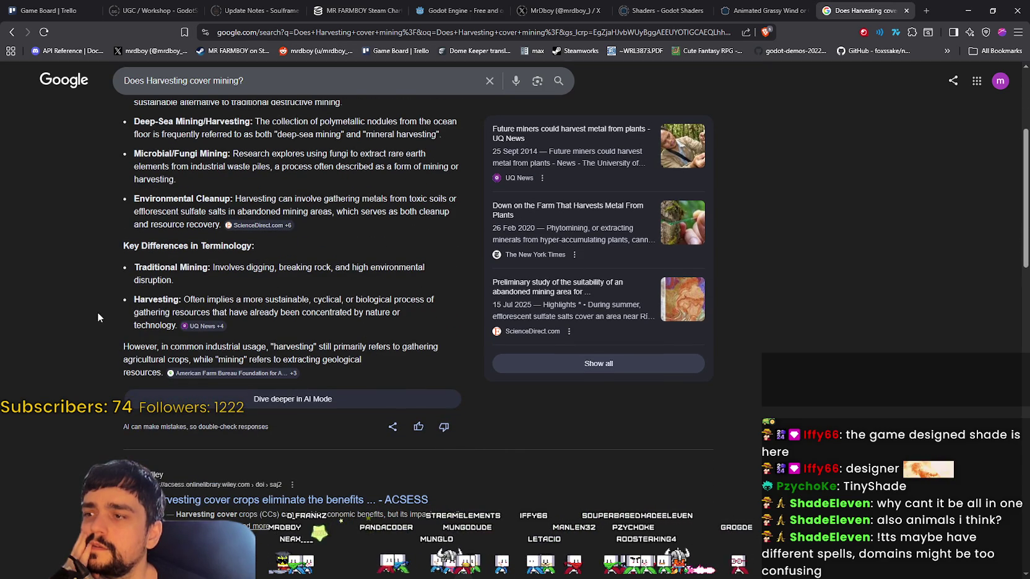
click(235, 299)
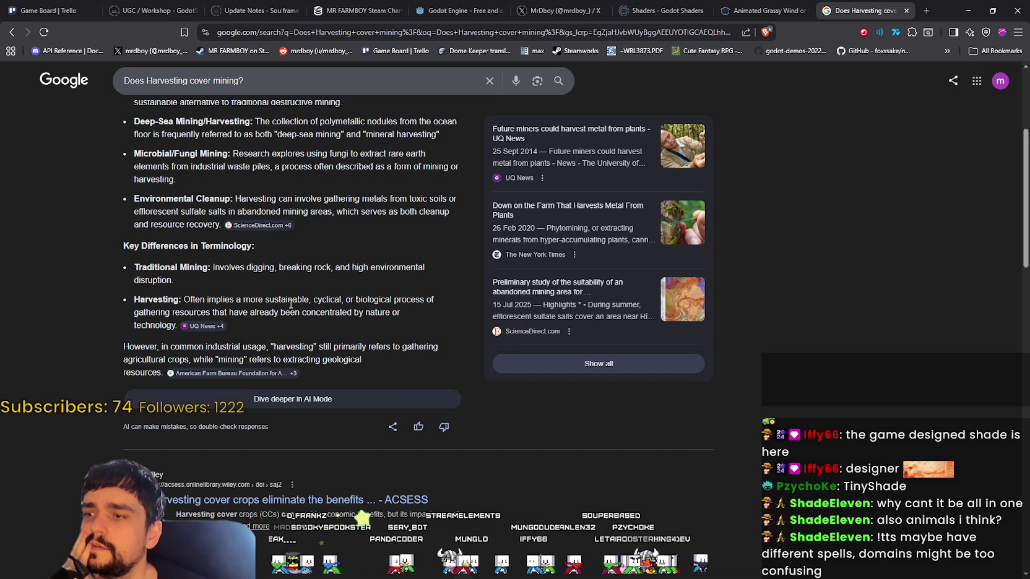
click(359, 300)
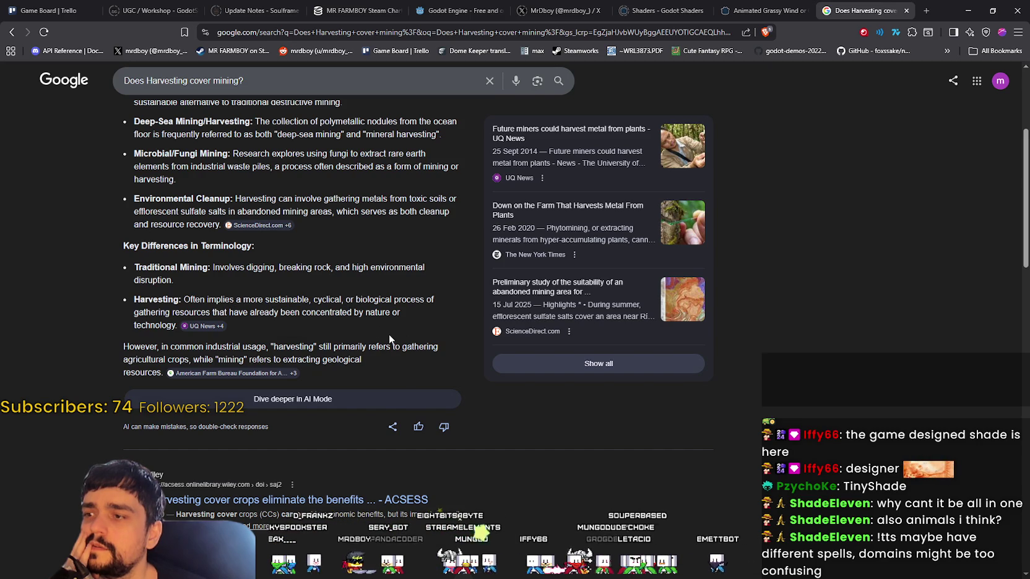
click(969, 13)
Commit Harvest Domain's position and move Resource Domain up beside it
scroll(522, 231, right, 3)
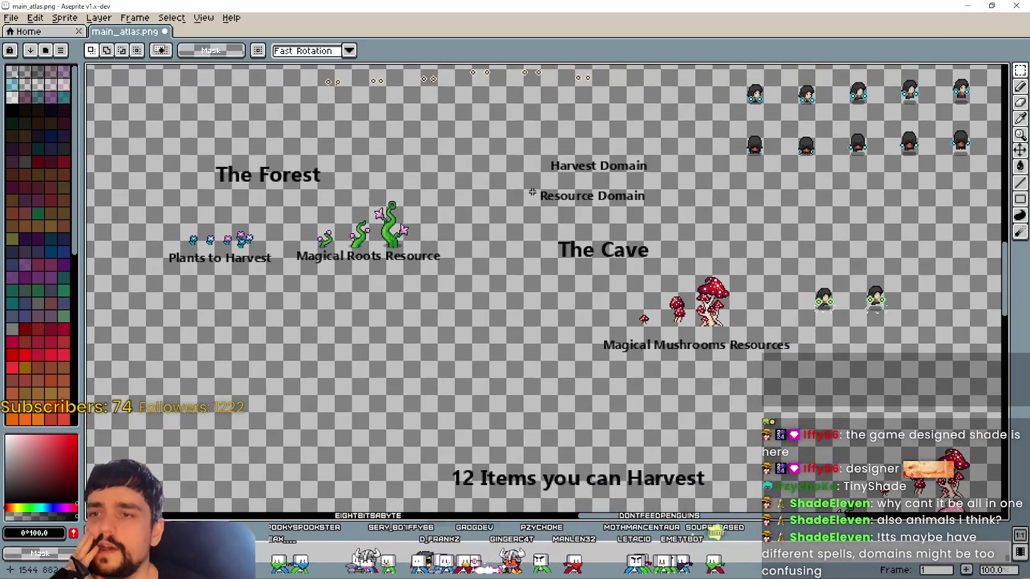
mouse_move(512, 140)
mouse_down()
mouse_move(663, 182)
mouse_move(502, 159)
mouse_move(510, 165)
mouse_up()
key(Return)
drag(519, 210, 693, 185)
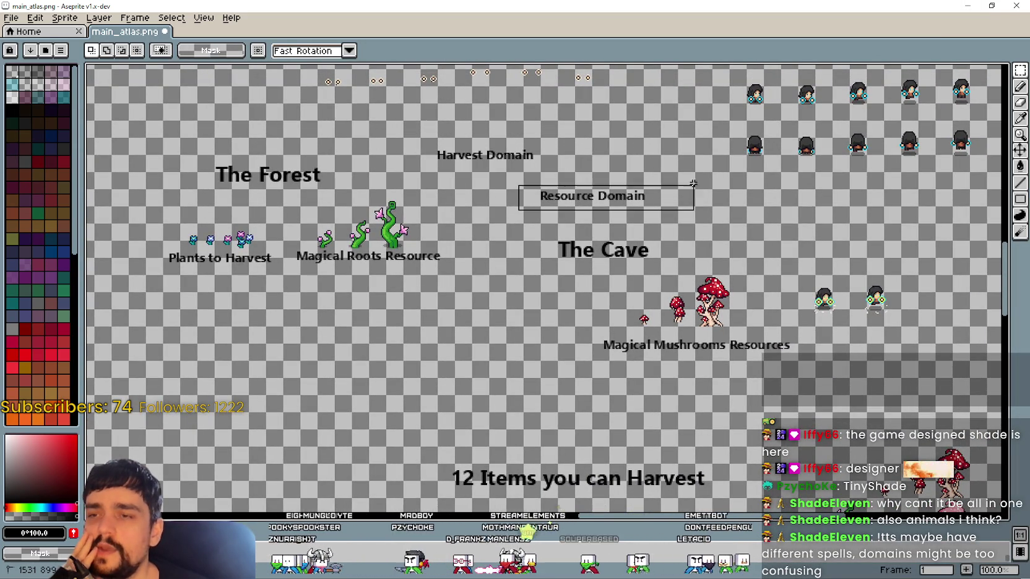
mouse_move(622, 200)
mouse_down()
mouse_move(646, 154)
mouse_move(861, 94)
mouse_up()
key(Return)
Nudge Resource Domain down-right and level Harvest Domain with it on one row
scroll(509, 166, up, 1)
mouse_move(776, 153)
mouse_down()
mouse_move(783, 166)
mouse_move(793, 161)
mouse_up()
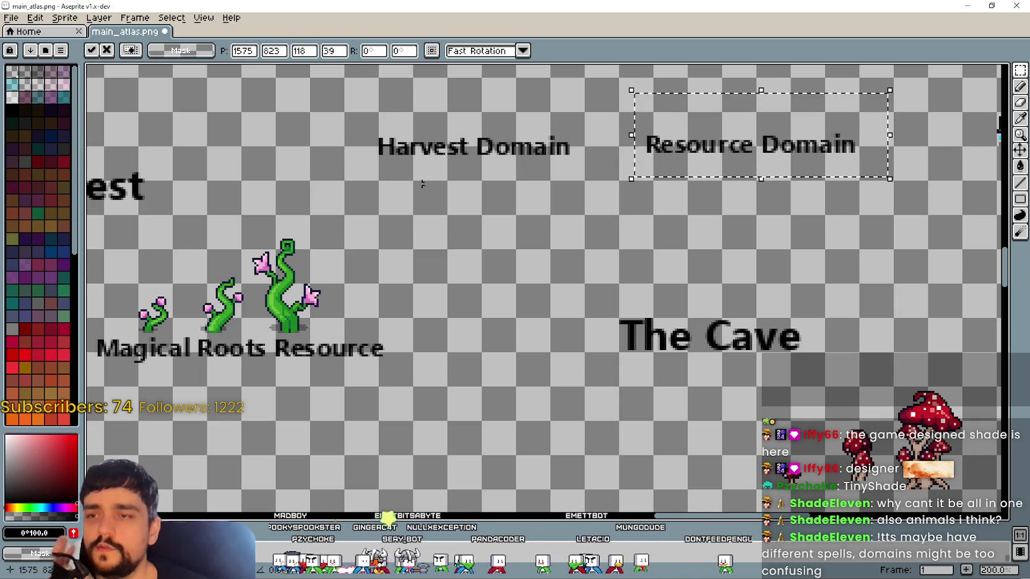
key(Return)
drag(321, 184, 596, 115)
drag(504, 168, 522, 164)
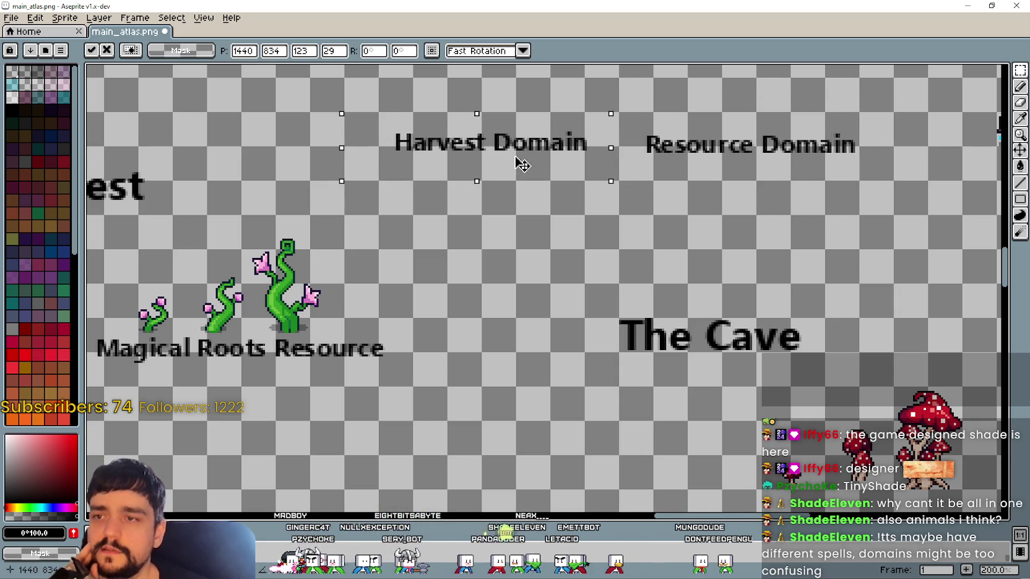
scroll(509, 165, down, 1)
mouse_move(647, 253)
mouse_down()
mouse_move(586, 286)
mouse_move(572, 274)
mouse_up()
key(Return)
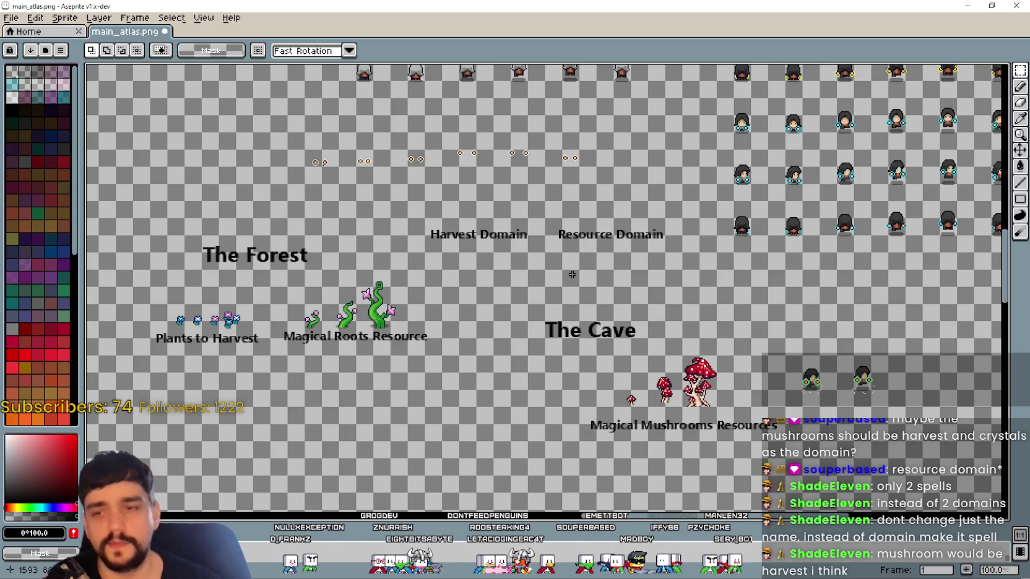
Pan around the atlas to inspect the mushroom area and The Forest section
scroll(405, 213, down, 1)
scroll(345, 275, up, 1)
scroll(345, 274, down, 1)
scroll(345, 274, up, 1)
mouse_move(345, 274)
mouse_down()
mouse_move(400, 283)
mouse_move(407, 272)
mouse_move(593, 400)
mouse_up()
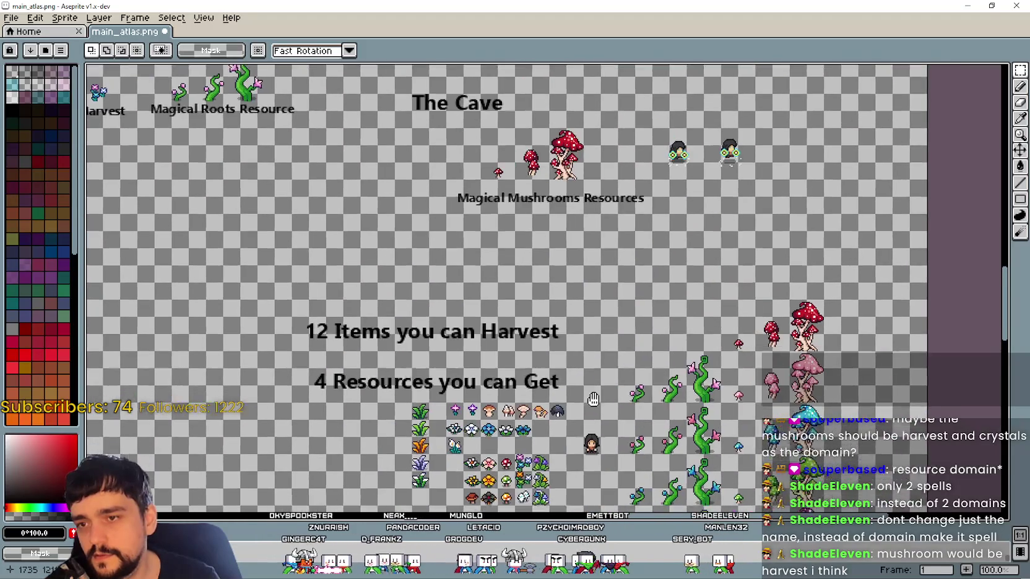
drag(429, 255, 578, 367)
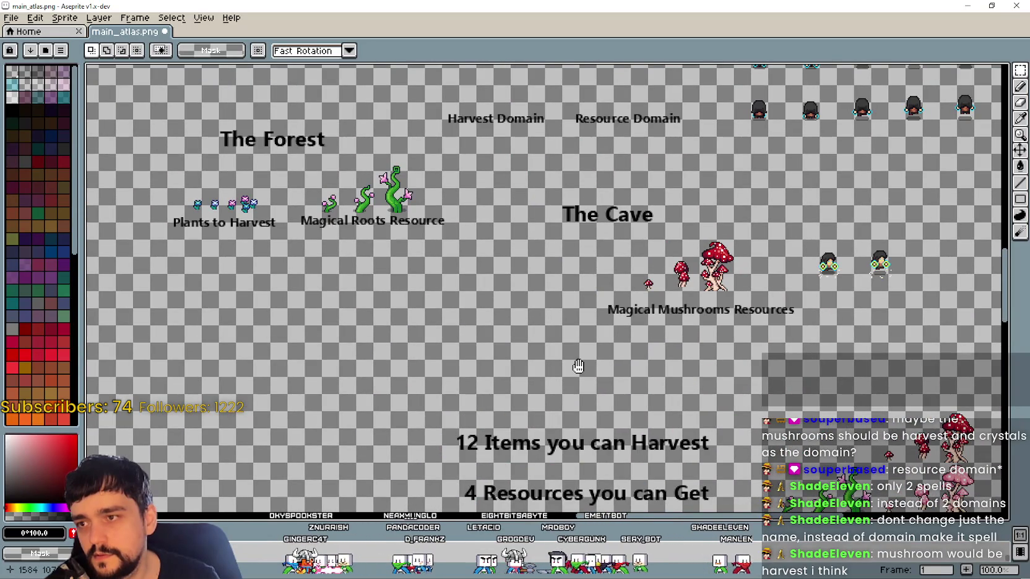
scroll(635, 362, down, 2)
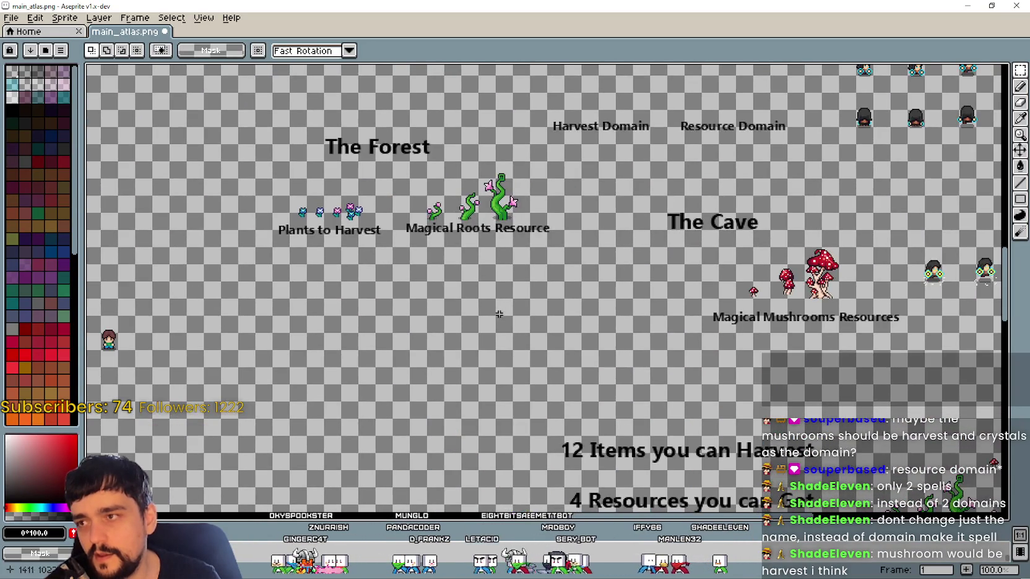
scroll(635, 362, up, 2)
scroll(371, 222, left, 3)
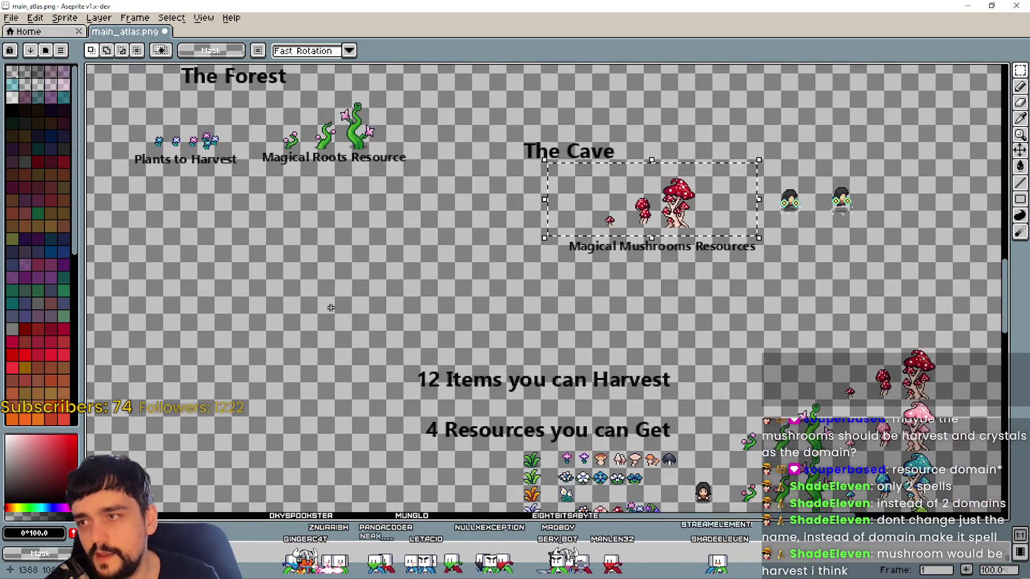
scroll(260, 242, left, 2)
scroll(222, 263, up, 2)
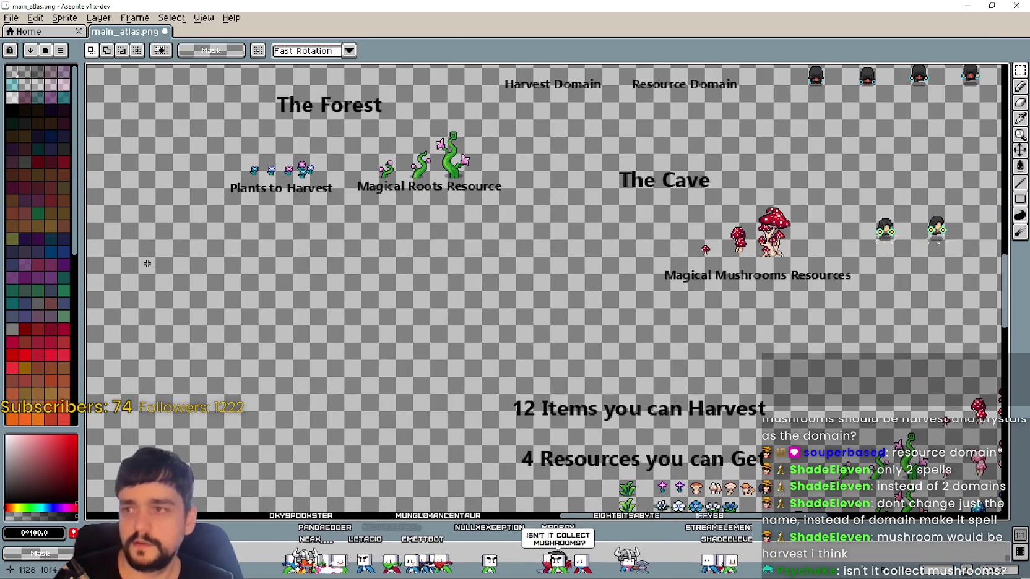
Insert a larger 'The Dark Forest' heading and place it below The Forest
key(ctrl+t)
text(T)
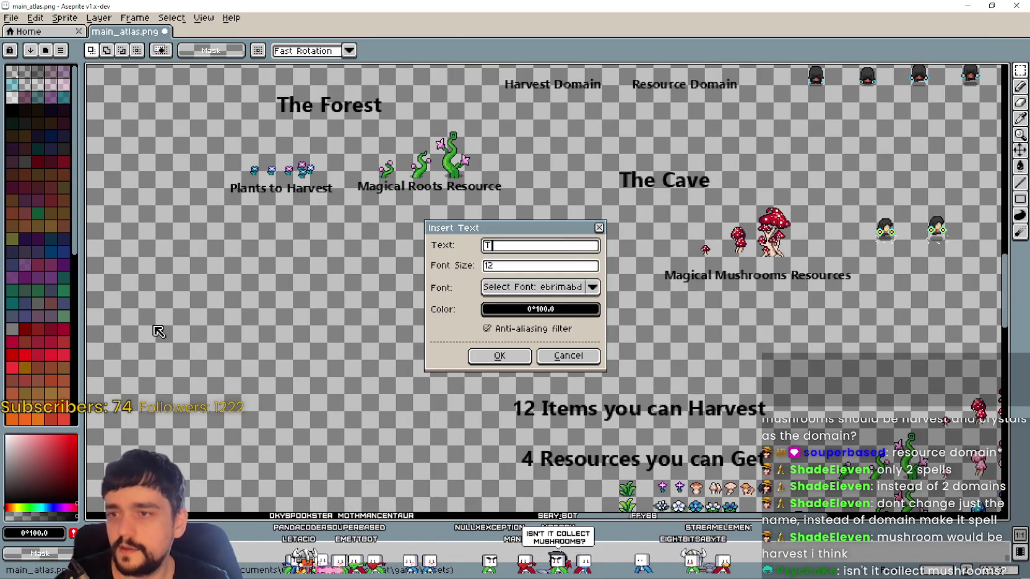
text(he Dark Forest)
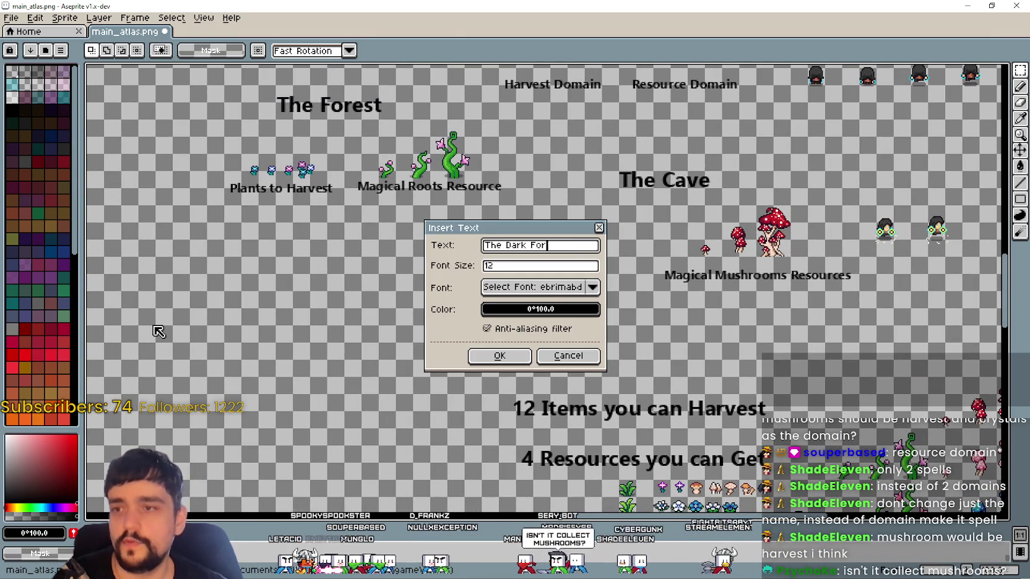
click(497, 357)
key(Escape)
key(ctrl+t)
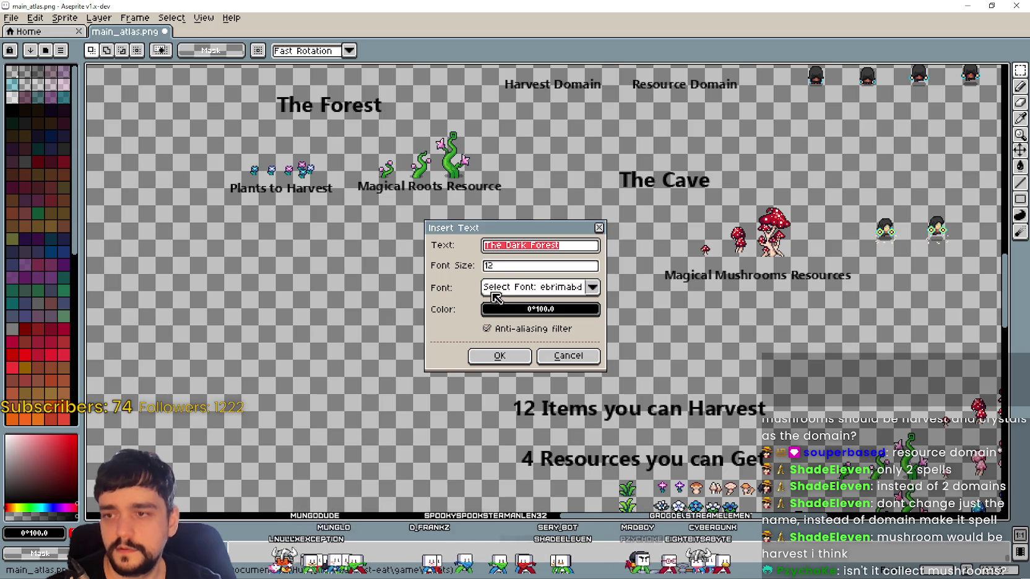
click(489, 266)
text(4)
key(Return)
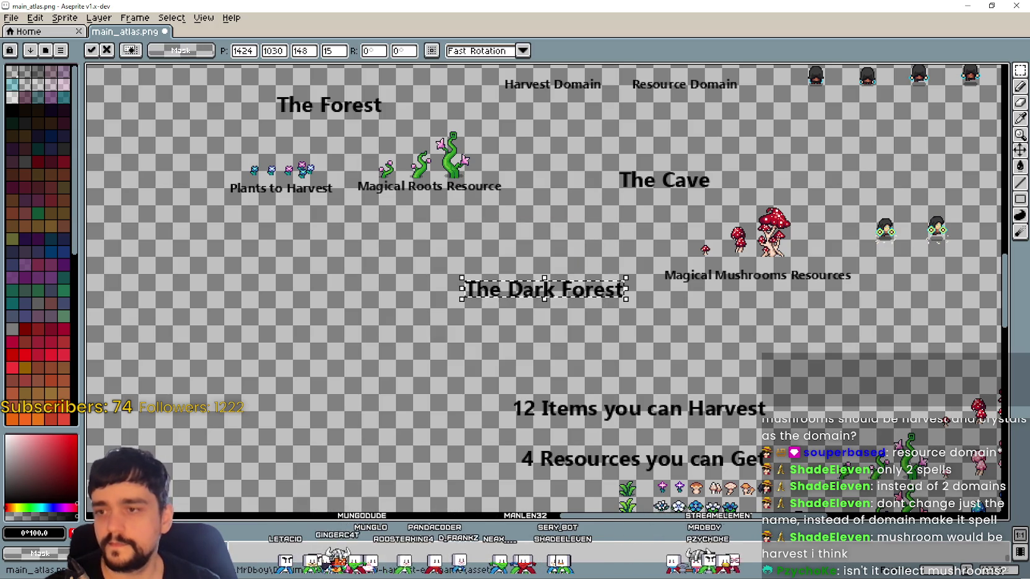
drag(593, 302, 299, 302)
key(Return)
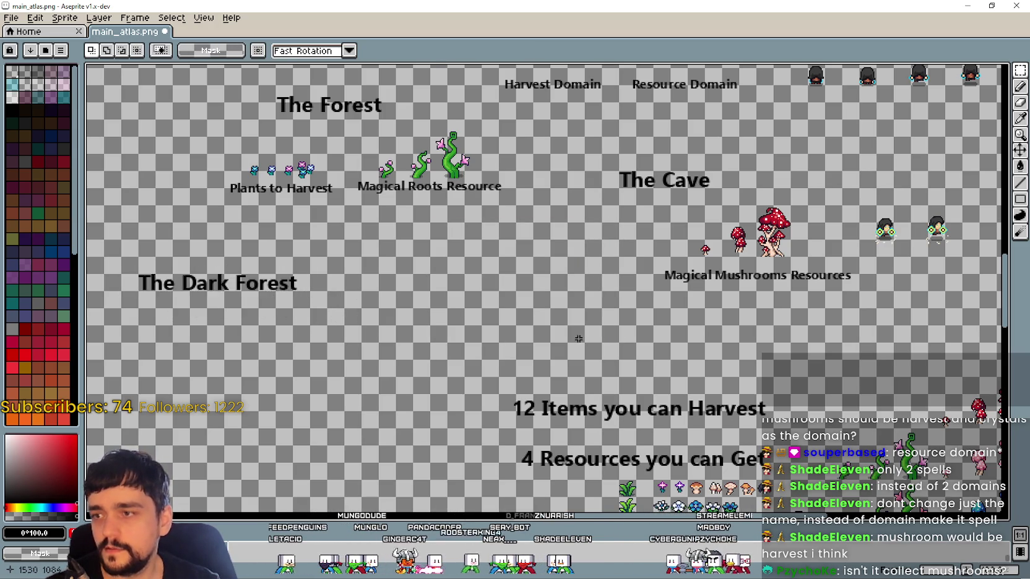
Move the Magical Mushrooms Resources group under The Dark Forest and shift that section up-right
drag(532, 282, 740, 189)
mouse_move(658, 213)
mouse_down()
mouse_move(285, 334)
mouse_move(436, 331)
mouse_move(426, 321)
mouse_up()
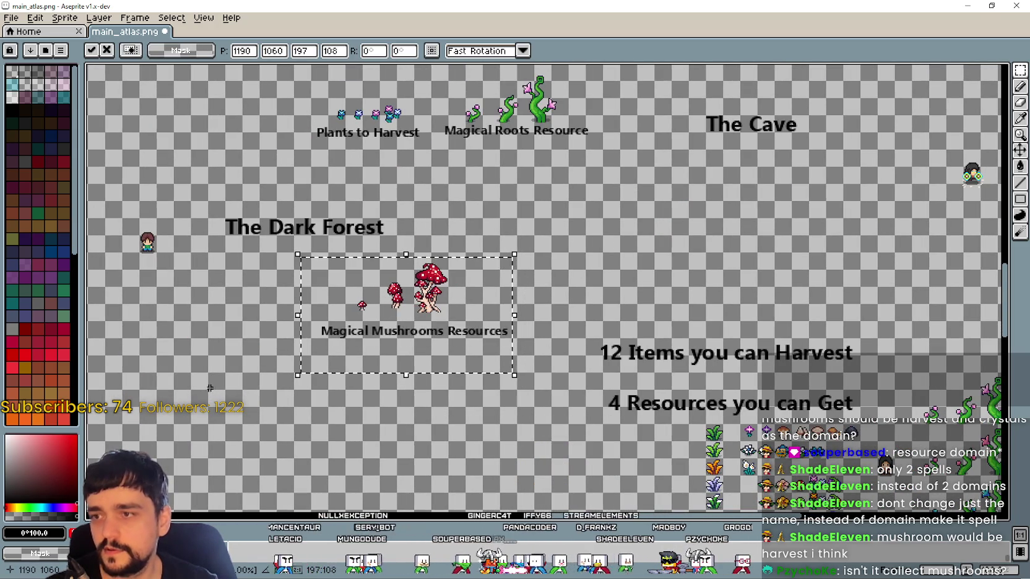
key(Return)
drag(158, 264, 436, 357)
drag(540, 345, 217, 199)
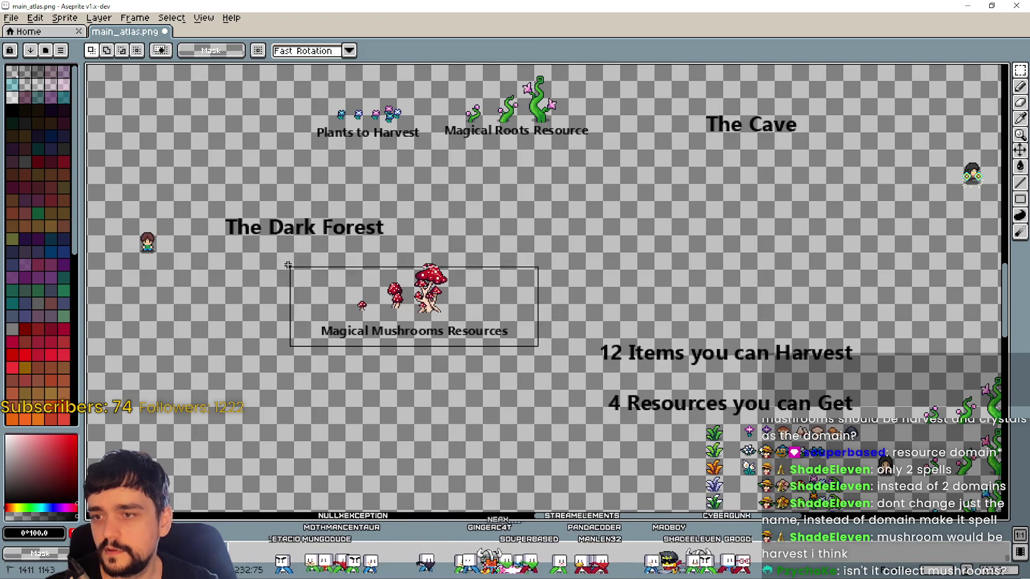
mouse_move(349, 278)
mouse_down()
mouse_move(401, 263)
mouse_move(370, 289)
mouse_up()
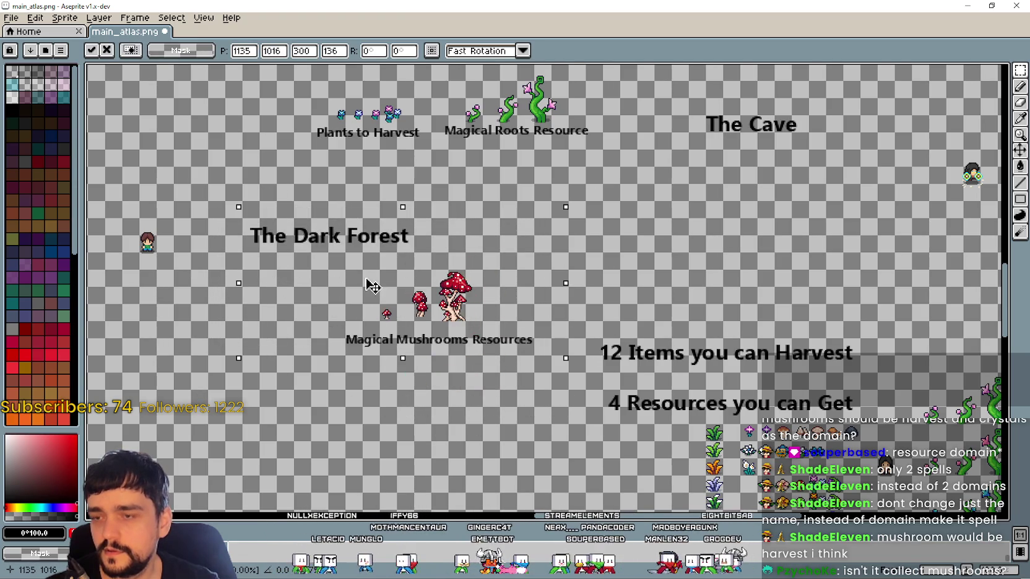
scroll(480, 373, down, 1)
scroll(528, 354, up, 1)
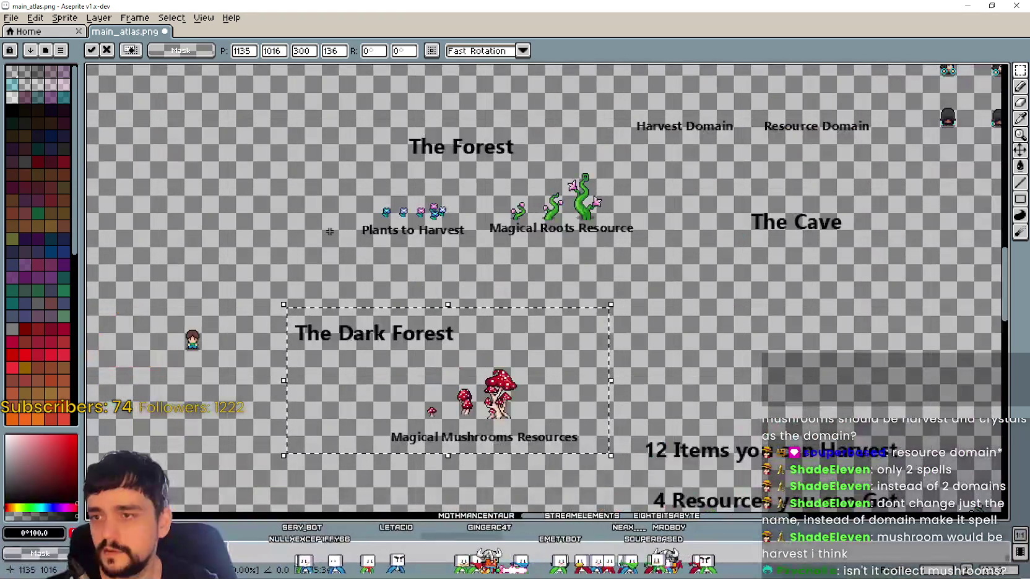
key(Return)
Raise Harvest Domain slightly and shift The Forest section up-left
mouse_move(333, 262)
mouse_down()
mouse_move(705, 141)
mouse_move(630, 126)
mouse_up()
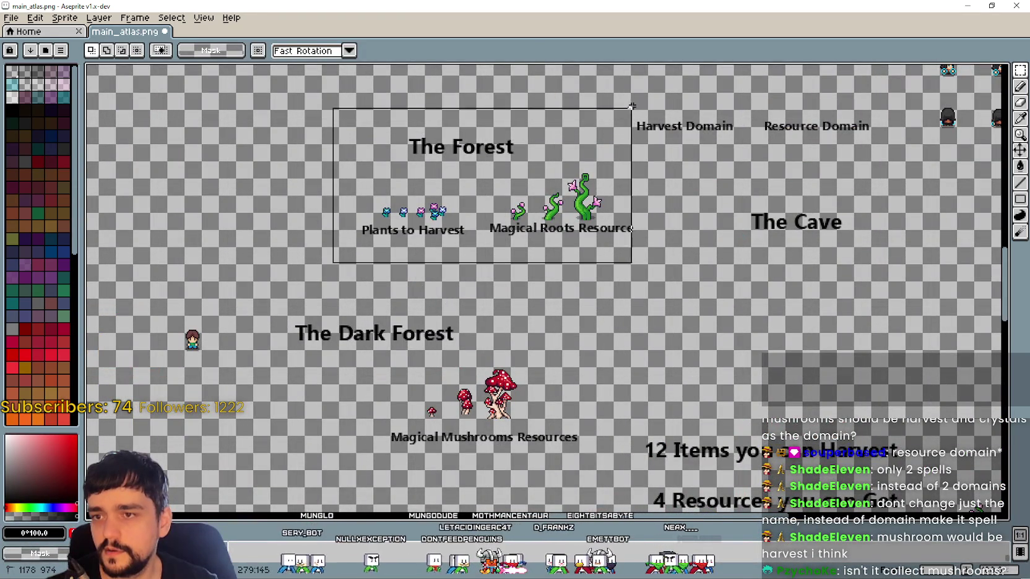
click(647, 155)
drag(619, 240, 633, 303)
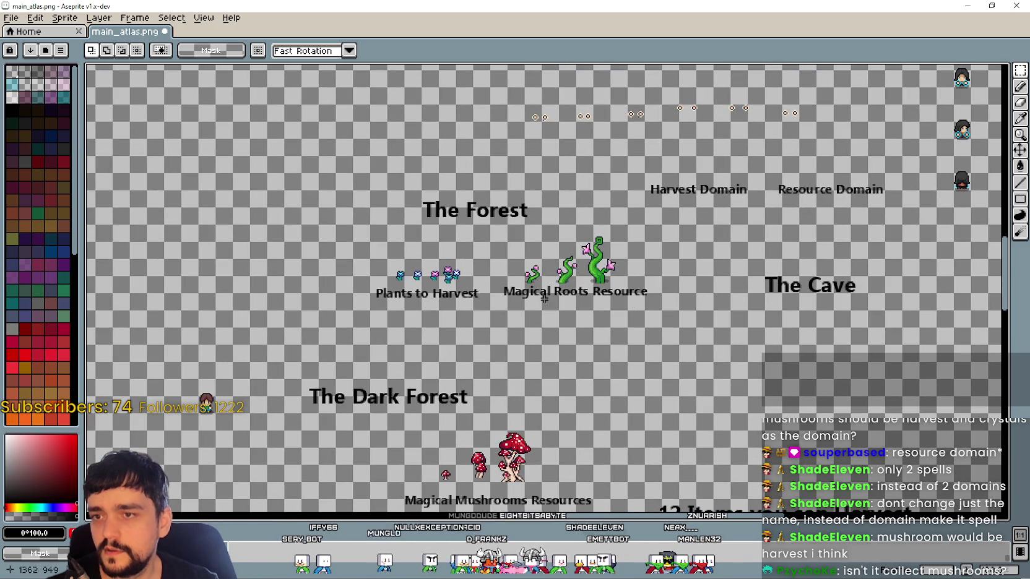
drag(435, 235, 649, 337)
click(679, 225)
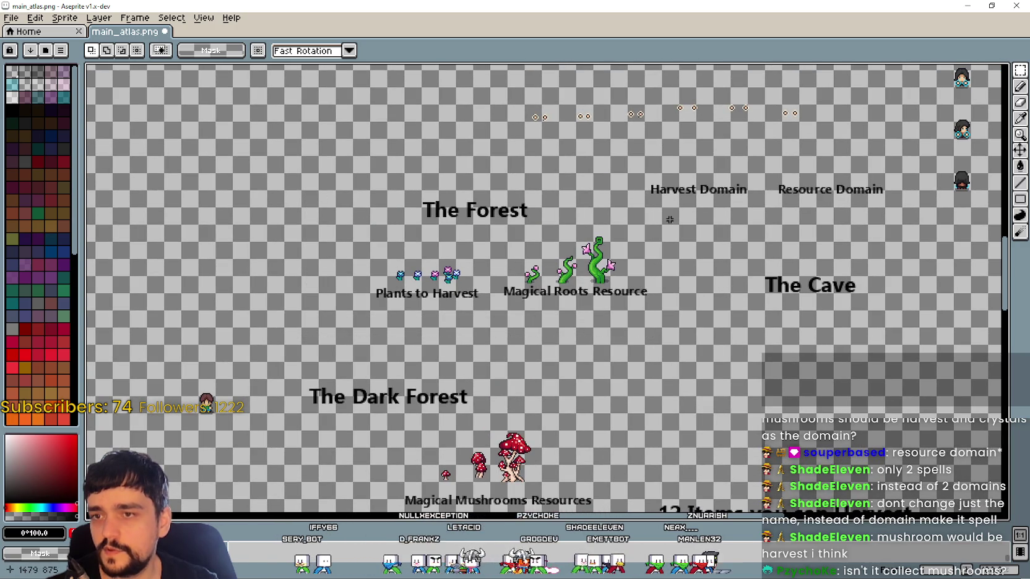
drag(641, 163, 744, 210)
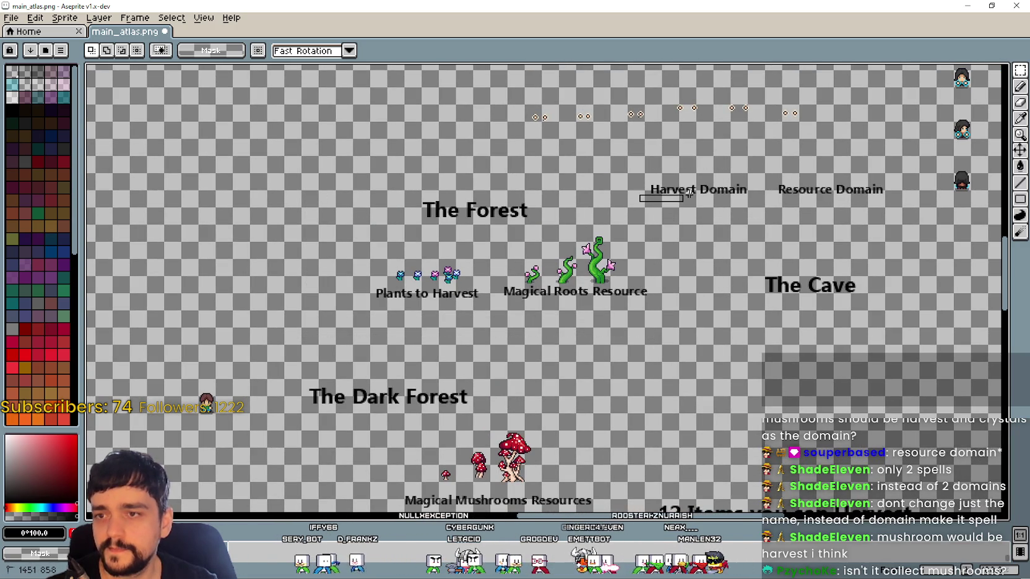
drag(750, 168, 767, 145)
click(646, 261)
drag(330, 195, 671, 316)
mouse_move(556, 307)
mouse_down()
mouse_move(435, 254)
mouse_move(563, 265)
mouse_move(560, 253)
mouse_up()
Move the small character sprite up and to the left on the atlas
scroll(553, 250, down, 2)
scroll(550, 244, up, 1)
scroll(550, 244, up, 2)
scroll(549, 247, down, 3)
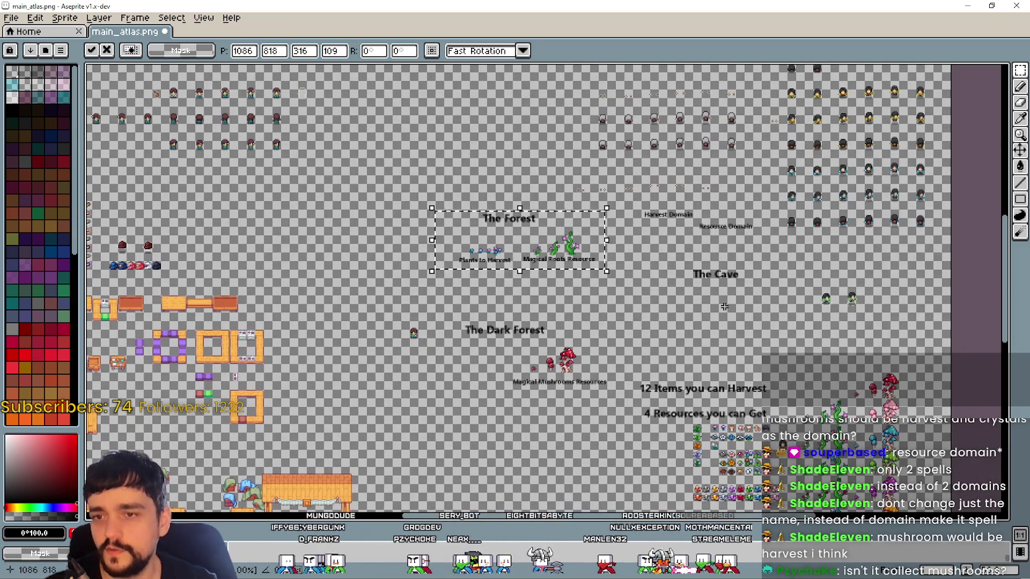
scroll(661, 320, up, 1)
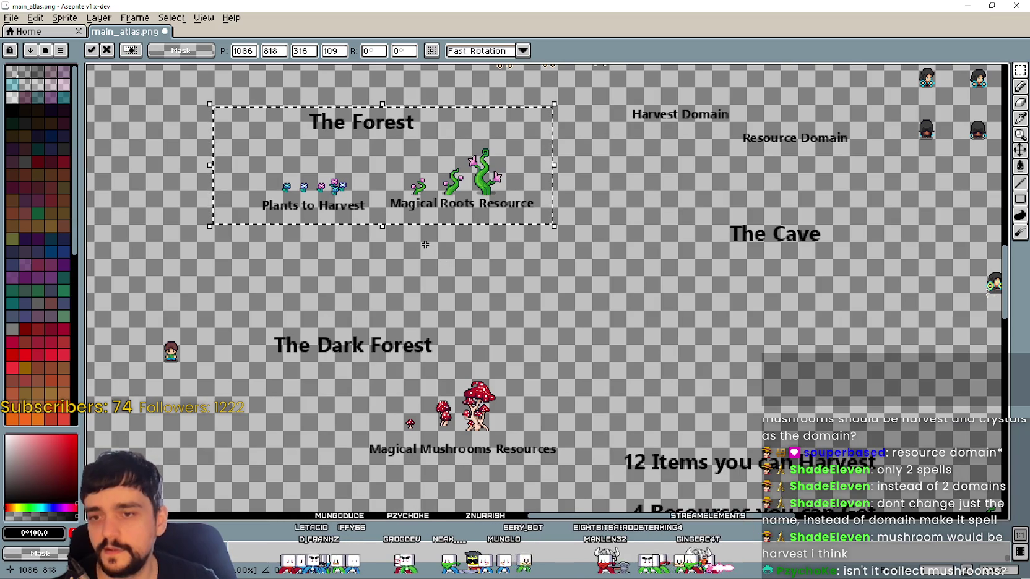
scroll(434, 250, down, 1)
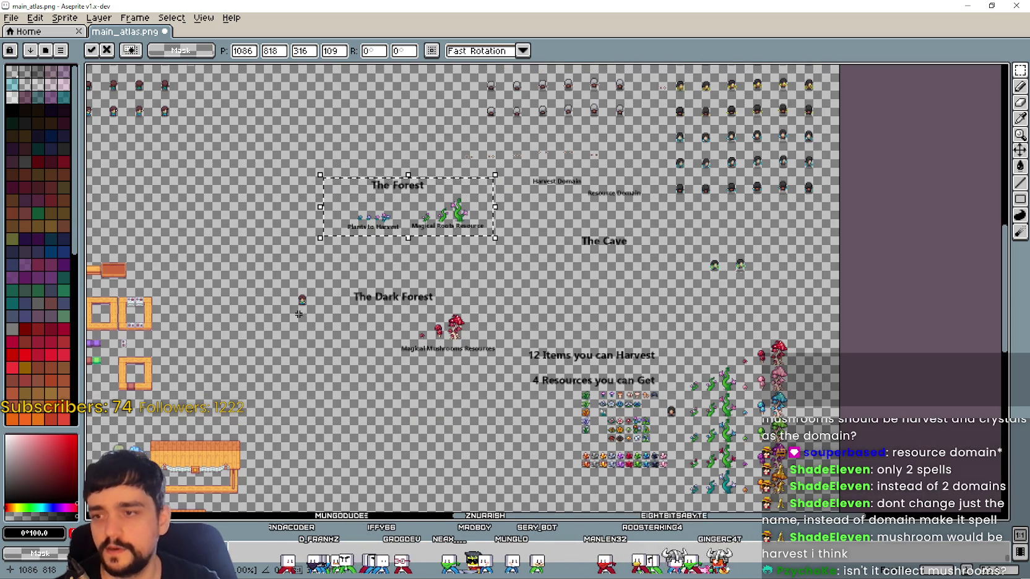
click(285, 320)
drag(318, 300, 242, 200)
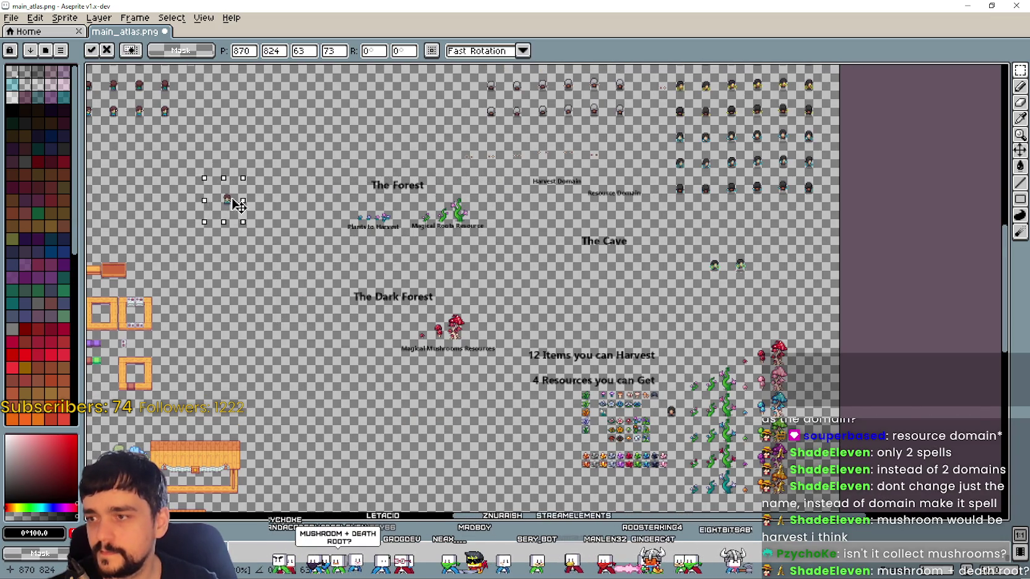
scroll(283, 268, up, 1)
drag(392, 296, 348, 341)
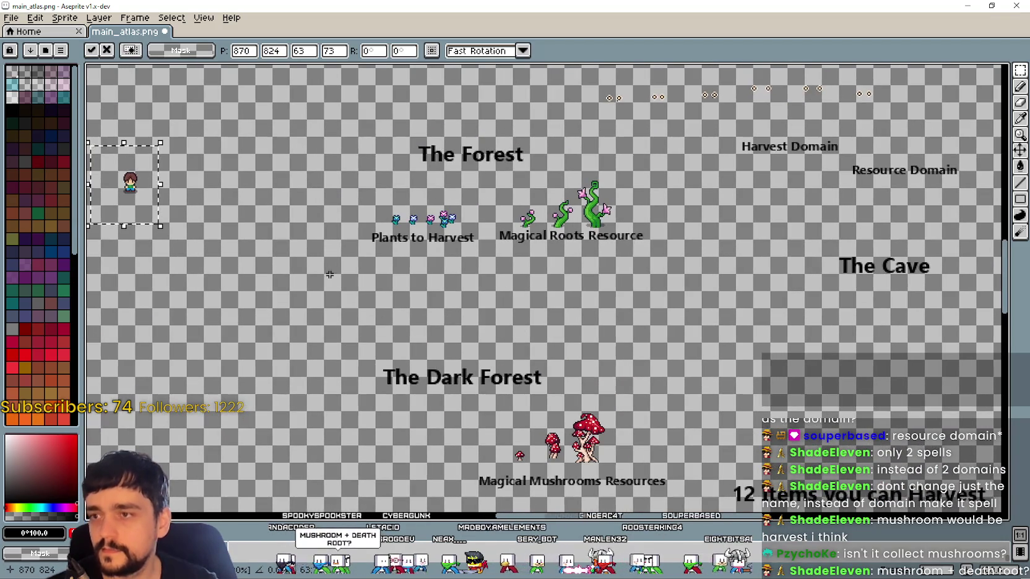
Shift The Forest block left and The Dark Forest block up-left
drag(328, 127, 659, 271)
drag(570, 227, 467, 211)
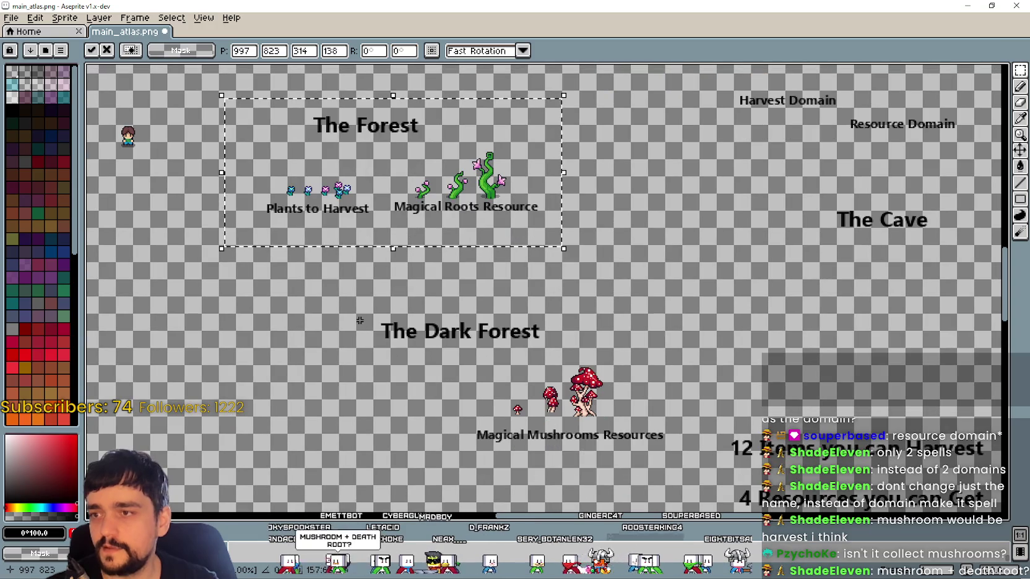
click(379, 340)
mouse_move(379, 340)
mouse_down()
mouse_move(347, 250)
mouse_move(661, 390)
mouse_up()
drag(532, 299, 445, 248)
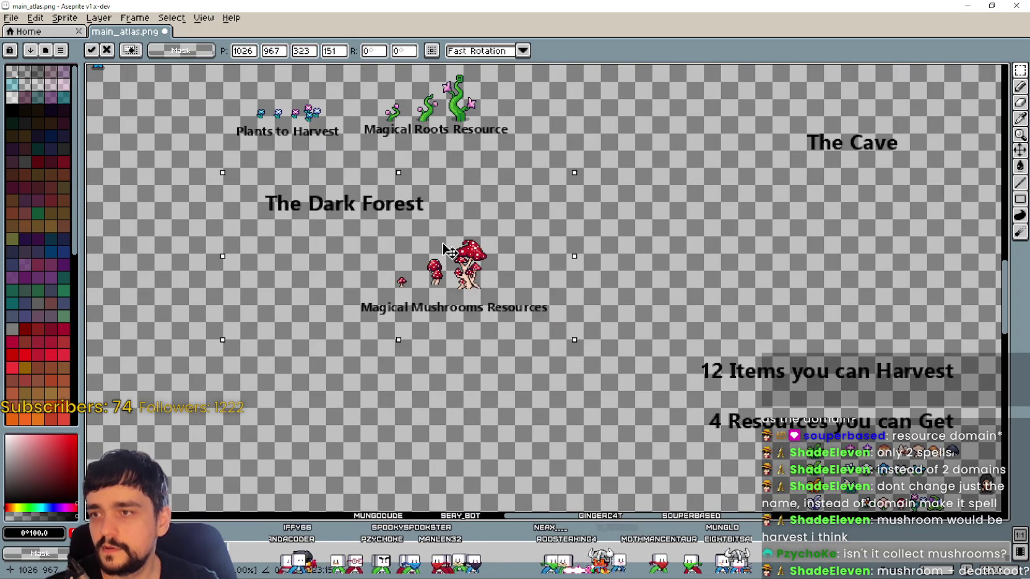
scroll(444, 249, down, 2)
scroll(421, 230, up, 2)
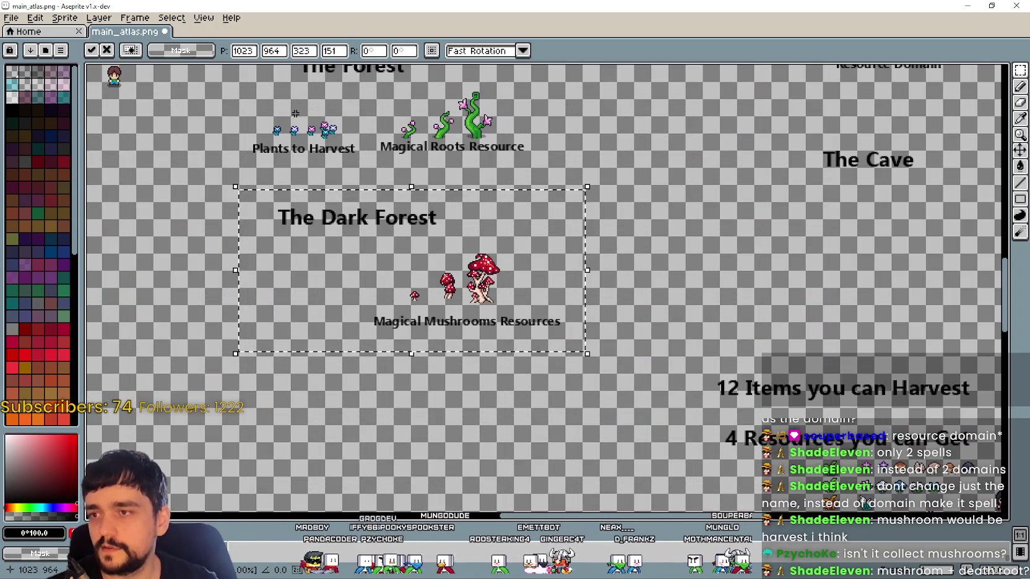
scroll(464, 278, up, 3)
click(637, 416)
Nudge the mushroom block down-left and place The Cave heading beside it
drag(639, 414, 315, 293)
drag(496, 343, 488, 352)
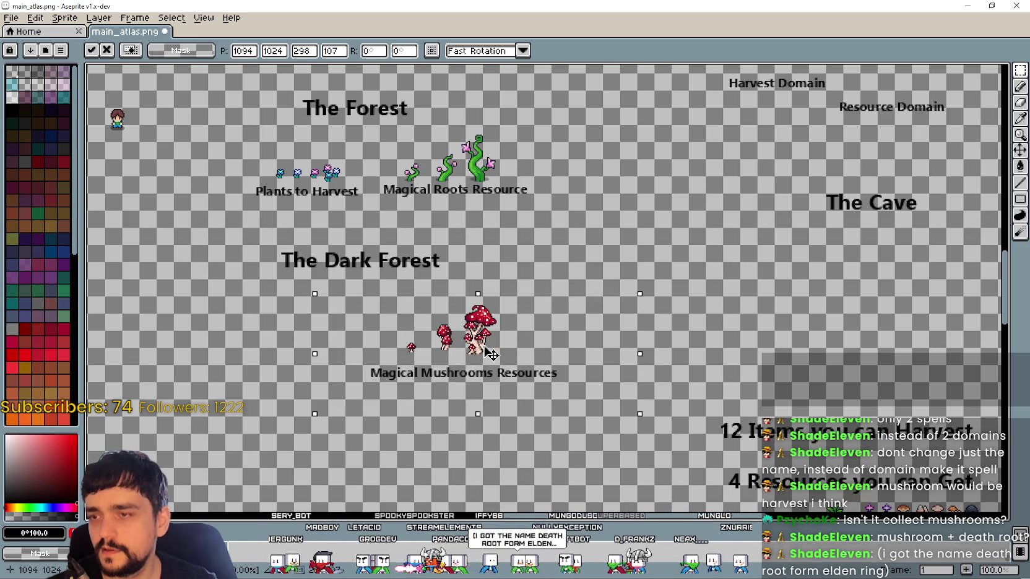
scroll(489, 352, down, 1)
click(587, 392)
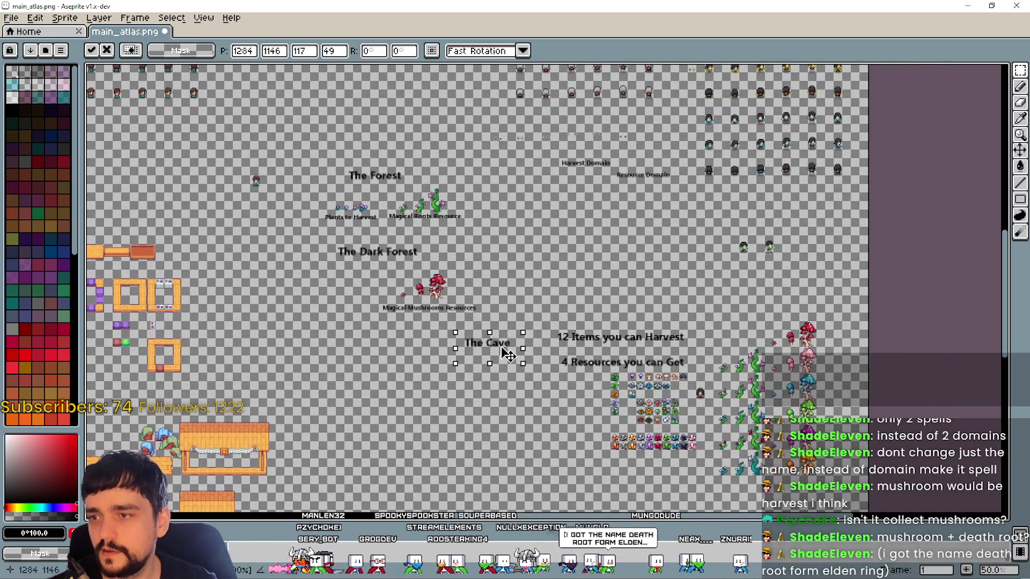
drag(667, 230, 470, 348)
scroll(518, 297, up, 1)
drag(518, 297, 485, 249)
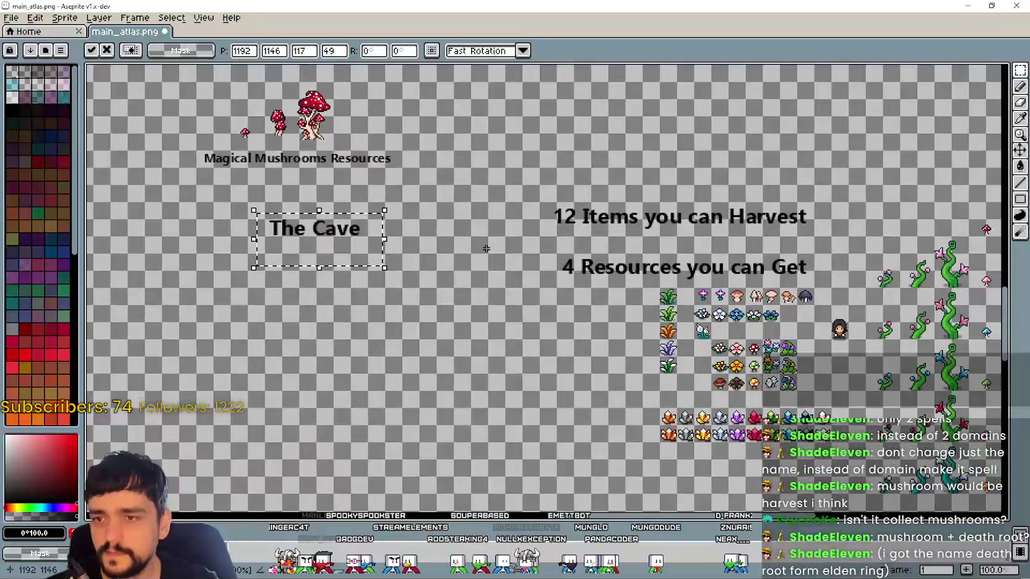
Move the '12 Items you can Harvest' and '4 Resources you can Get' captions up-right
mouse_move(512, 285)
mouse_down()
mouse_move(621, 231)
mouse_move(819, 163)
mouse_up()
mouse_move(668, 270)
mouse_down()
mouse_move(740, 189)
mouse_move(646, 272)
mouse_move(608, 245)
mouse_up()
scroll(578, 223, down, 1)
scroll(477, 253, up, 2)
scroll(493, 282, down, 1)
key(Return)
scroll(493, 282, down, 2)
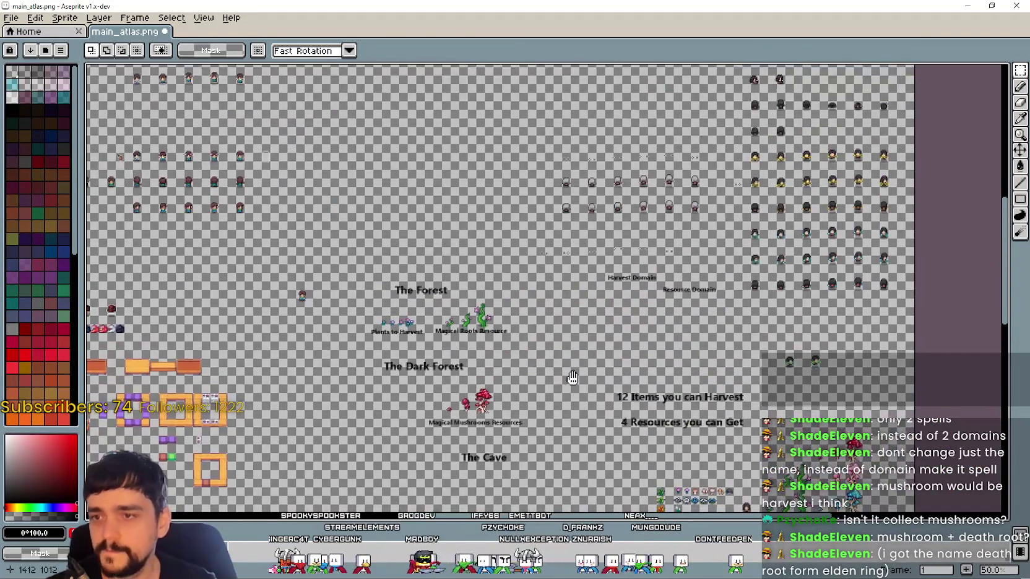
Review the regrouped mushrooms, headings and plant sprite grid on the atlas
drag(573, 378, 598, 295)
scroll(599, 294, up, 2)
mouse_move(691, 488)
mouse_down()
mouse_move(627, 447)
mouse_move(616, 325)
mouse_up()
scroll(627, 446, down, 1)
scroll(616, 325, up, 1)
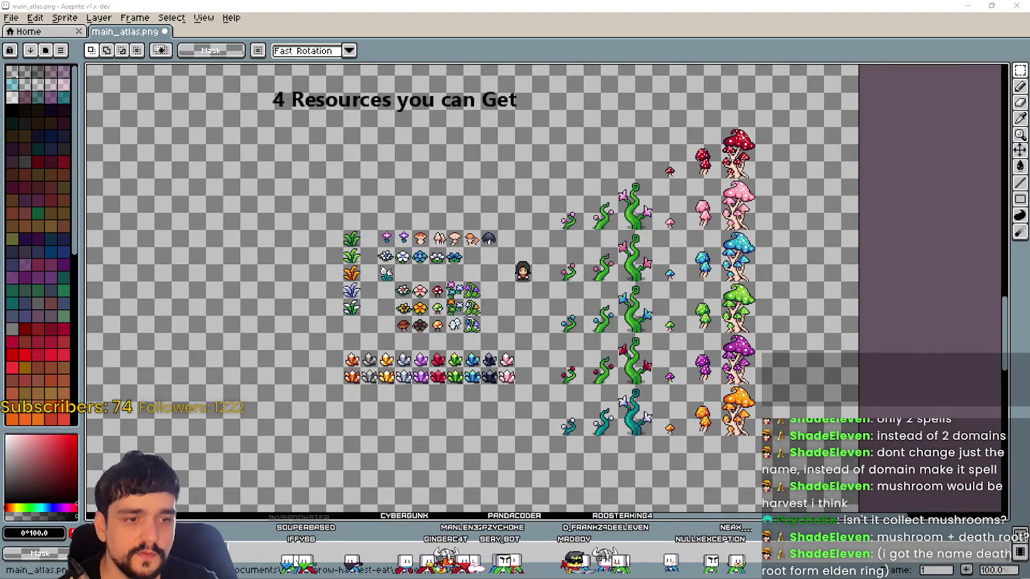
key(ctrl+Tab)
Pan over the stone with minerals sheet to inspect its crystal rows and stones
mouse_move(613, 347)
mouse_down()
mouse_move(599, 276)
mouse_move(548, 211)
mouse_up()
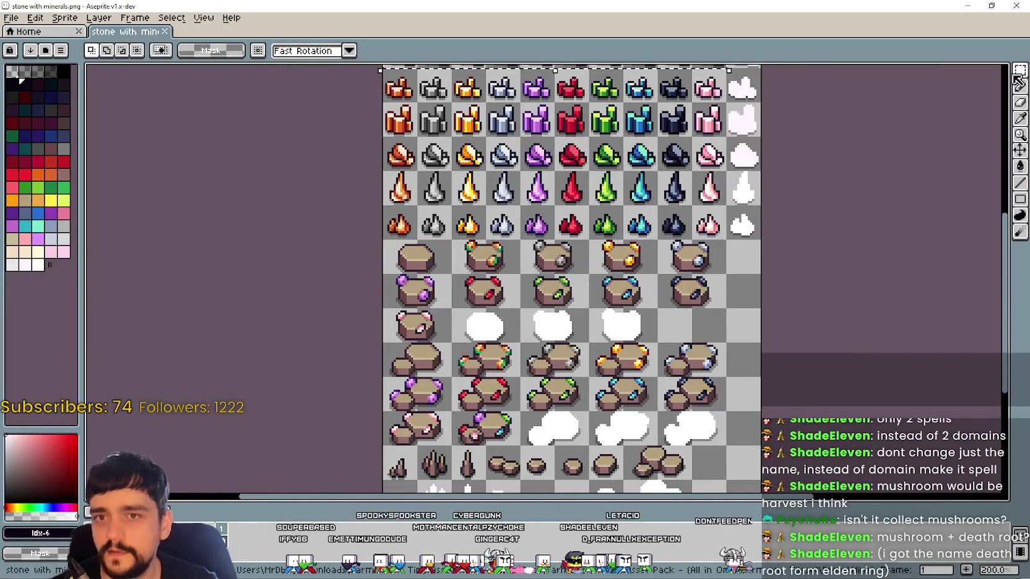
mouse_move(501, 176)
mouse_down()
mouse_move(461, 389)
mouse_move(418, 203)
mouse_up()
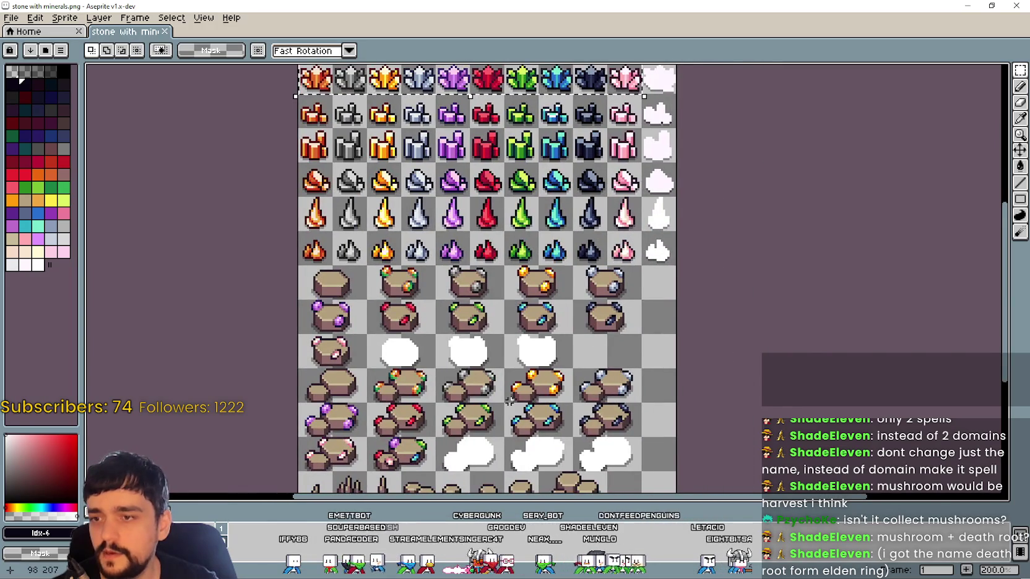
drag(509, 401, 520, 383)
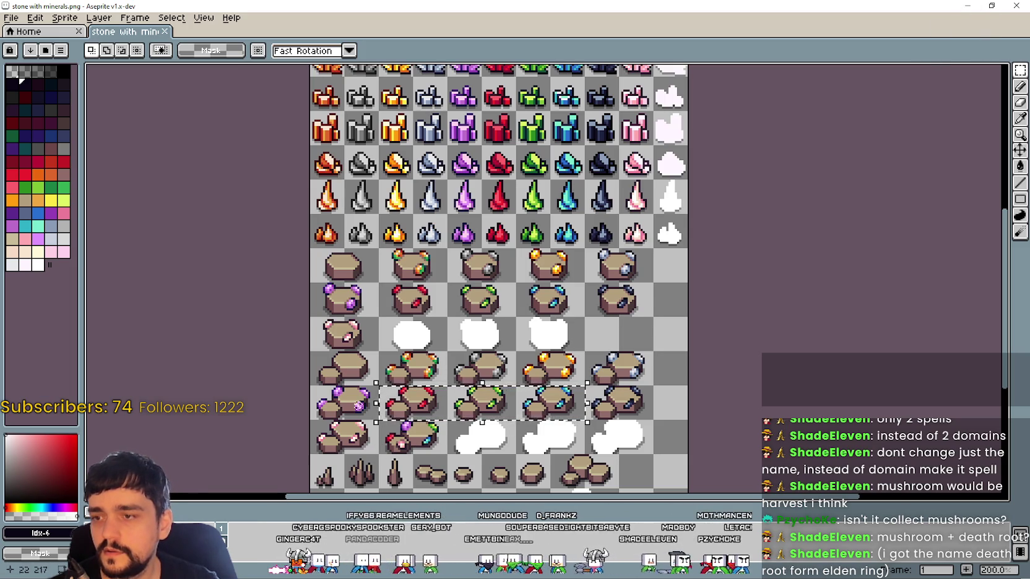
key(alt+Tab)
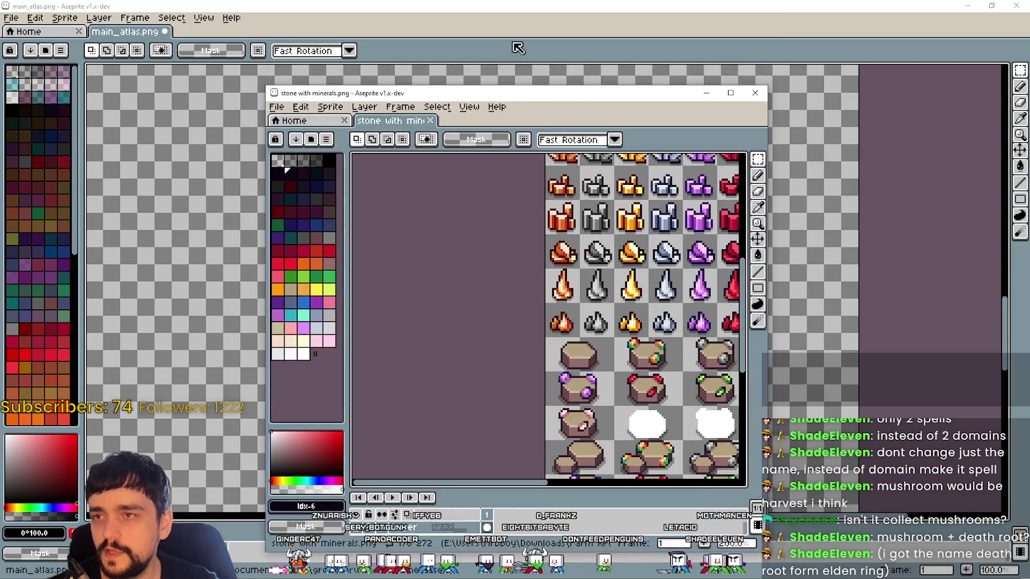
Move The Cave heading up toward The Forest heading
scroll(349, 308, down, 2)
scroll(348, 307, up, 2)
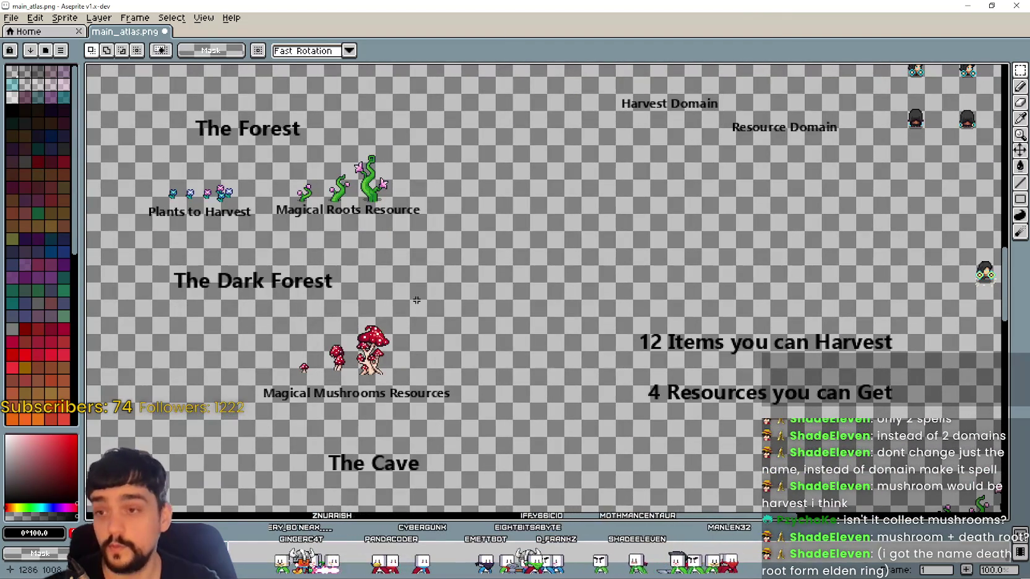
drag(408, 172, 638, 255)
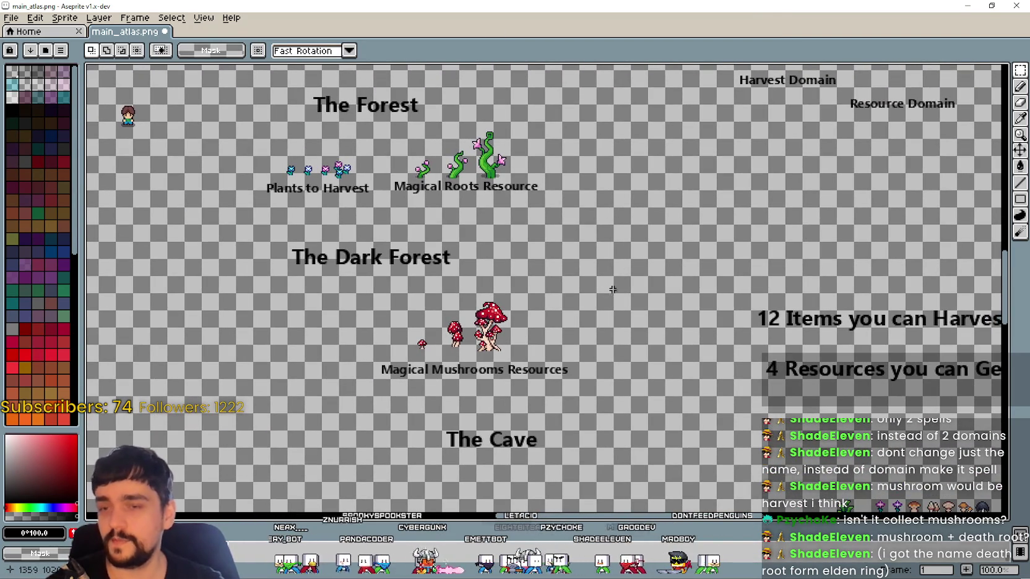
drag(604, 287, 464, 274)
drag(275, 459, 488, 396)
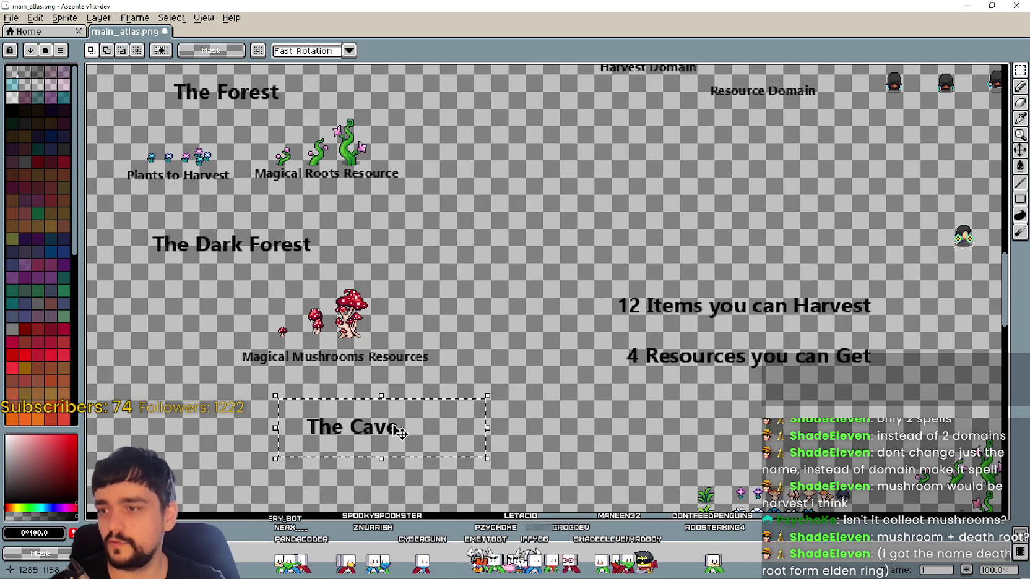
drag(396, 431, 640, 265)
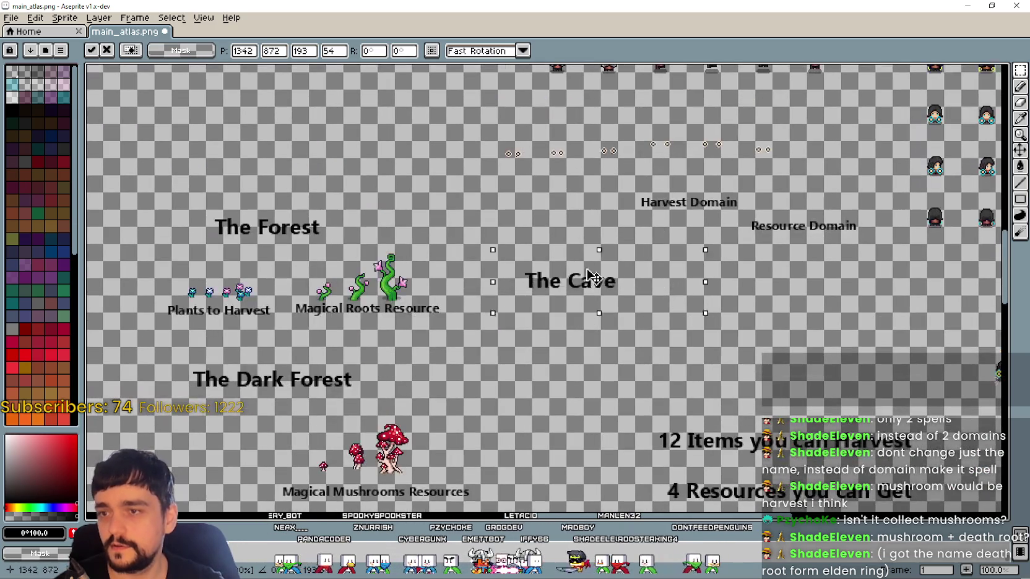
click(559, 325)
Shift the Harvest Domain and Resource Domain labels to the right
drag(617, 221, 741, 181)
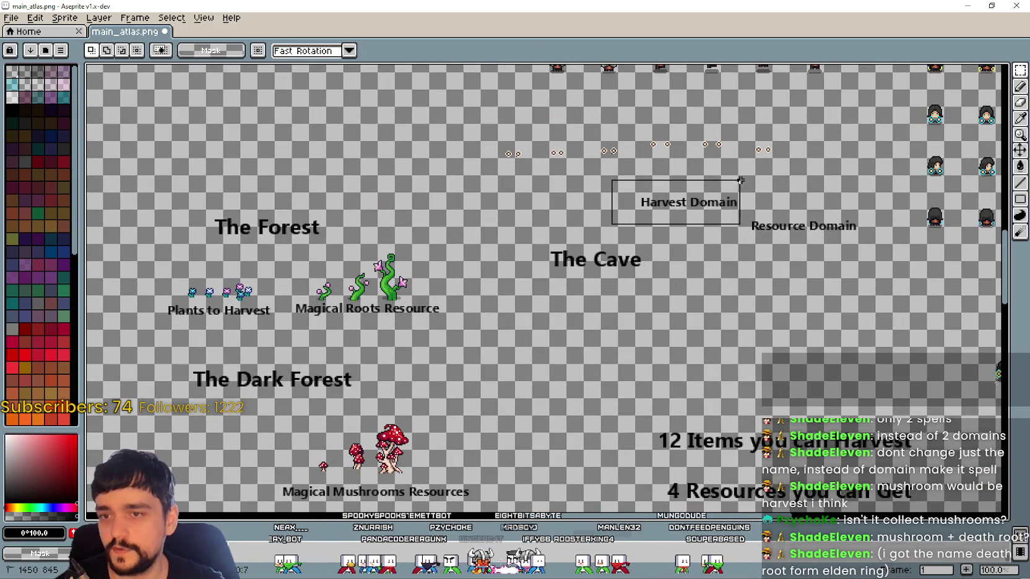
drag(687, 201, 801, 194)
click(743, 259)
drag(744, 261, 879, 172)
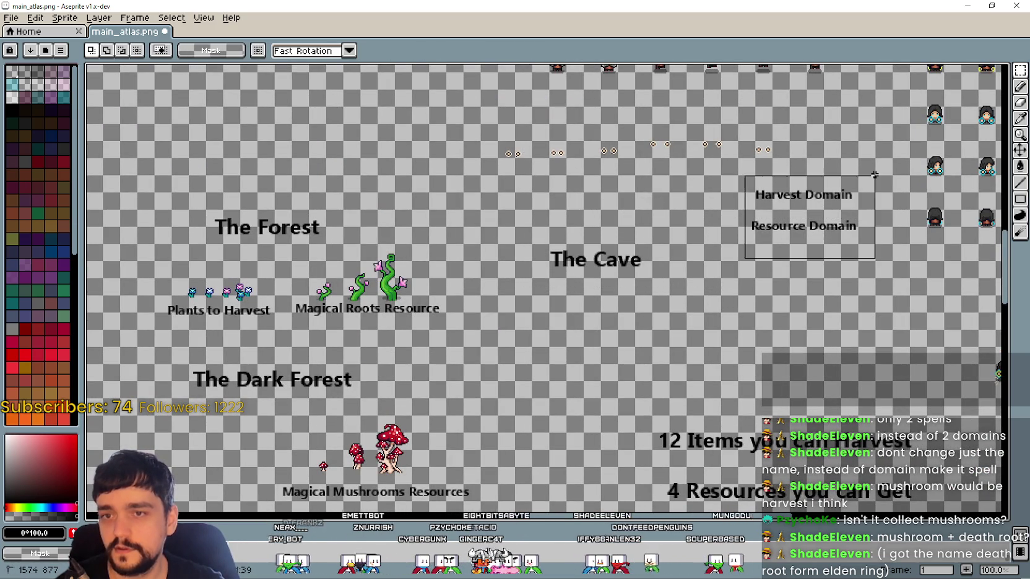
drag(805, 214, 838, 217)
click(499, 304)
Nudge The Cave up-right and start a new heading reading 'The Dark Ca'
drag(521, 276, 666, 245)
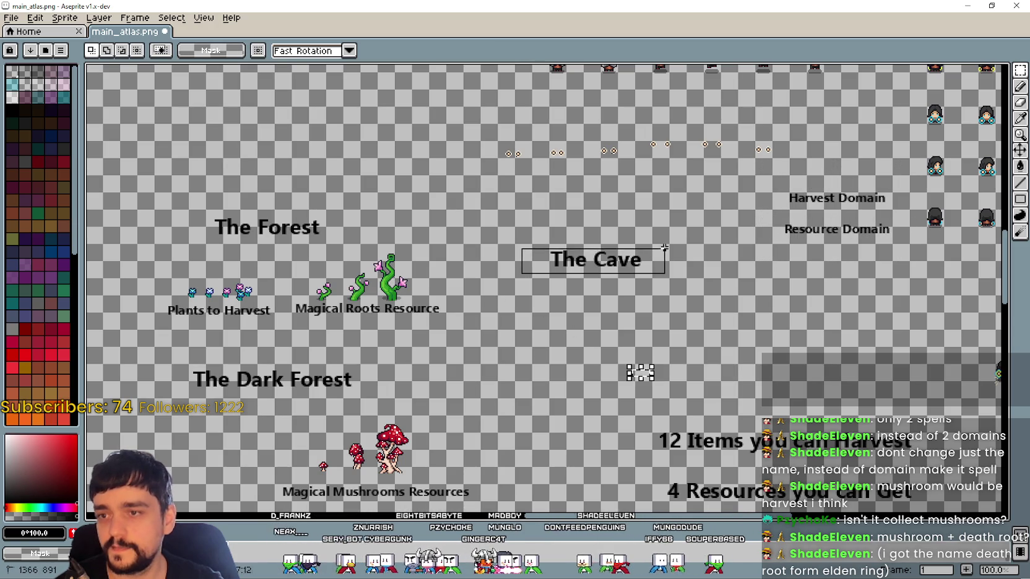
drag(596, 265, 614, 234)
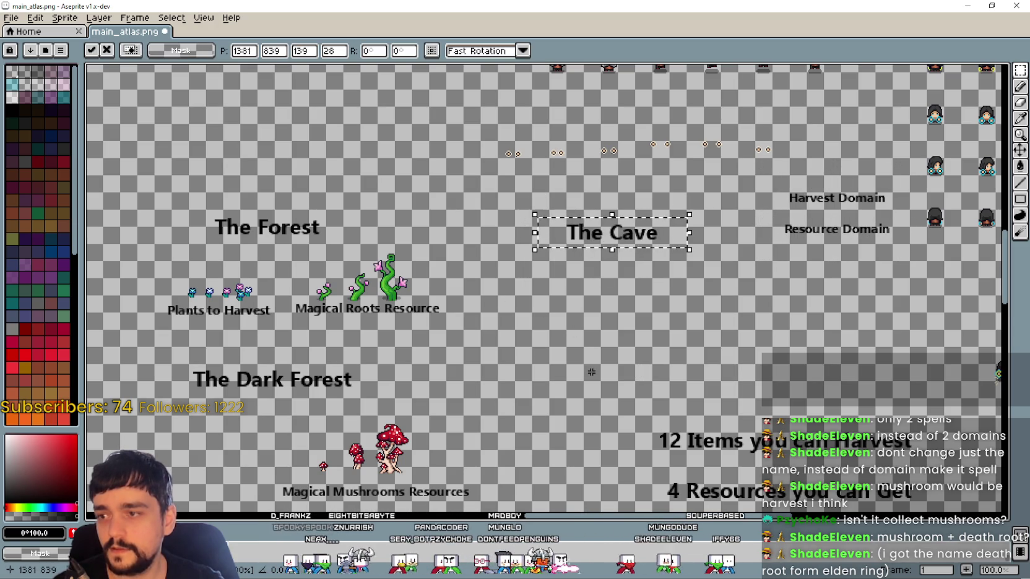
key(Return)
text(The Dark Ca)
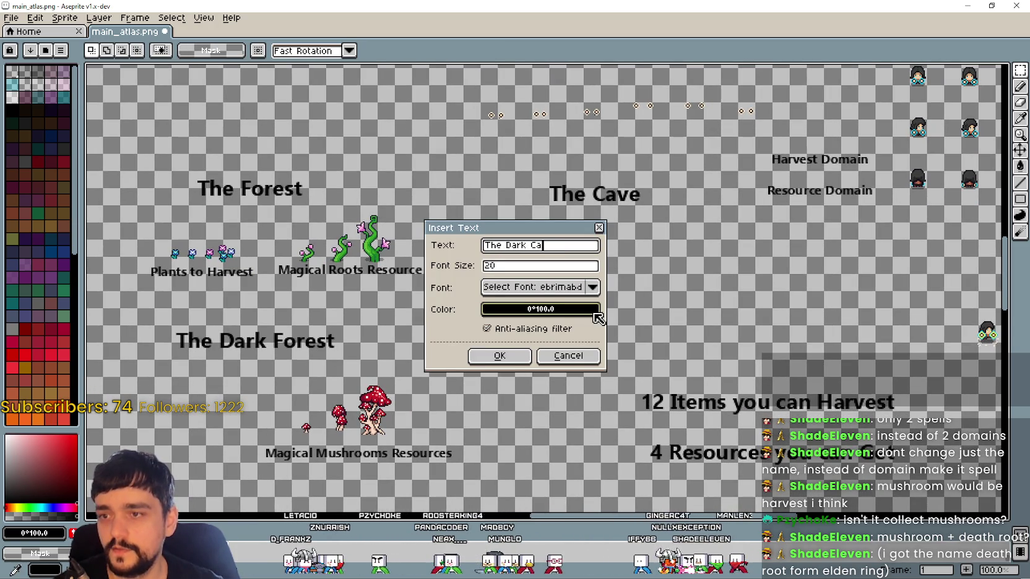
Place The Dark Cave text and delete the two item and resource count captions
key(Return)
drag(584, 296, 639, 338)
drag(492, 396, 894, 342)
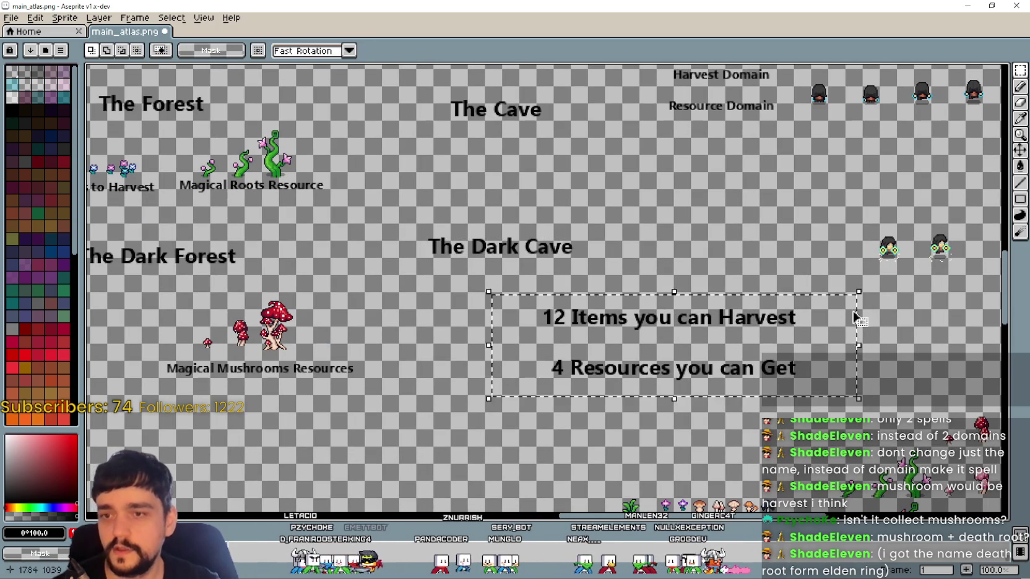
key(Delete)
Position The Dark Cave heading below The Cave, level with The Dark Forest
drag(403, 271, 606, 203)
drag(501, 248, 545, 285)
mouse_move(432, 150)
mouse_down()
mouse_move(575, 91)
mouse_move(577, 139)
mouse_up()
drag(432, 313, 654, 249)
drag(527, 284, 537, 258)
key(Return)
Shift the mushroom sprites slightly up-right and select them with their caption
scroll(524, 247, up, 5)
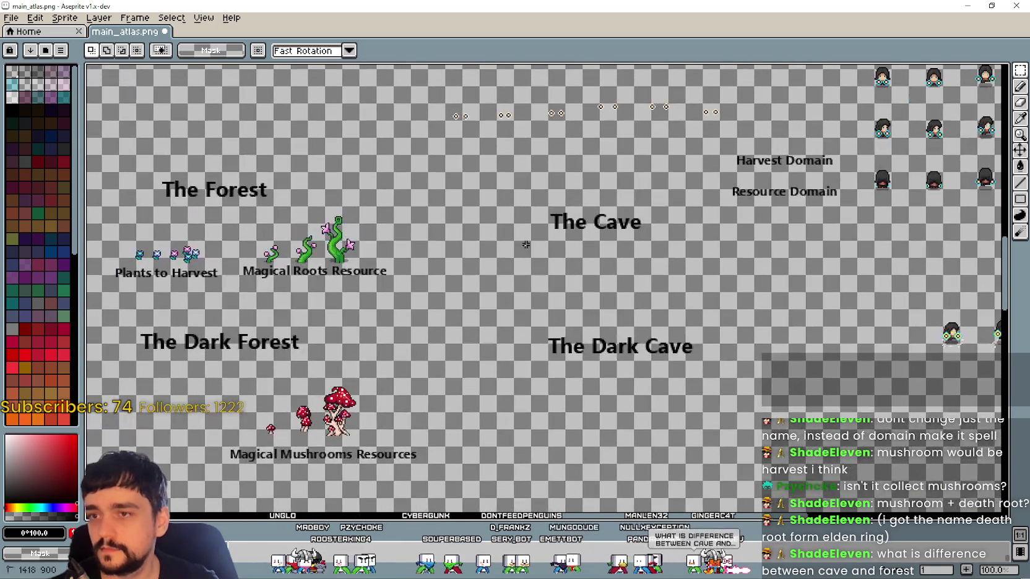
drag(671, 301, 641, 263)
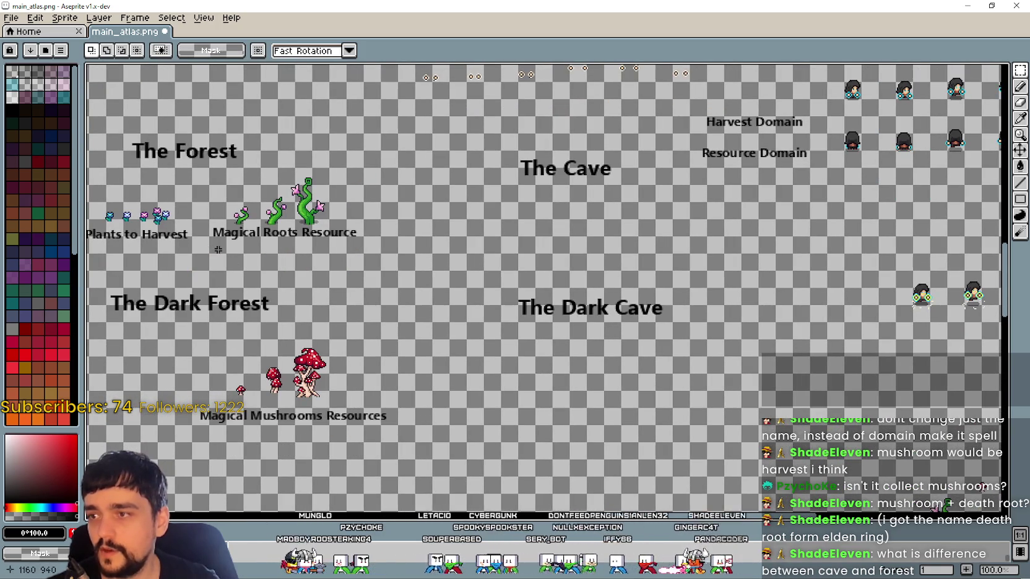
drag(204, 246, 380, 225)
mouse_move(190, 430)
mouse_down()
mouse_move(323, 407)
mouse_move(538, 318)
mouse_up()
drag(433, 359, 459, 350)
mouse_move(727, 419)
mouse_down()
mouse_move(666, 369)
mouse_move(642, 440)
mouse_up()
drag(362, 438, 497, 446)
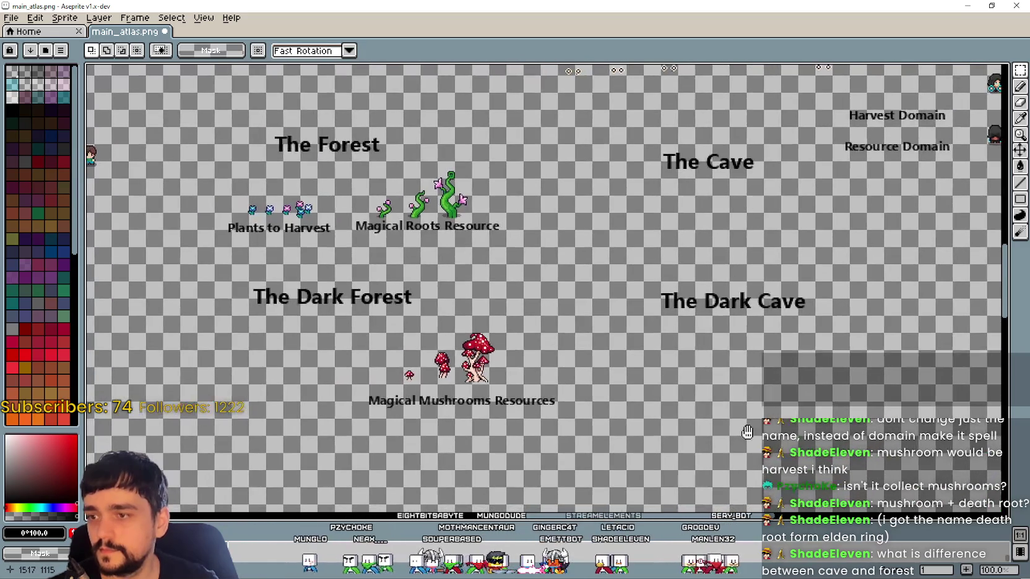
drag(378, 456, 656, 336)
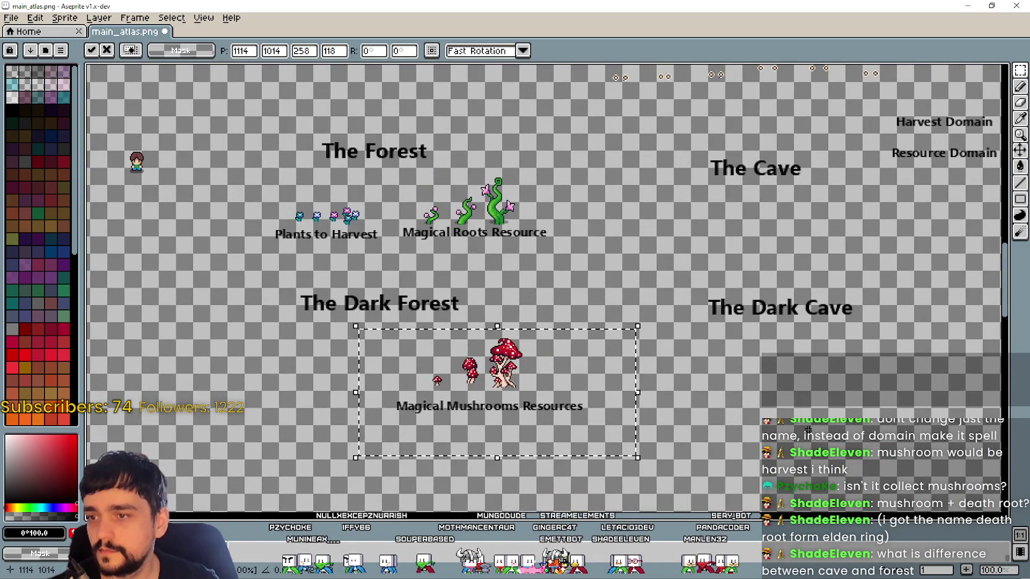
Select a purple-gem stone sprite on the stone with minerals sheet
key(ctrl+d)
scroll(594, 347, down, 5)
scroll(595, 346, right, 5)
key(alt+Tab)
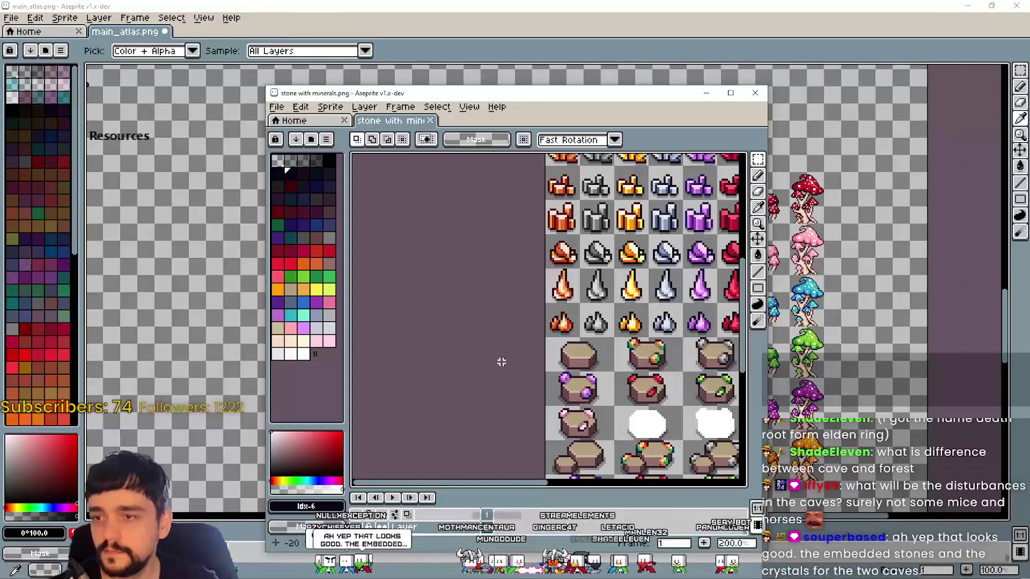
scroll(510, 359, down, 2)
scroll(513, 347, down, 2)
scroll(513, 336, down, 1)
scroll(563, 338, right, 2)
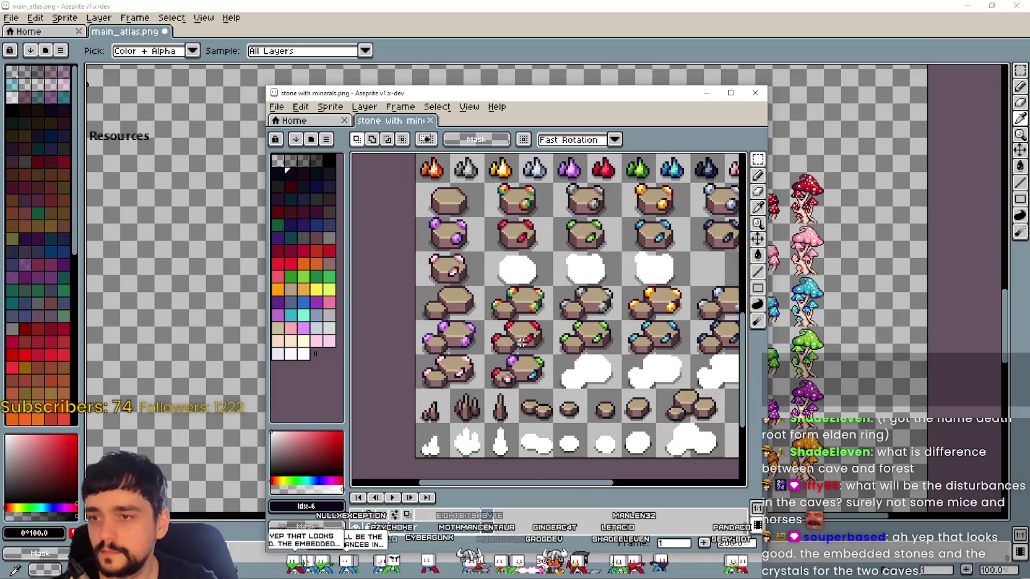
drag(426, 339, 483, 354)
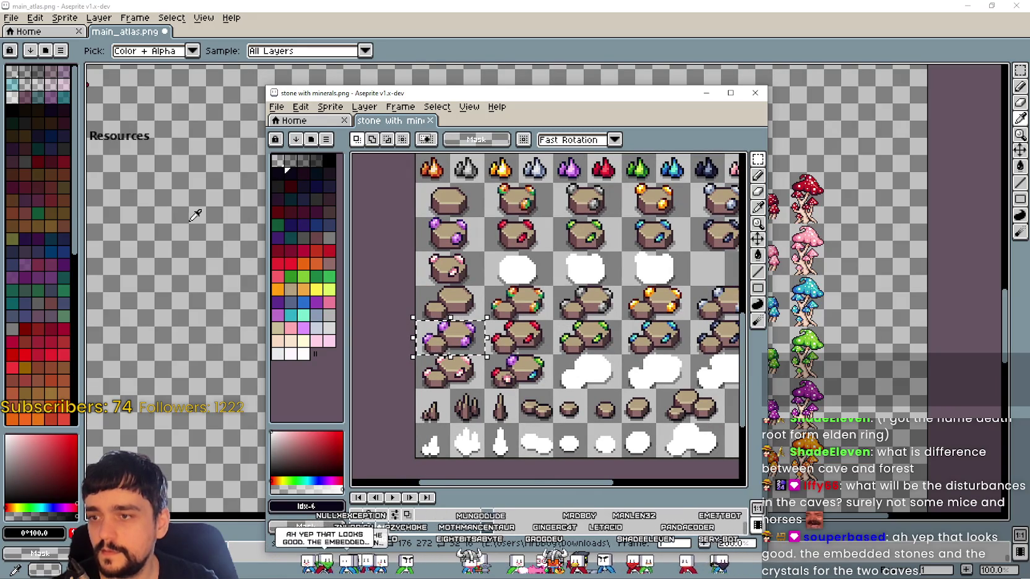
Paste the purple-gem stone into main_atlas just below The Cave heading
key(alt+Tab)
drag(409, 194, 397, 297)
key(ctrl+v)
mouse_move(547, 300)
mouse_down()
mouse_move(556, 249)
mouse_move(572, 239)
mouse_move(563, 239)
mouse_up()
key(Return)
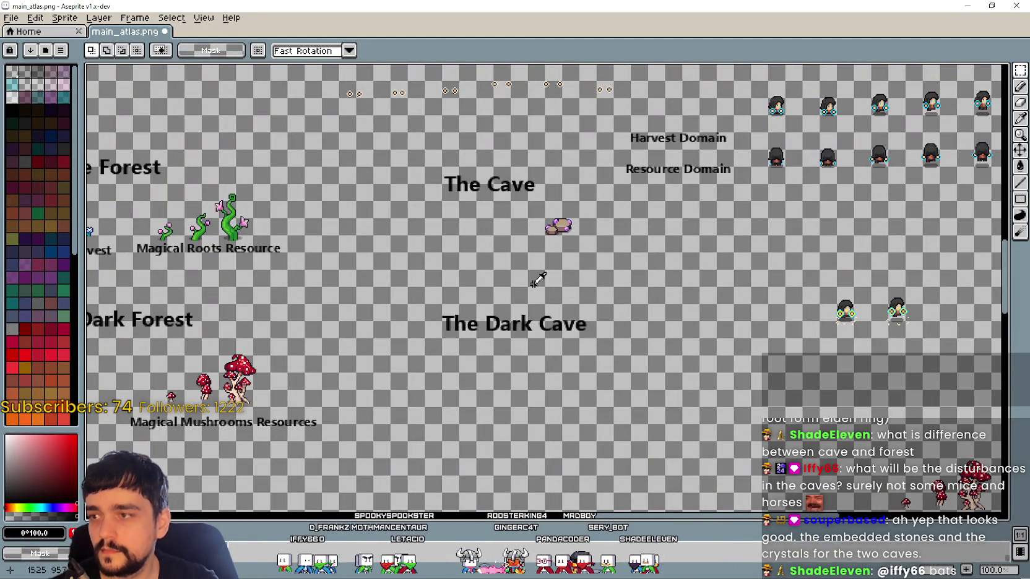
Paste a second purple-gem stone into The Cave section
key(alt+Tab)
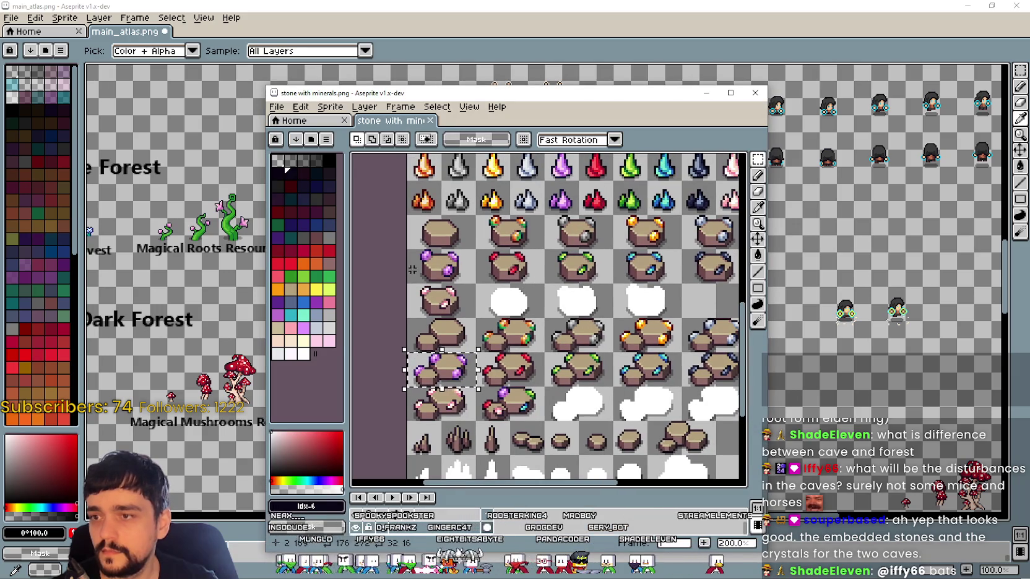
click(225, 267)
scroll(371, 266, up, 1)
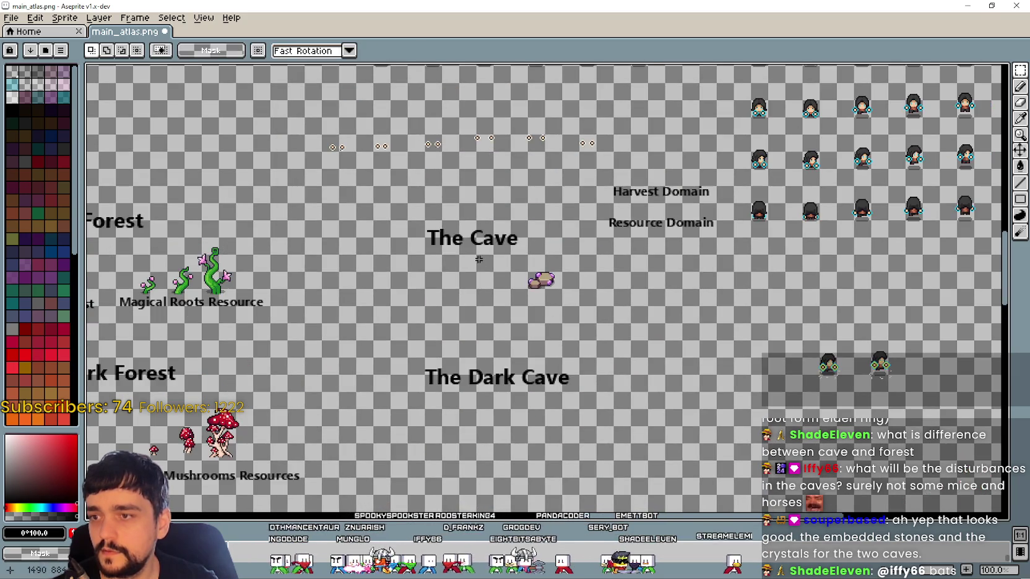
scroll(479, 260, up, 1)
key(ctrl+v)
mouse_move(540, 306)
mouse_down()
mouse_move(538, 320)
mouse_move(562, 280)
mouse_move(517, 278)
mouse_move(508, 343)
mouse_up()
key(Return)
Copy the small purple crystal stone from the stone sheet into the atlas
key(alt+Tab)
scroll(518, 278, down, 1)
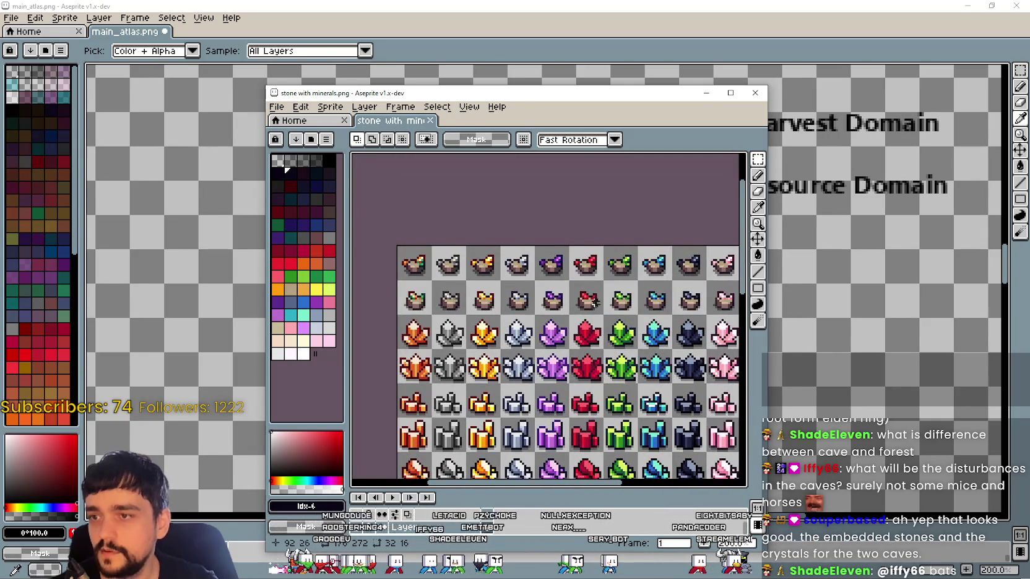
drag(593, 302, 509, 288)
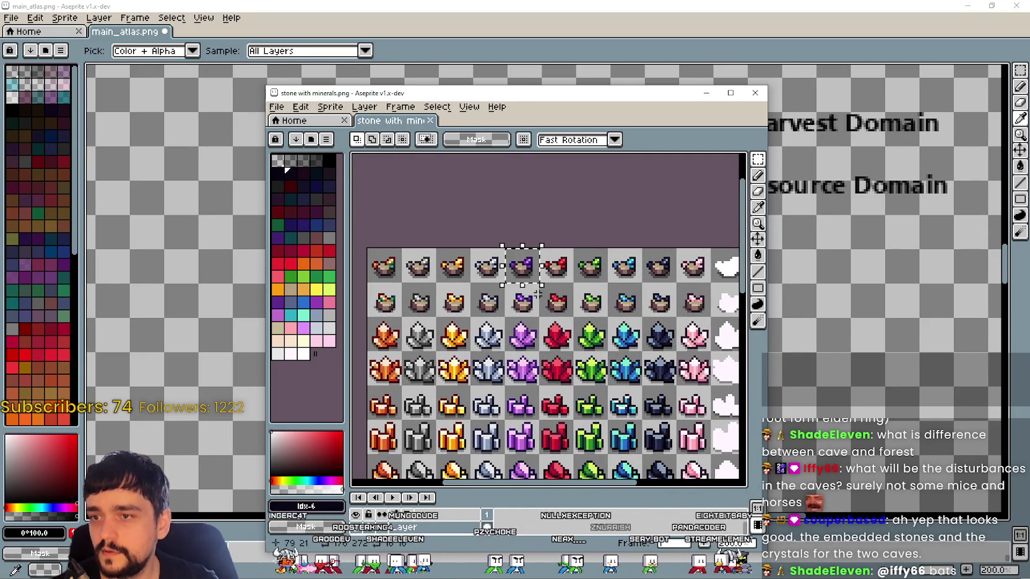
key(alt+Tab)
key(ctrl+v)
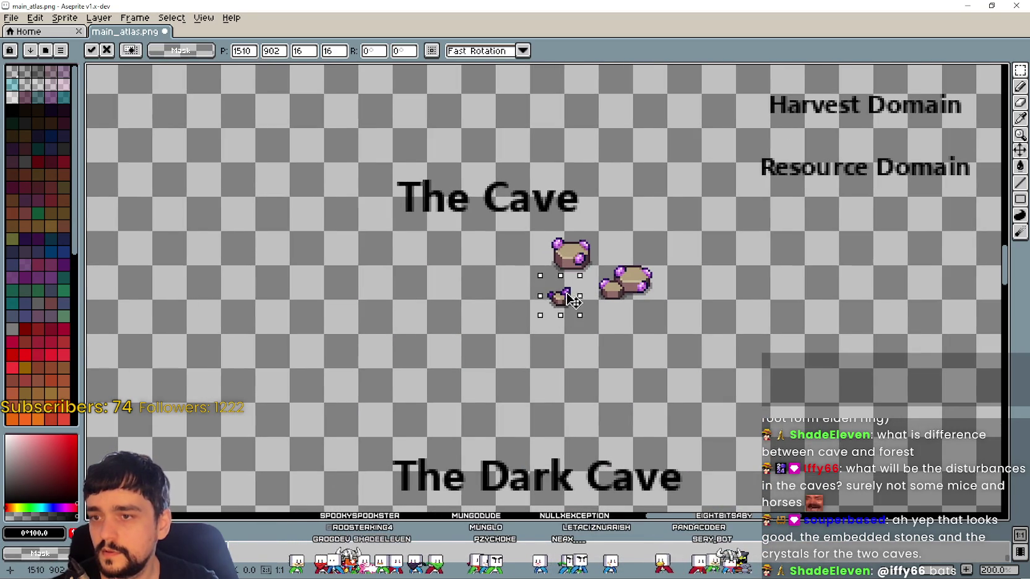
key(Return)
scroll(460, 352, down, 2)
scroll(161, 337, up, 2)
scroll(124, 255, right, 5)
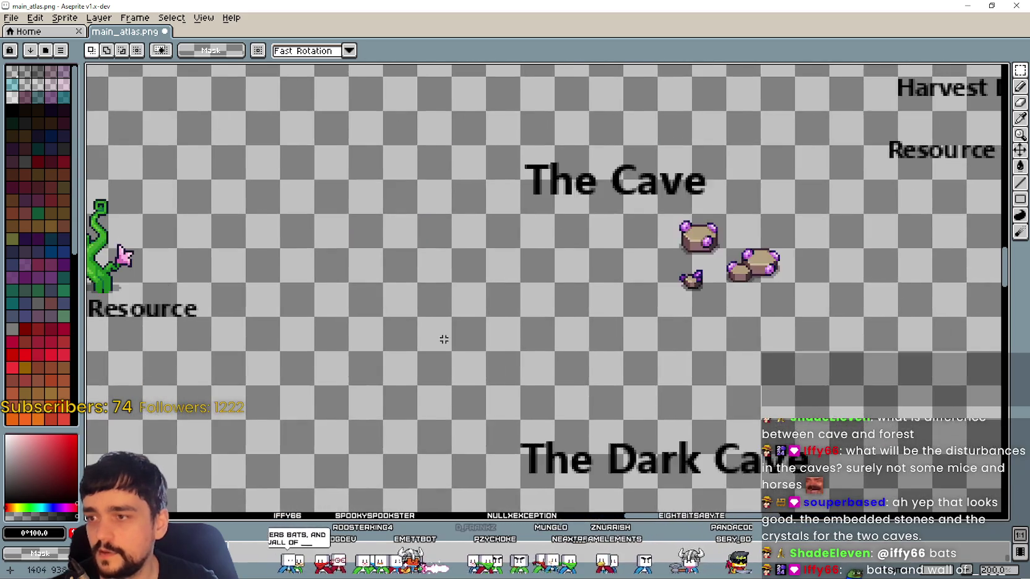
scroll(124, 256, right, 5)
scroll(556, 279, down, 2)
key(ctrl+t)
text(Magical Stones Resour)
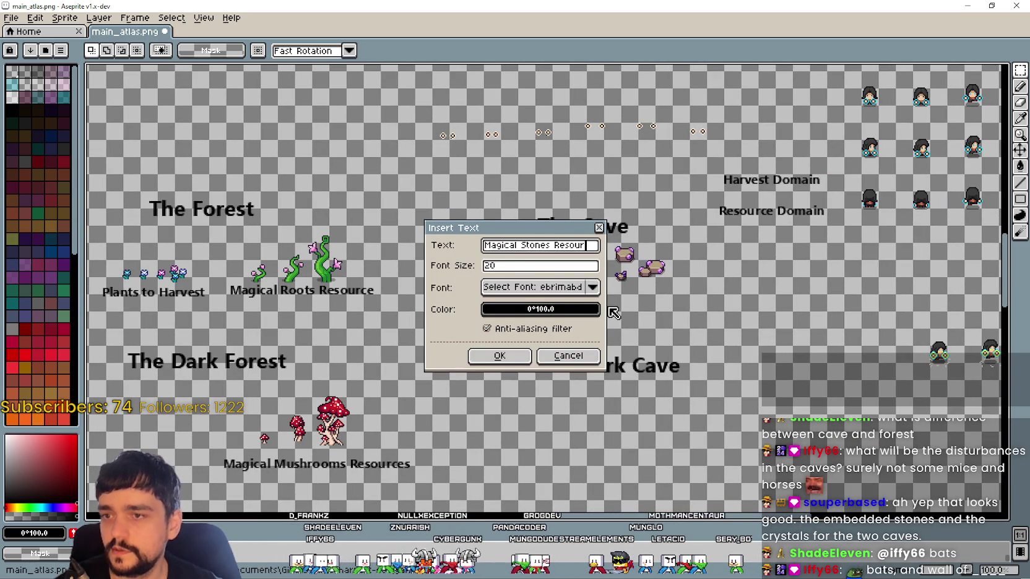
Place a font-size-12 'Magical Stones Resource' label beneath The Cave's stones
text(ce)
key(Return)
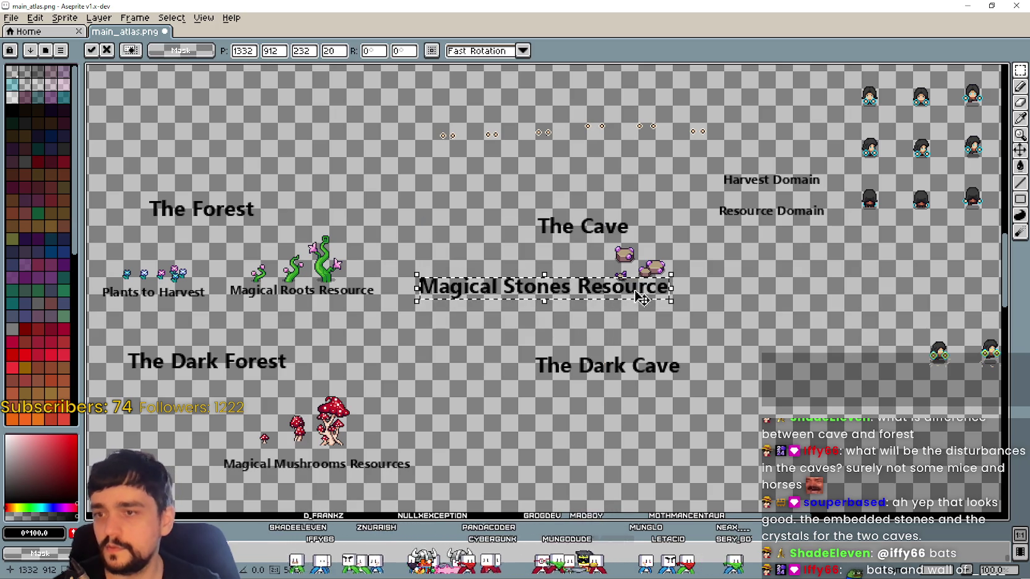
key(Escape)
key(ctrl+t)
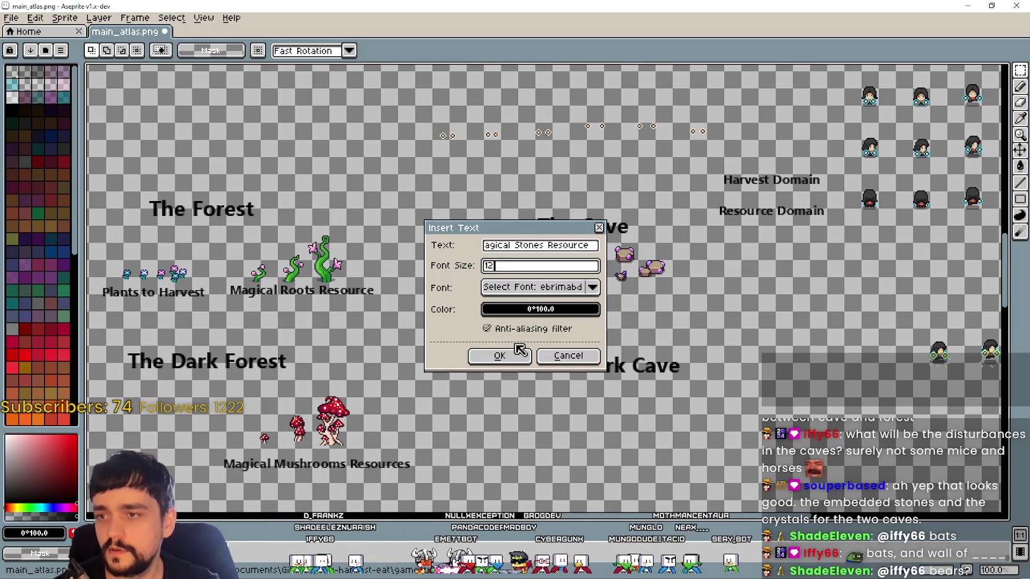
click(506, 356)
drag(520, 288, 620, 292)
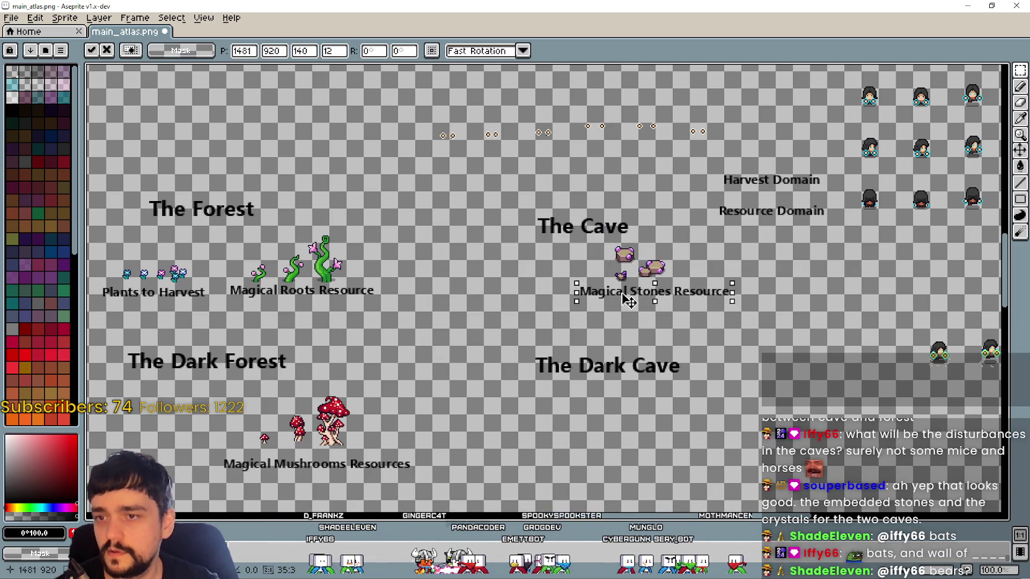
key(Return)
Bring the gem-studded stones on the stone with minerals sheet into view
mouse_move(498, 336)
mouse_down()
mouse_move(418, 324)
mouse_move(440, 328)
mouse_move(381, 248)
mouse_up()
scroll(451, 322, up, 1)
scroll(450, 322, down, 1)
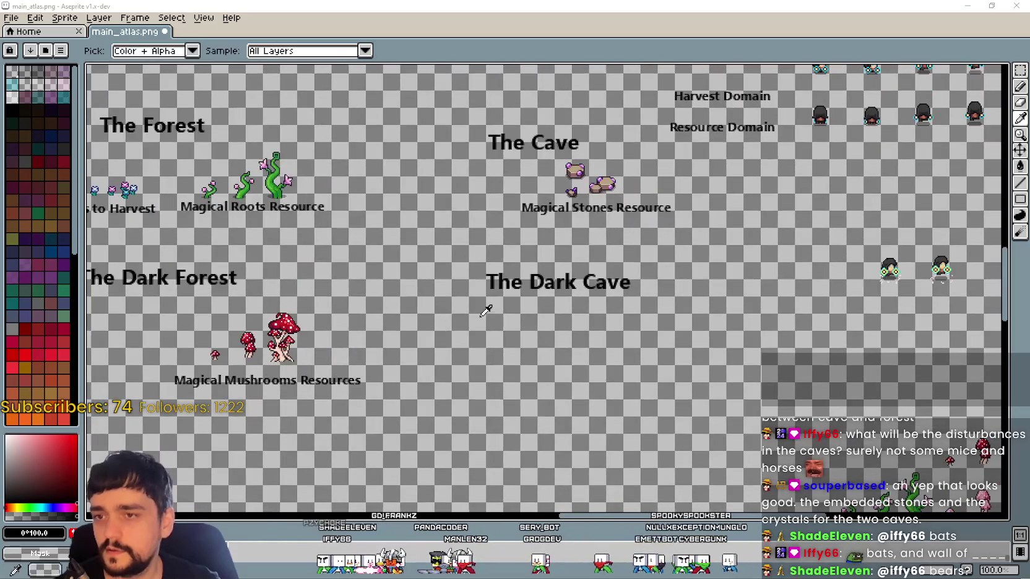
key(alt+Tab)
mouse_move(504, 359)
mouse_down()
mouse_move(513, 247)
mouse_move(523, 284)
mouse_up()
scroll(514, 247, up, 1)
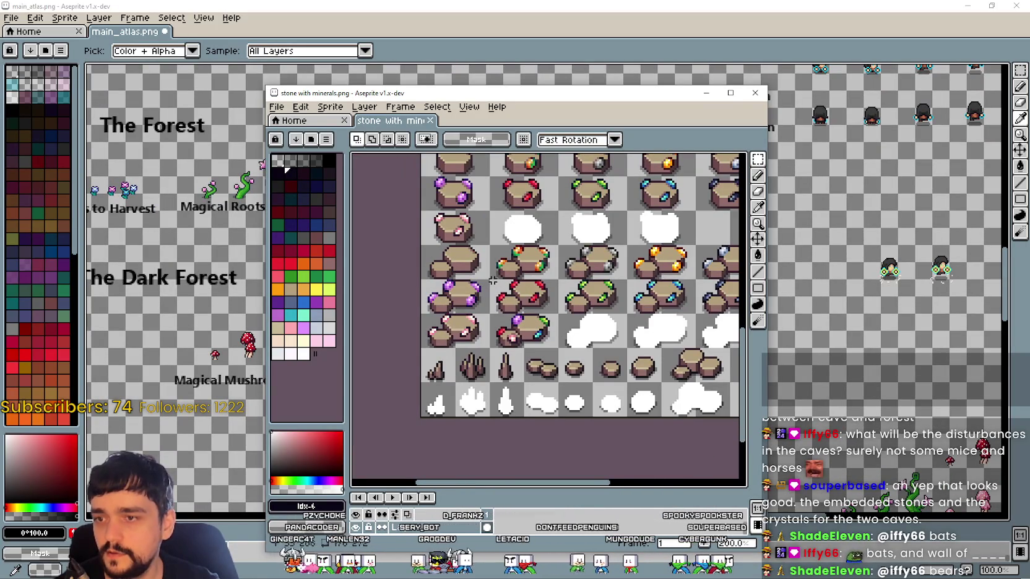
Paste a stone copied from the stone sheet into the atlas
drag(554, 342, 506, 347)
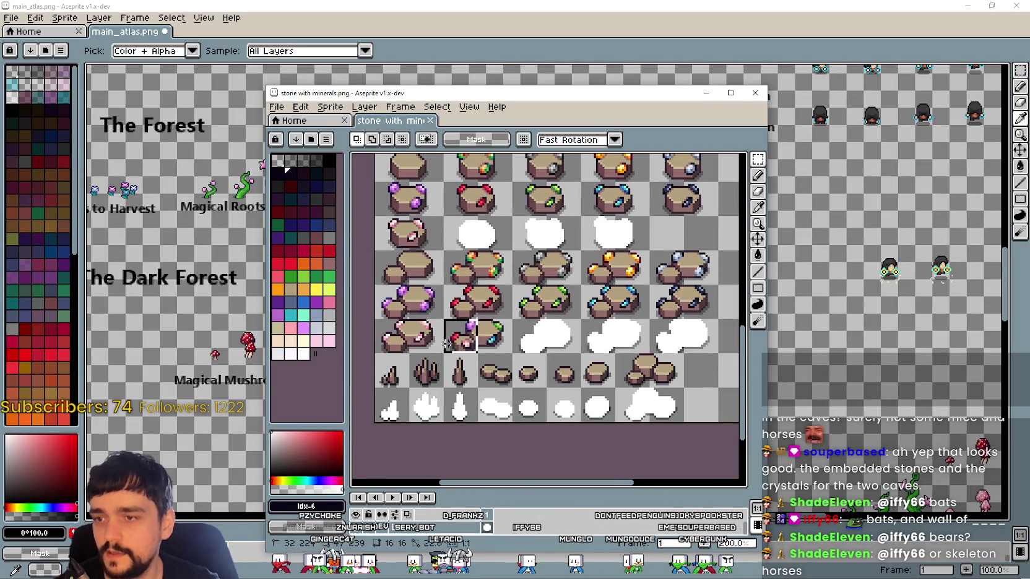
key(alt+Tab)
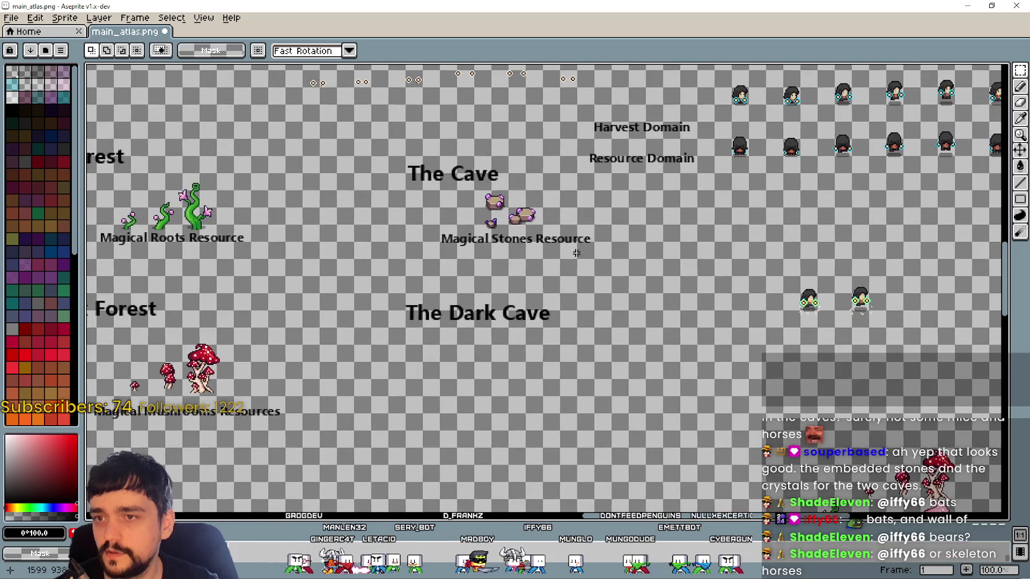
scroll(521, 251, up, 1)
scroll(521, 252, down, 1)
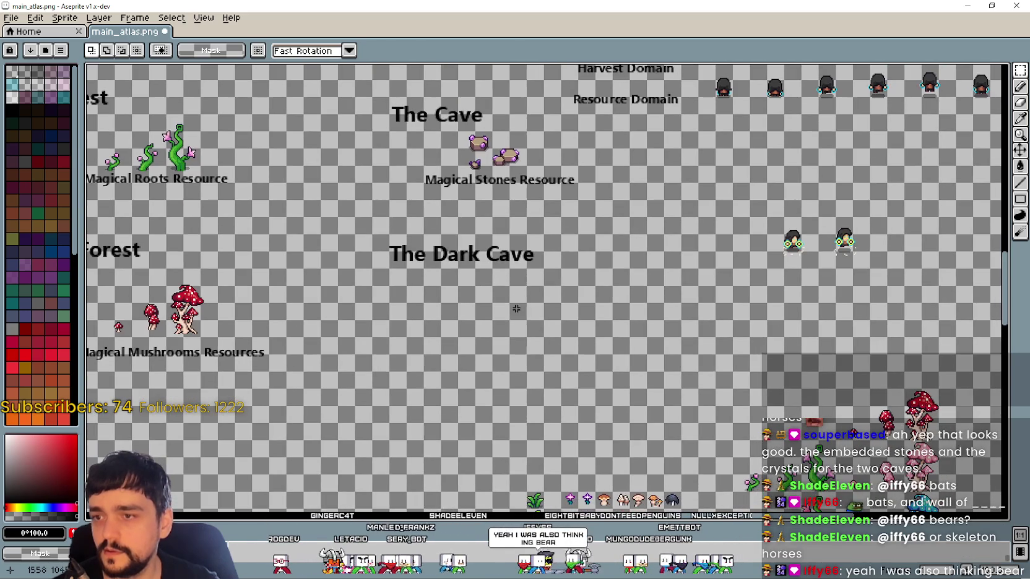
key(ctrl+v)
key(Return)
Browse the stone sheet's gem-stone rows, cancelling an accidental selection transform
key(alt+Tab)
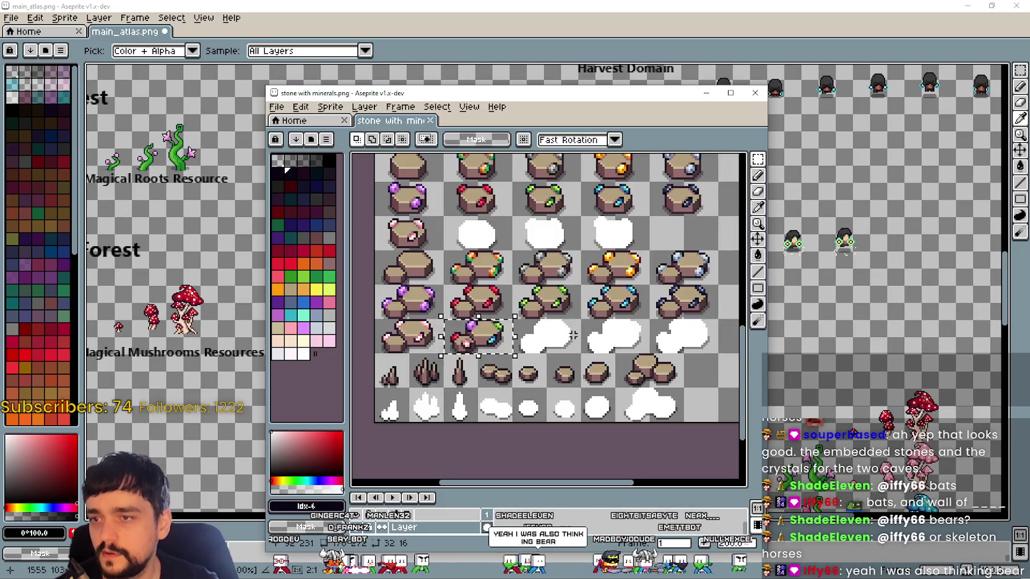
scroll(560, 285, down, 3)
scroll(507, 264, up, 1)
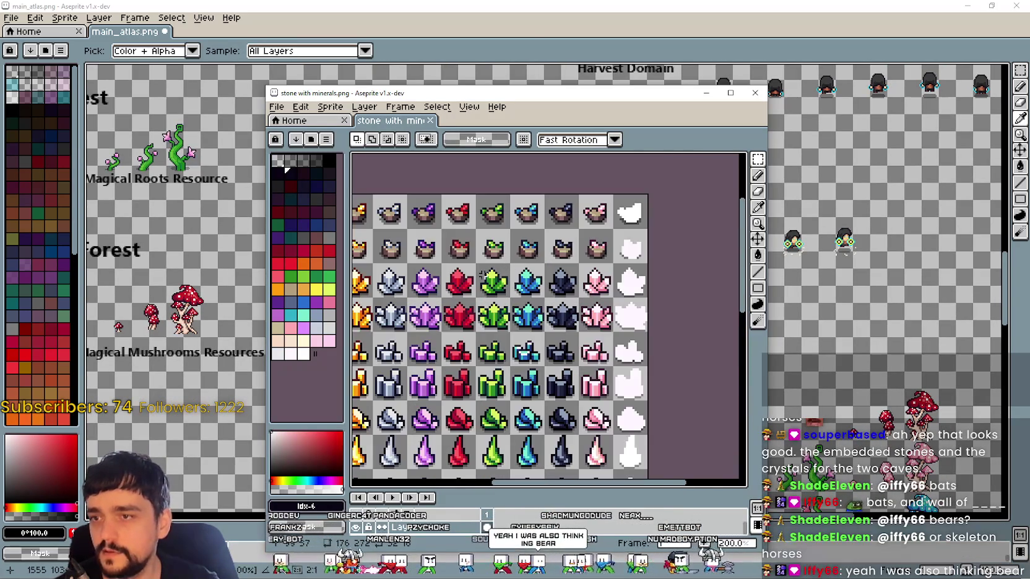
drag(414, 433, 495, 155)
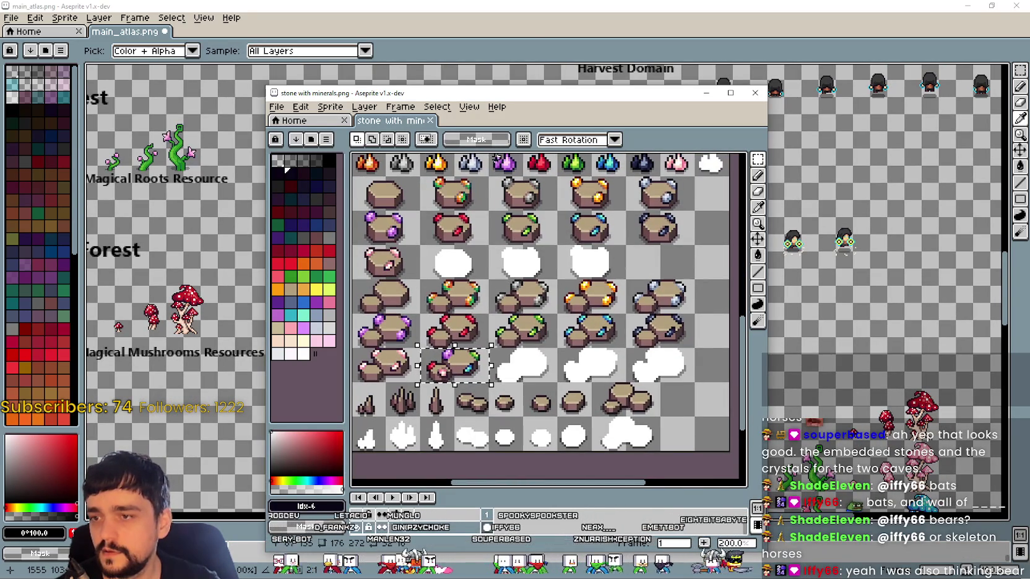
drag(436, 277, 474, 307)
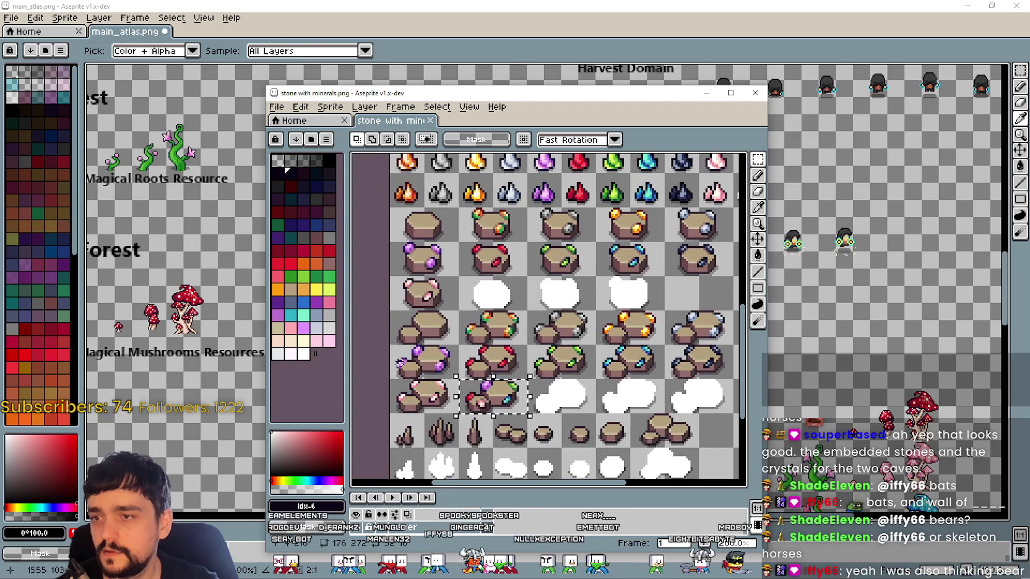
drag(400, 401, 452, 399)
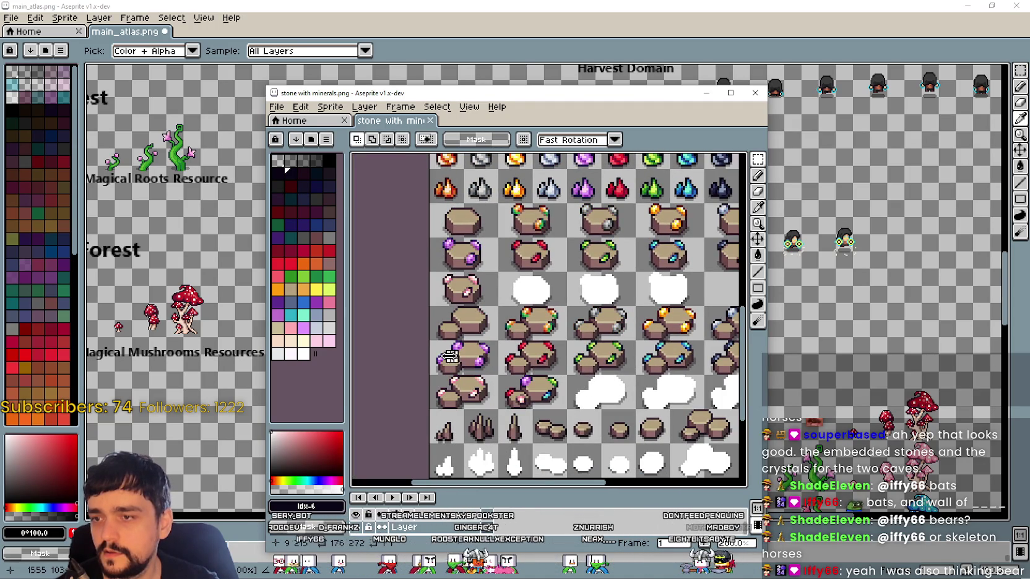
drag(569, 410, 489, 360)
mouse_move(578, 290)
mouse_down()
mouse_move(528, 284)
mouse_move(493, 265)
mouse_up()
key(Return)
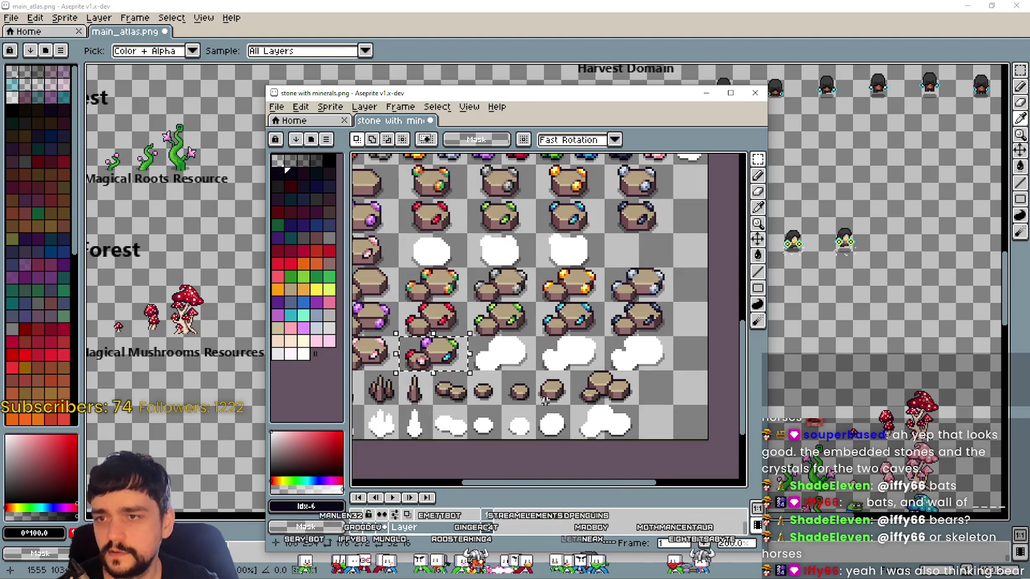
Copy the red-gem stone cluster and place it under The Dark Cave heading
mouse_move(449, 268)
mouse_down()
mouse_move(443, 401)
mouse_move(598, 297)
mouse_up()
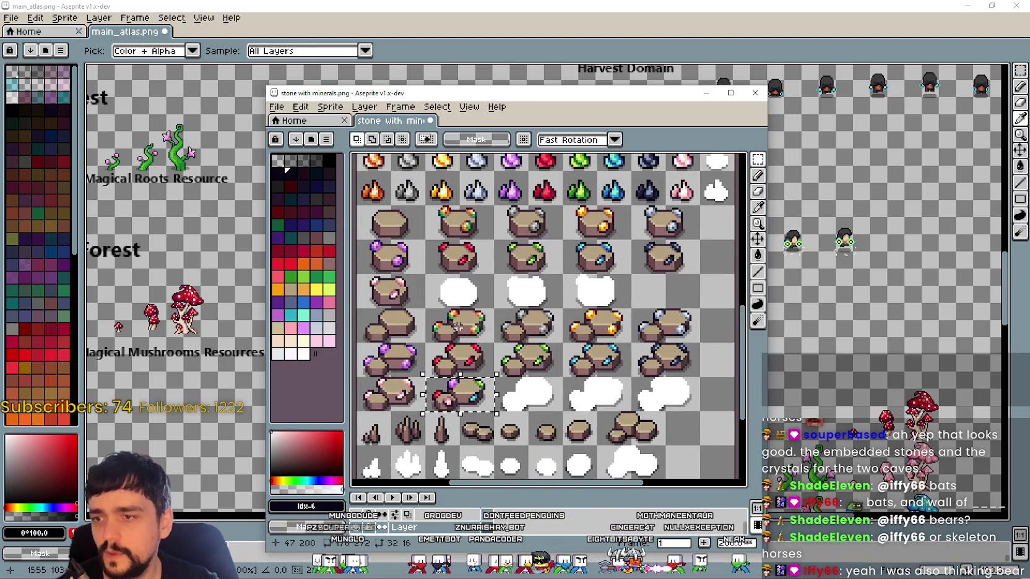
drag(434, 369, 495, 378)
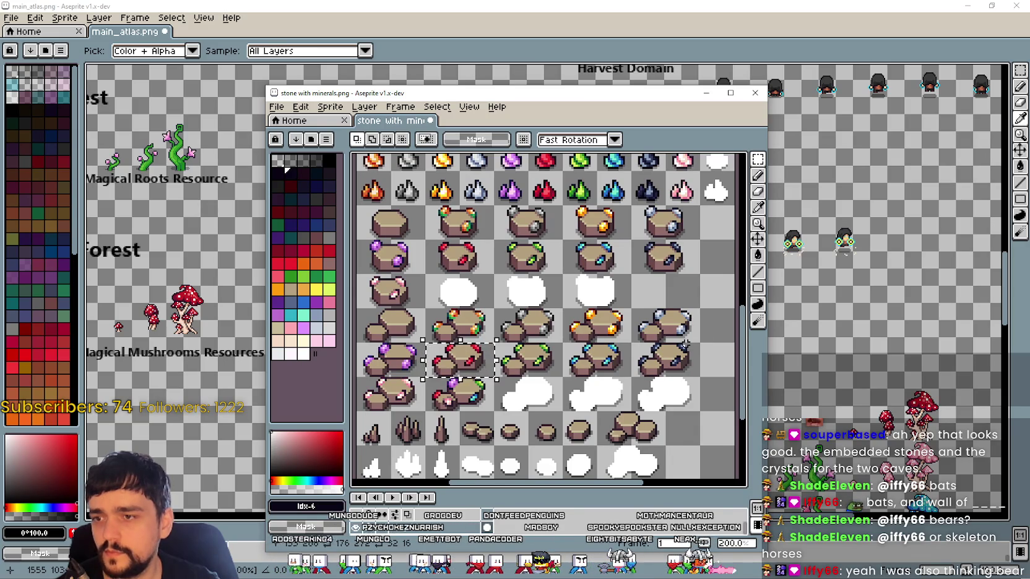
click(452, 281)
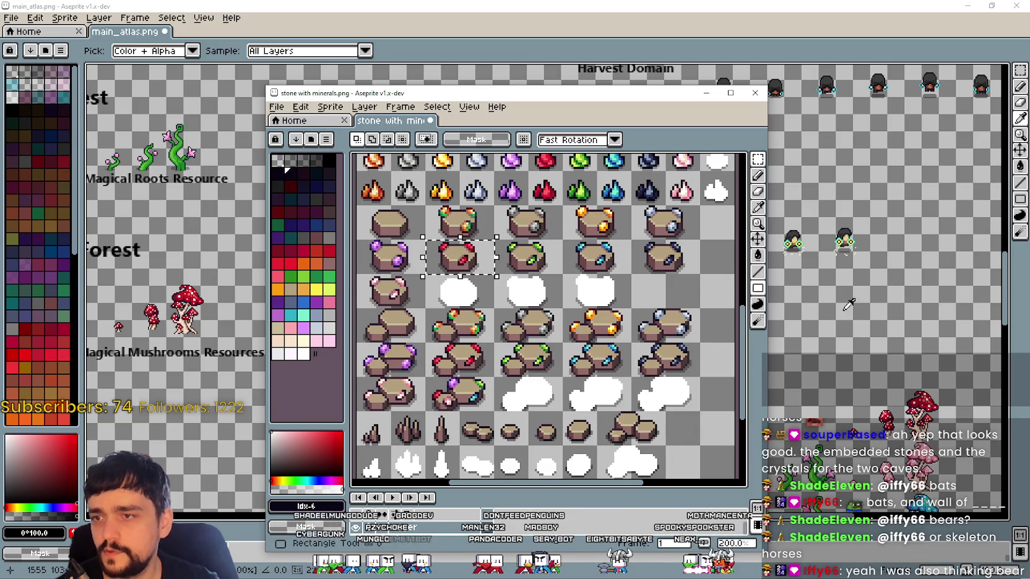
click(506, 319)
key(ctrl+v)
scroll(506, 319, up, 2)
drag(506, 319, 440, 277)
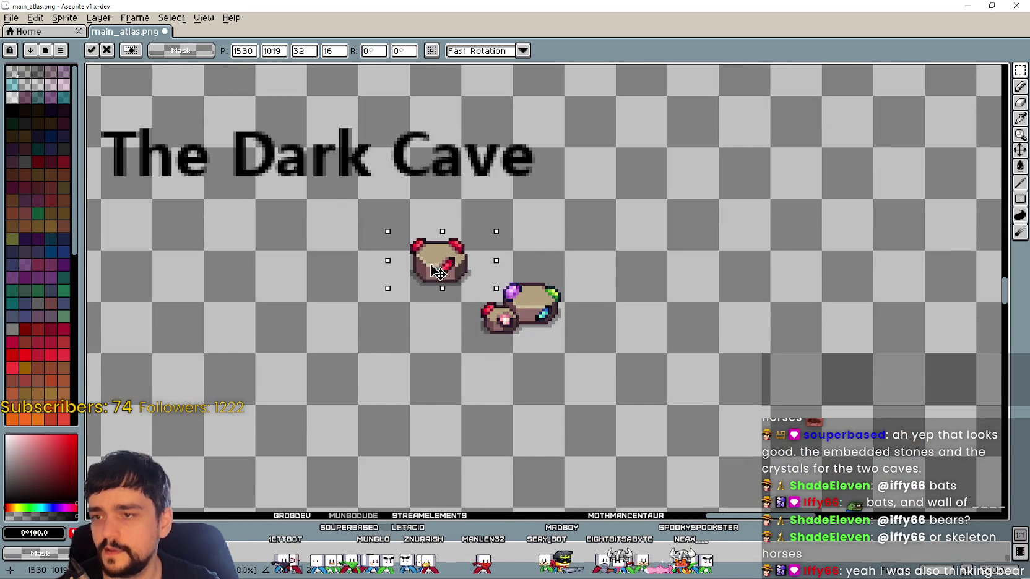
Copy the small green stone and place it below the Dark Cave stones
key(alt+Tab)
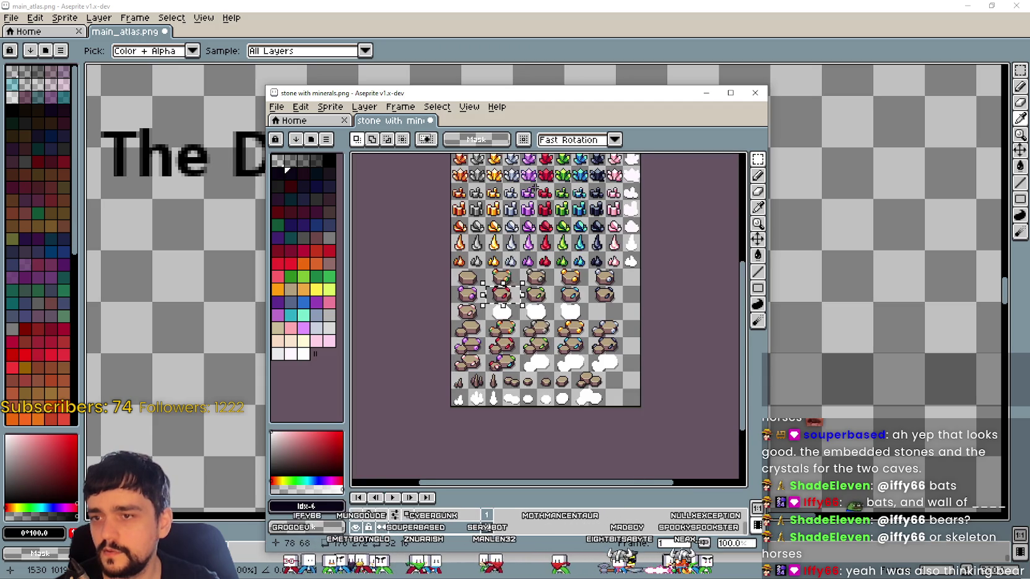
scroll(505, 266, up, 4)
scroll(515, 298, down, 2)
scroll(495, 260, down, 2)
scroll(481, 281, up, 1)
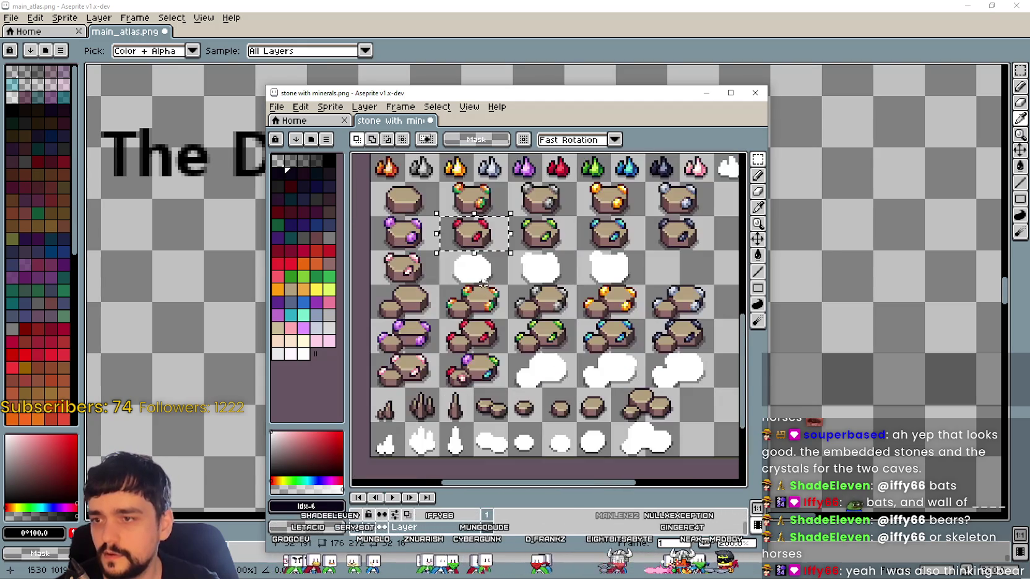
scroll(547, 241, up, 5)
scroll(550, 266, up, 3)
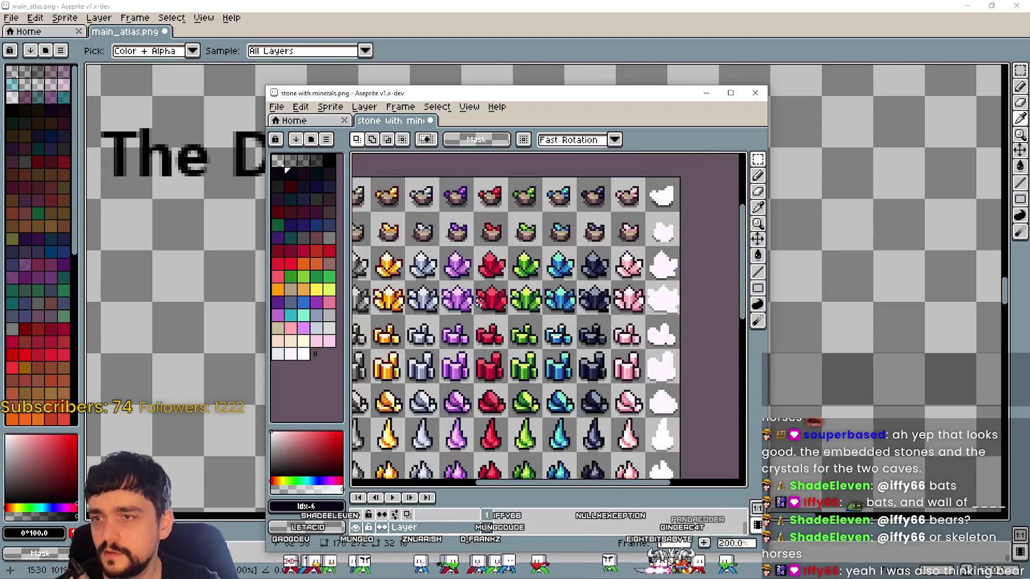
scroll(553, 291, up, 3)
key(ctrl+c)
key(ctrl+v)
mouse_move(517, 282)
mouse_down()
mouse_move(499, 300)
mouse_move(416, 320)
mouse_up()
Duplicate the Magical Stones Resource label beneath the Dark Cave stones
scroll(416, 321, down, 1)
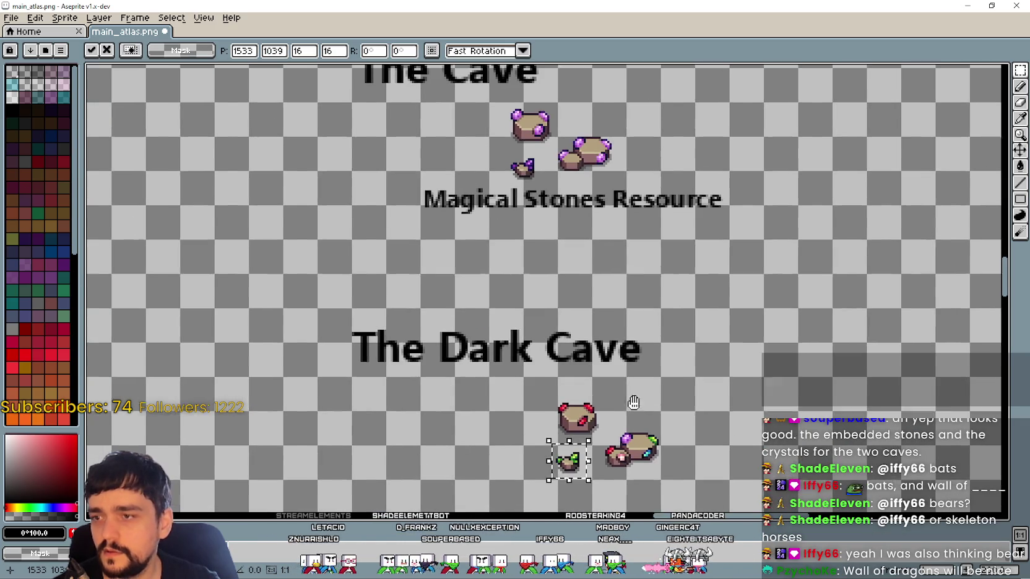
mouse_move(386, 243)
mouse_down()
mouse_move(794, 202)
mouse_move(787, 189)
mouse_up()
key(ctrl+c)
scroll(786, 189, down, 3)
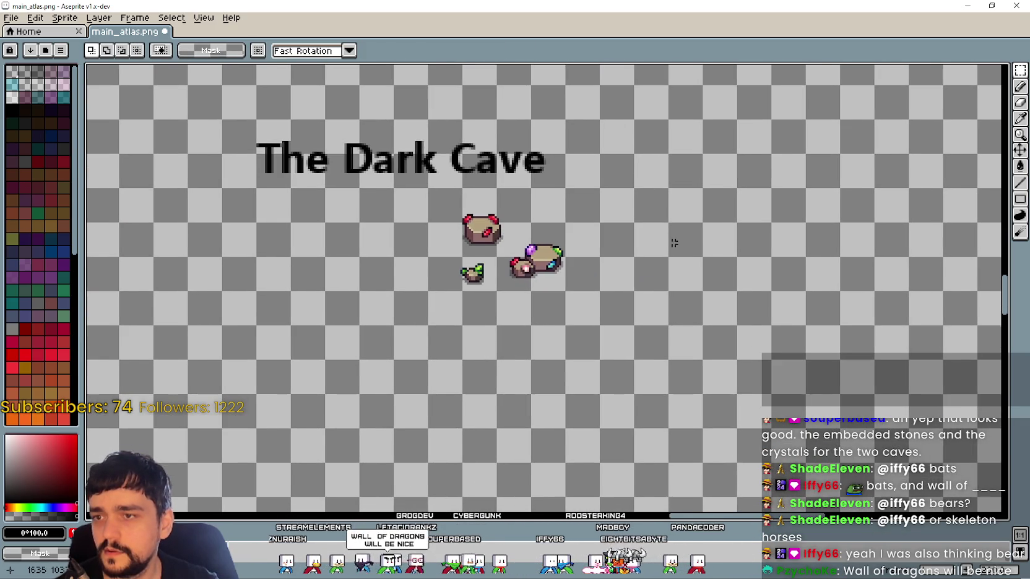
key(ctrl+v)
mouse_move(557, 299)
mouse_down()
mouse_move(493, 302)
mouse_move(512, 316)
mouse_move(632, 305)
mouse_move(612, 305)
mouse_up()
key(Return)
Move the whole Dark Cave section slightly down and right
scroll(503, 374, down, 2)
scroll(478, 266, up, 1)
mouse_move(479, 267)
mouse_down()
mouse_move(529, 264)
mouse_move(548, 247)
mouse_up()
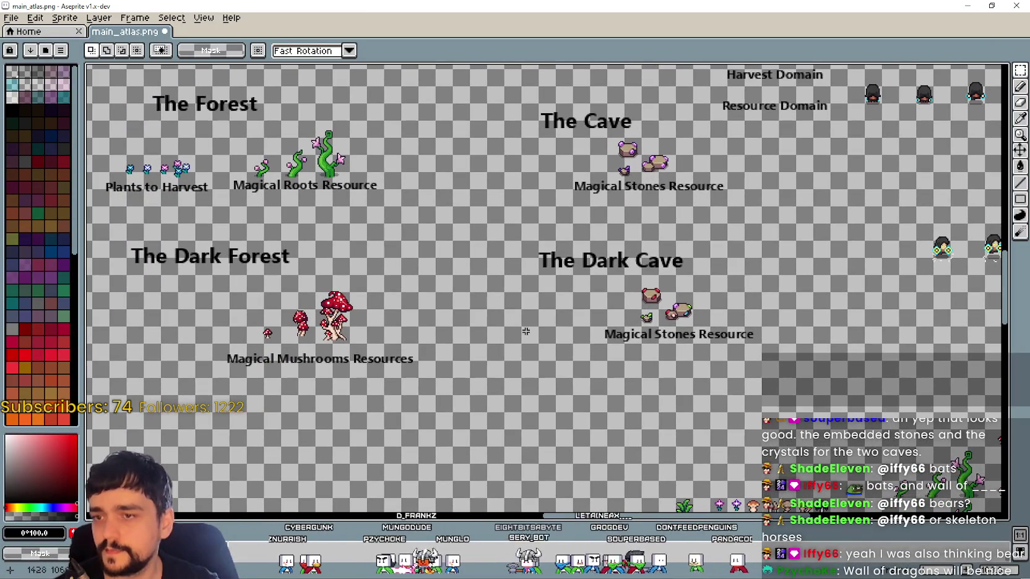
mouse_move(496, 370)
mouse_down()
mouse_move(581, 308)
mouse_move(800, 224)
mouse_up()
mouse_move(697, 286)
mouse_down()
mouse_move(716, 320)
mouse_move(711, 305)
mouse_up()
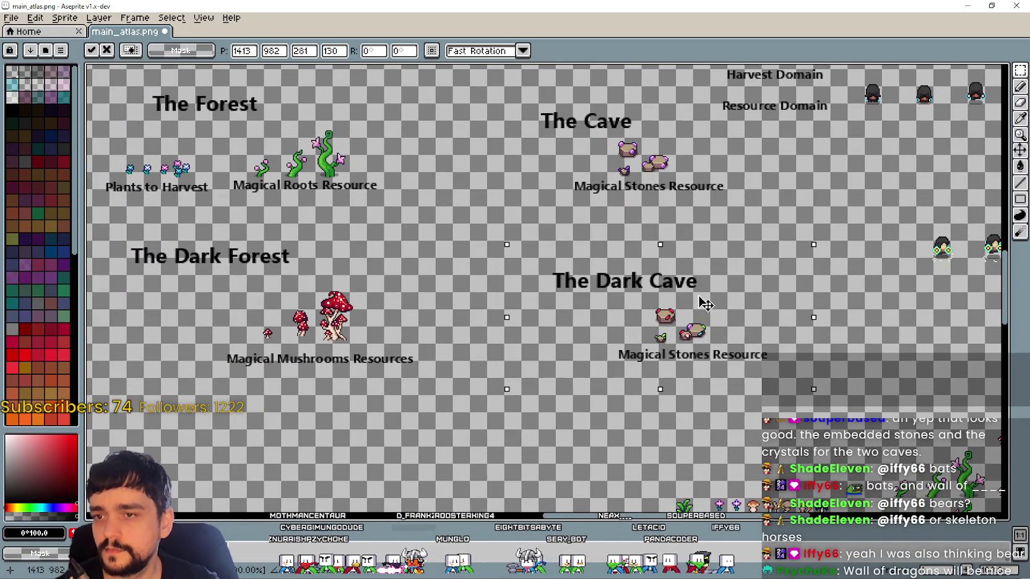
key(Return)
Nudge the Dark Forest mushroom group and its label up-left
mouse_move(545, 439)
mouse_down()
mouse_move(551, 415)
mouse_move(445, 438)
mouse_move(551, 409)
mouse_up()
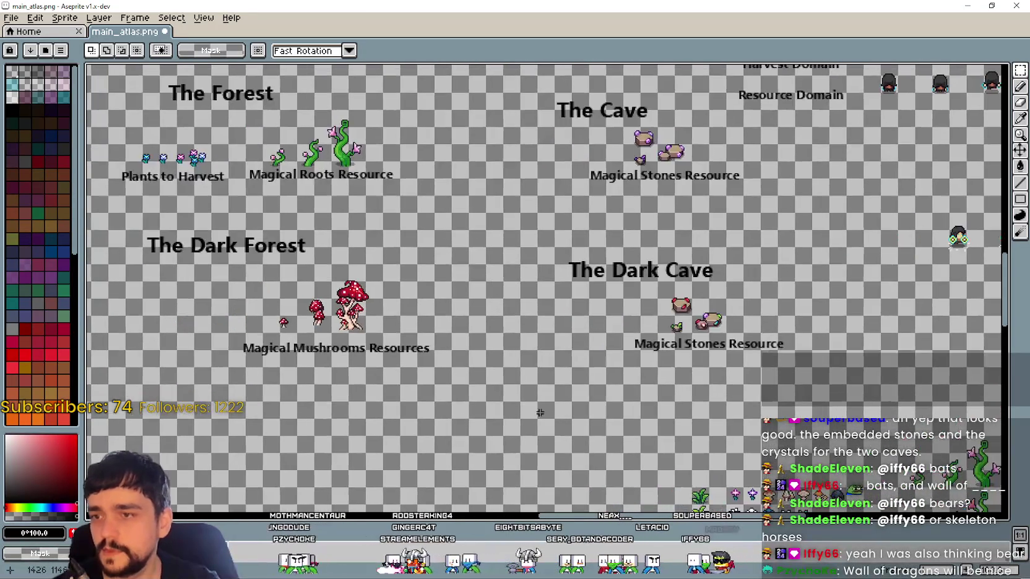
mouse_move(191, 363)
mouse_down()
mouse_move(313, 427)
mouse_move(537, 347)
mouse_up()
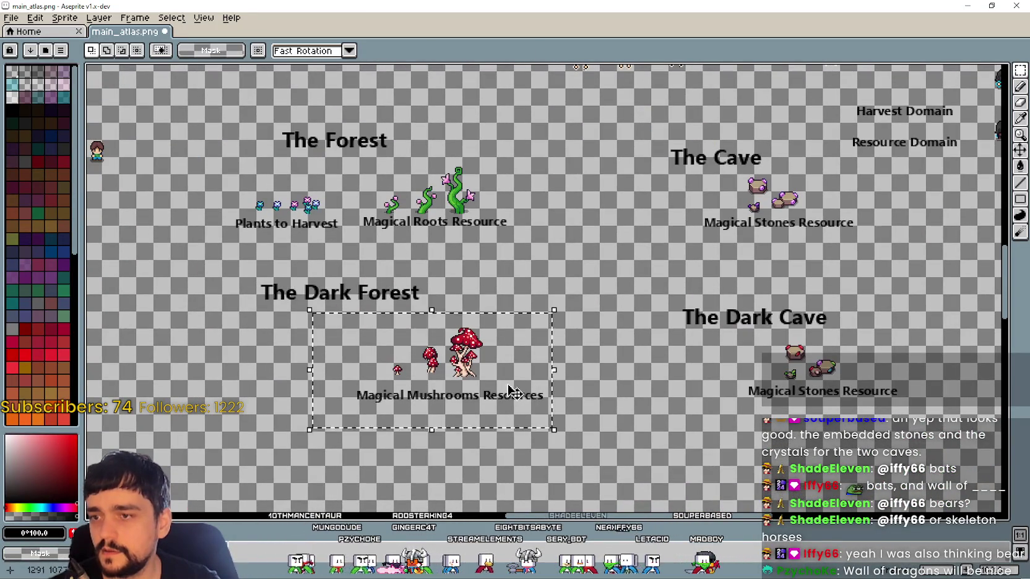
drag(470, 383, 463, 378)
mouse_move(713, 394)
mouse_down()
mouse_move(631, 376)
mouse_move(648, 424)
mouse_up()
Review the stone with minerals sheet, then return to the atlas's flower and mushroom sprites
key(alt+Tab)
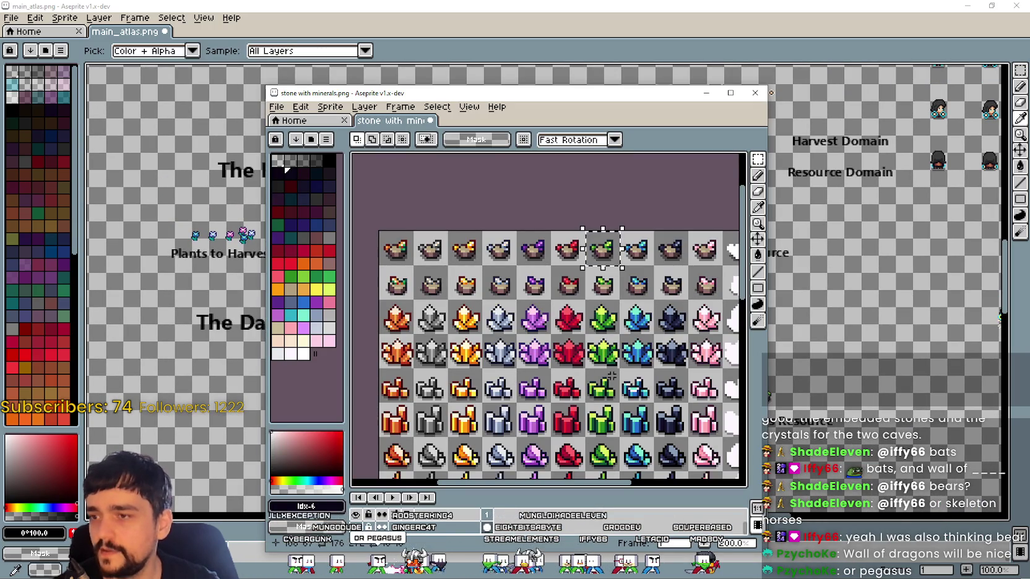
mouse_move(600, 378)
mouse_down()
mouse_move(545, 315)
mouse_move(545, 248)
mouse_up()
scroll(545, 316, down, 2)
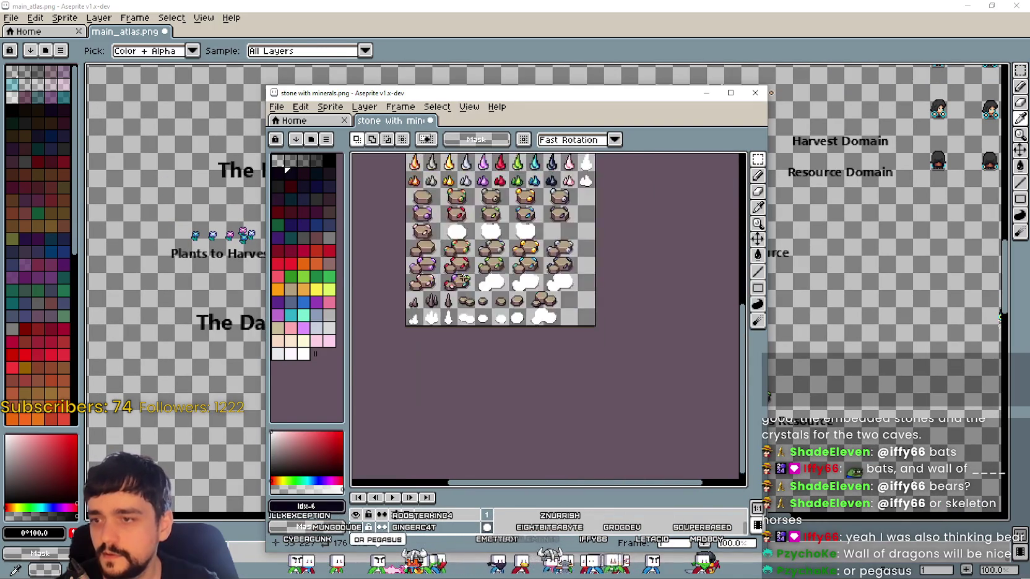
scroll(545, 247, up, 2)
click(844, 403)
scroll(845, 404, down, 2)
drag(681, 346, 291, 173)
drag(458, 433, 331, 229)
scroll(331, 273, up, 2)
scroll(331, 273, down, 1)
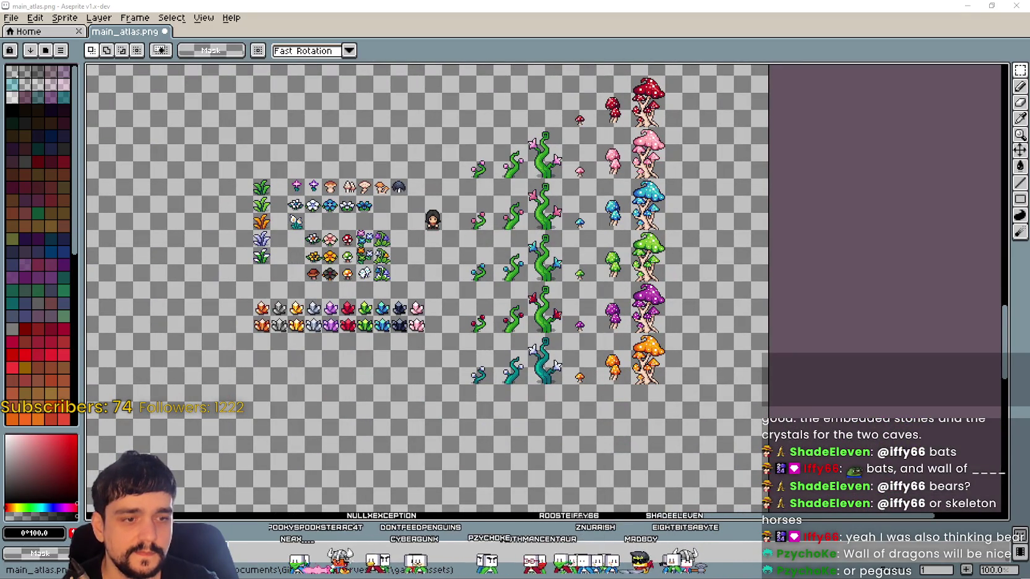
Browse ALL props seasons.png to find the small blue flower
key(alt+Tab)
scroll(408, 403, up, 1)
scroll(408, 402, down, 1)
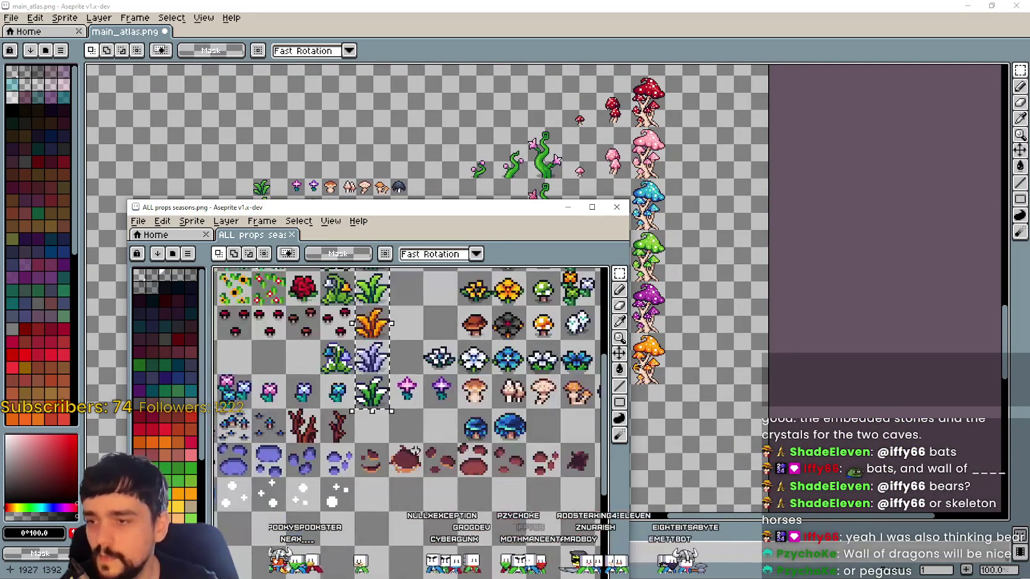
scroll(409, 402, down, 1)
scroll(309, 427, up, 1)
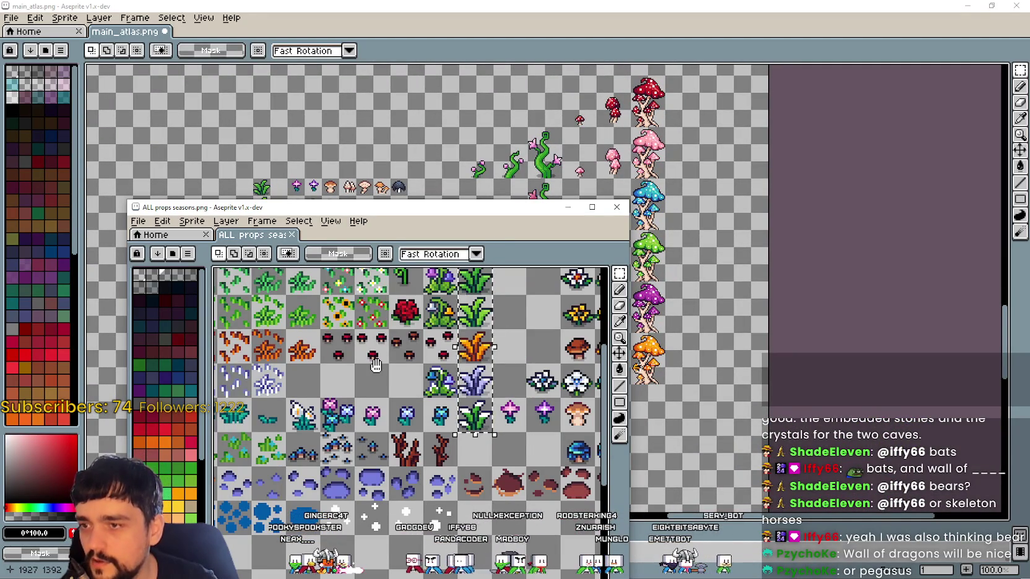
drag(375, 365, 596, 311)
scroll(596, 311, down, 1)
scroll(394, 391, up, 2)
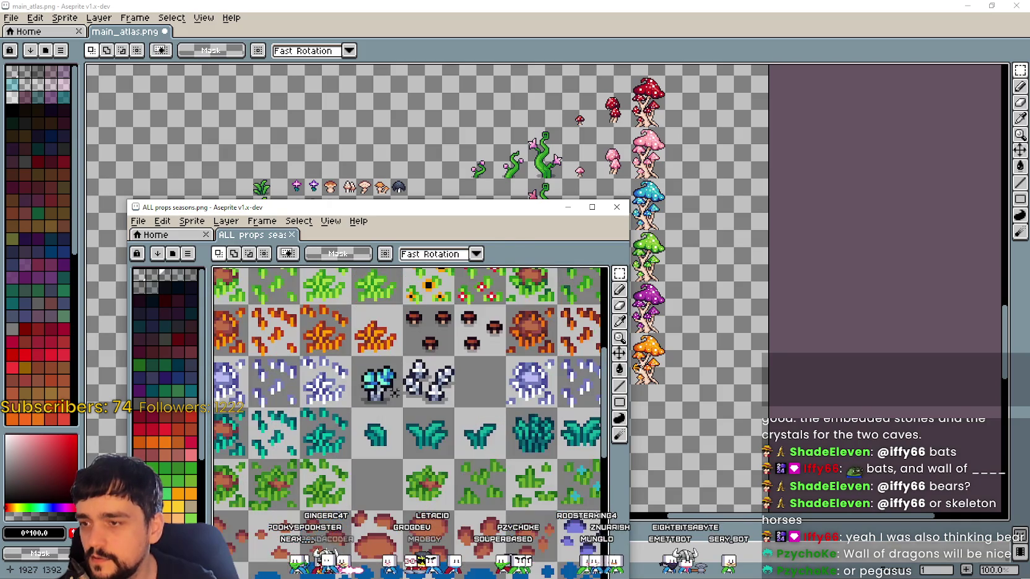
scroll(494, 415, down, 1)
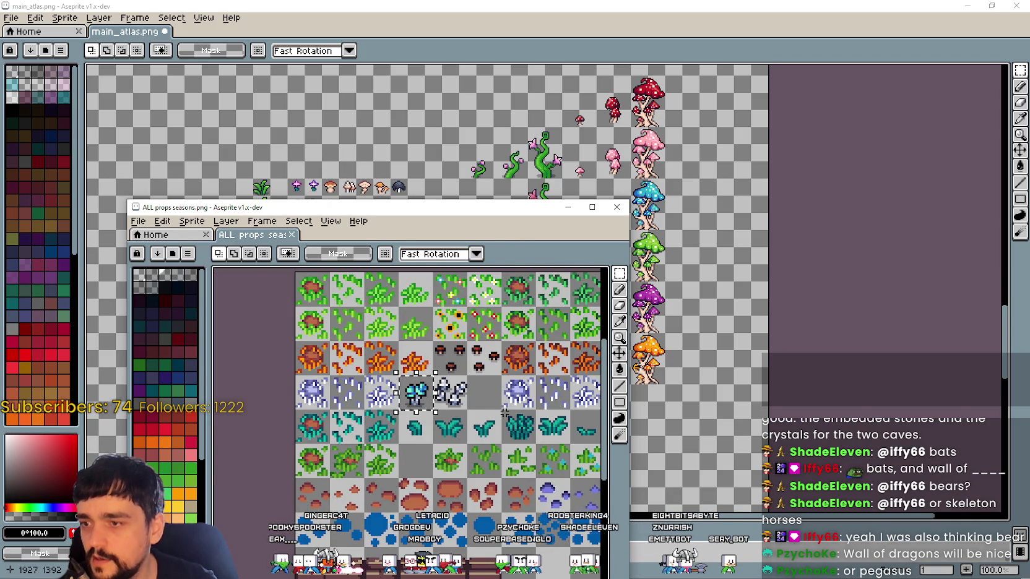
Paste the blue flower into main_atlas.png below the leftmost plant column
click(280, 279)
key(ctrl+v)
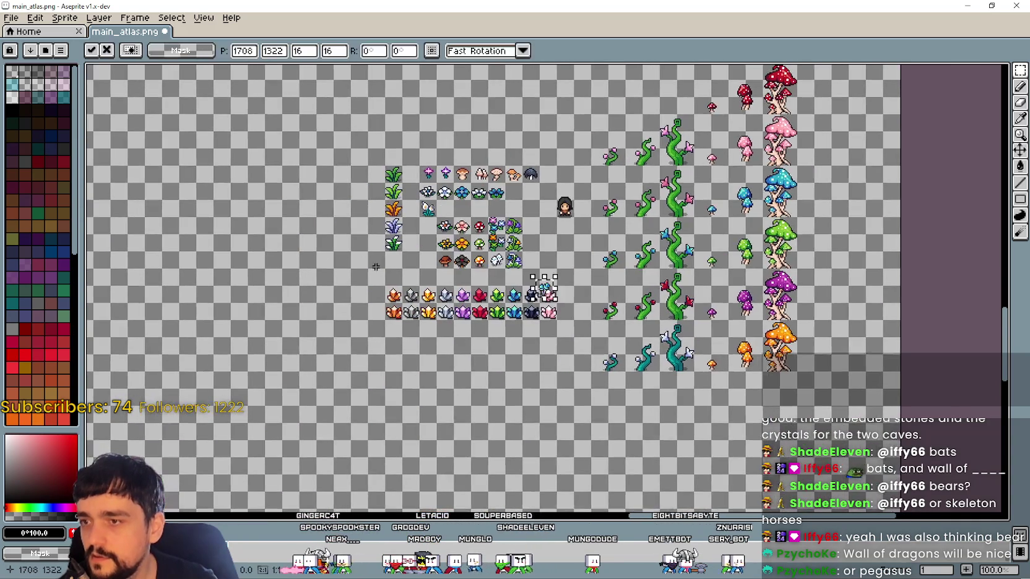
scroll(365, 264, up, 1)
drag(705, 336, 356, 269)
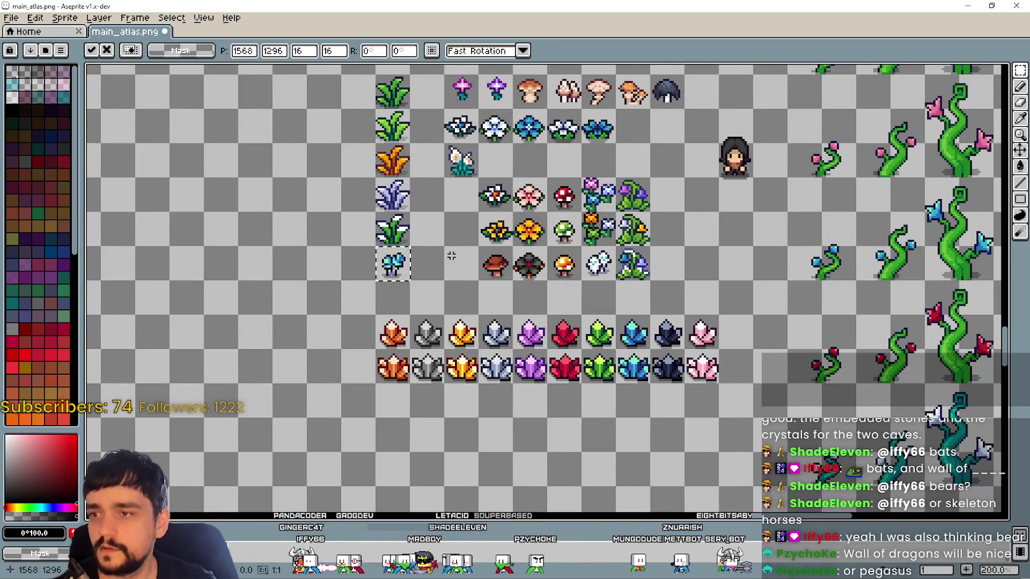
scroll(357, 269, down, 1)
Check the Forest and Dark Cave sections, then commit the pasted flower with Ctrl+D
mouse_move(236, 20)
mouse_down()
mouse_move(446, 286)
mouse_move(634, 346)
mouse_up()
drag(314, 207, 427, 258)
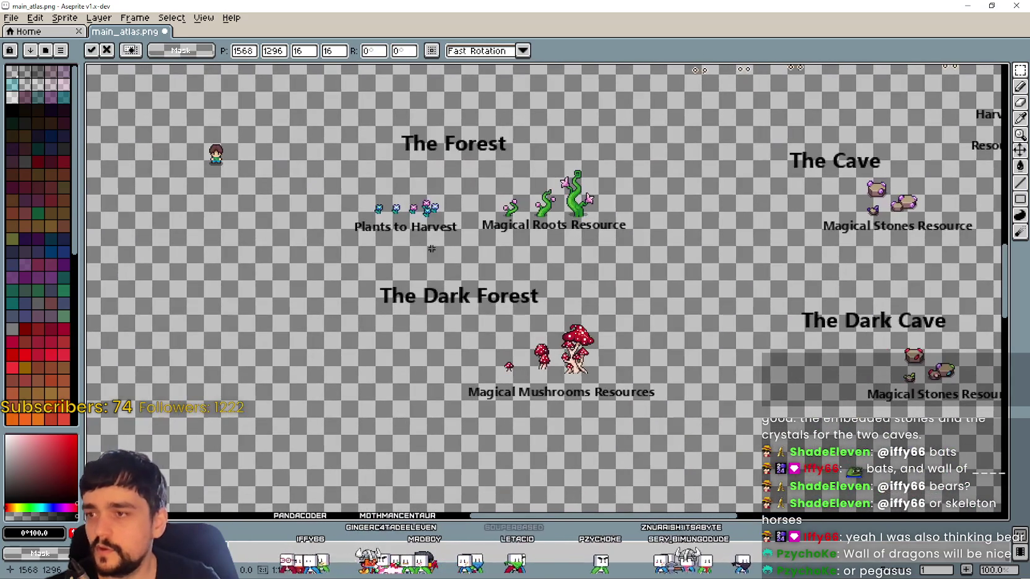
drag(399, 366, 535, 322)
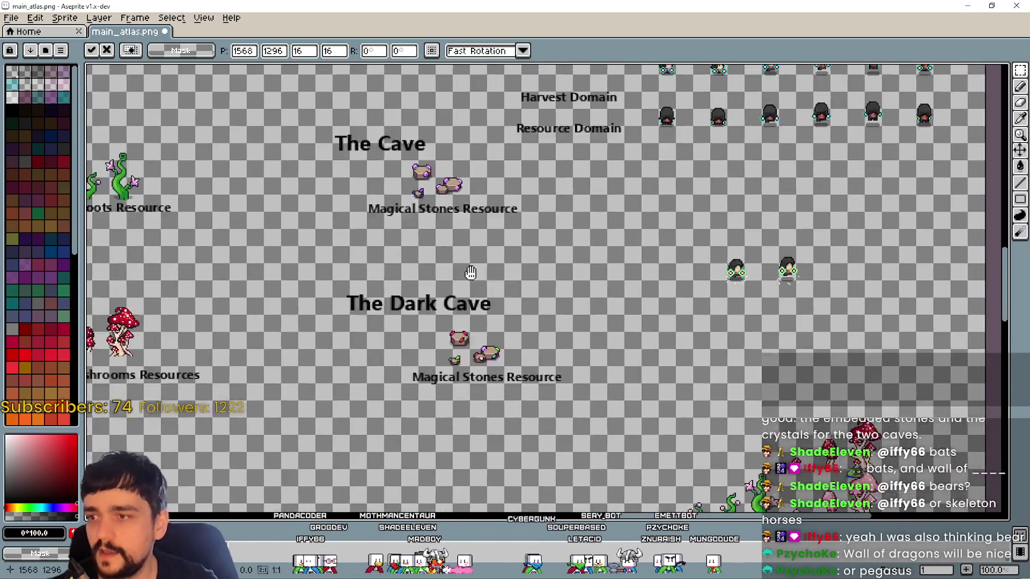
scroll(535, 321, up, 1)
scroll(508, 347, down, 3)
scroll(474, 372, up, 1)
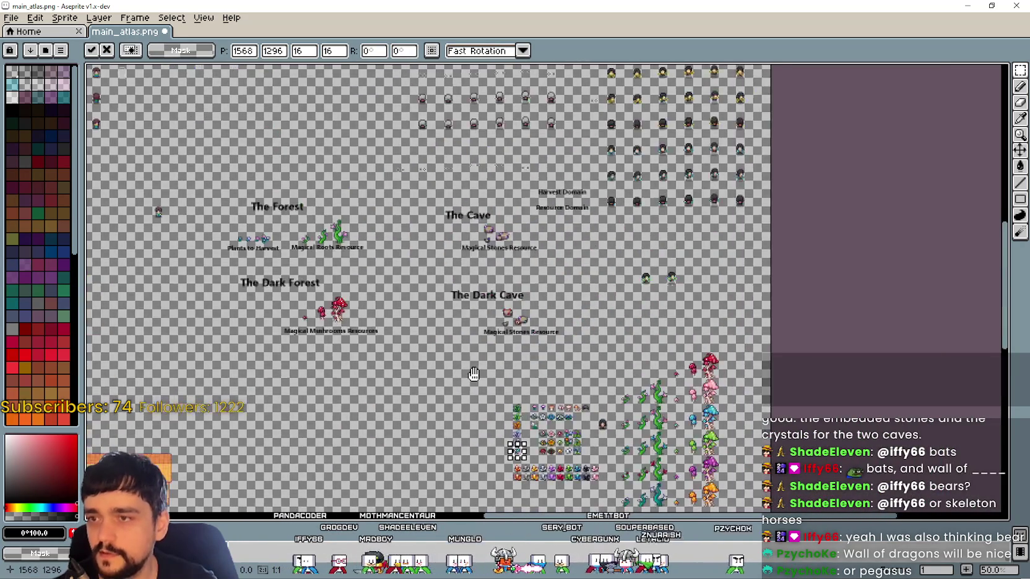
scroll(525, 476, up, 1)
scroll(650, 420, up, 1)
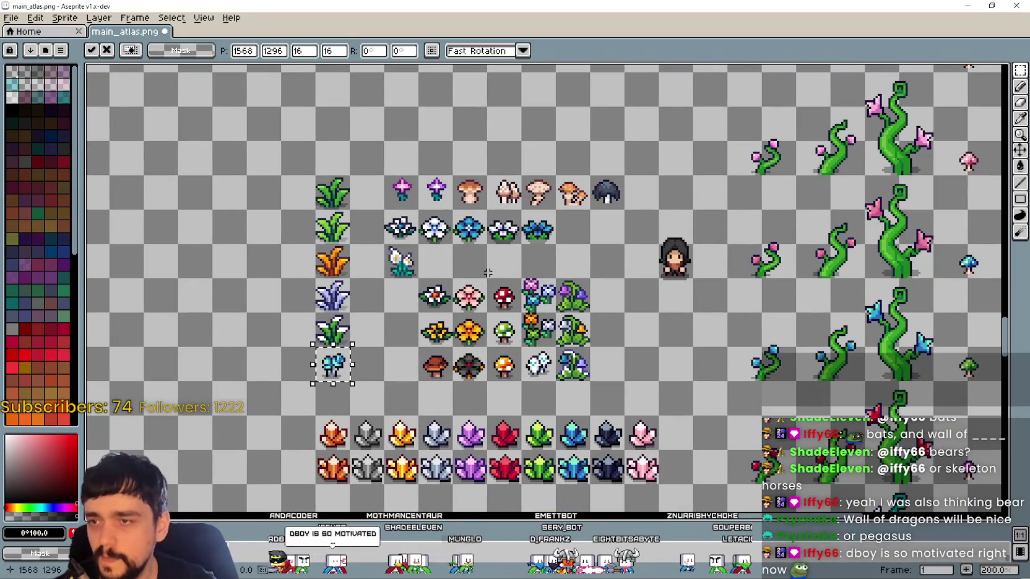
key(ctrl+d)
drag(467, 280, 490, 233)
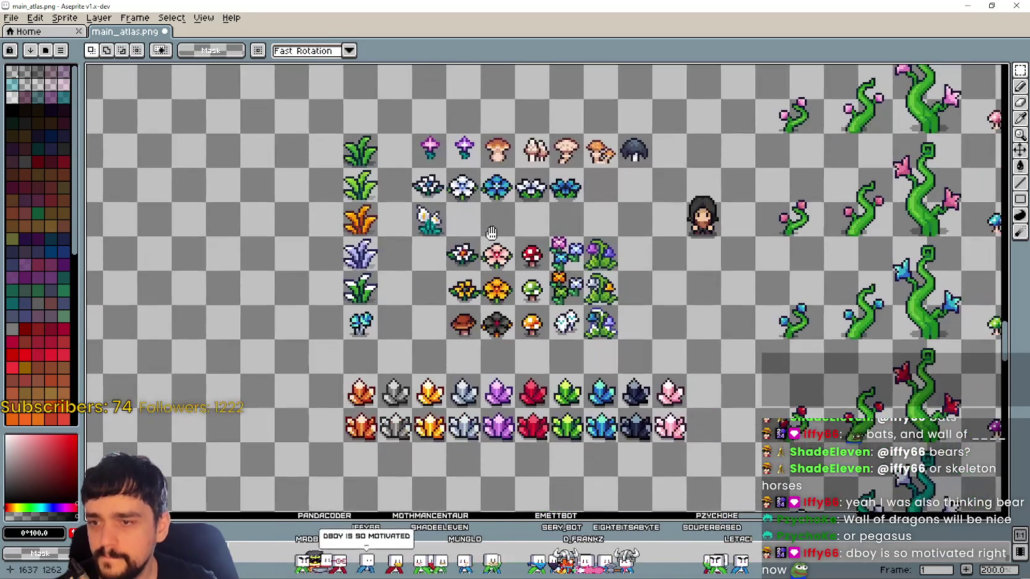
scroll(531, 254, up, 1)
scroll(530, 254, down, 1)
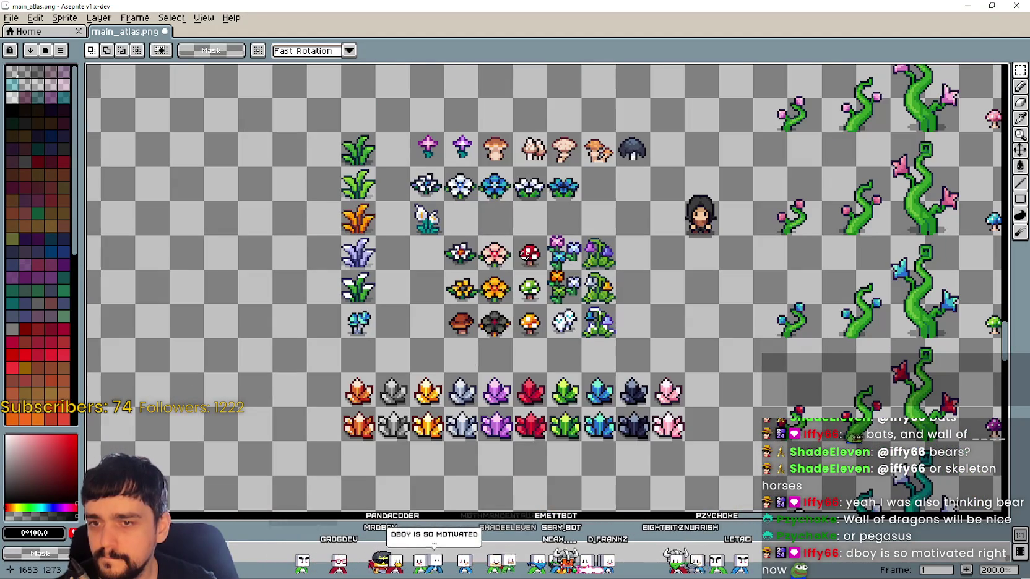
scroll(530, 254, down, 3)
scroll(530, 254, up, 1)
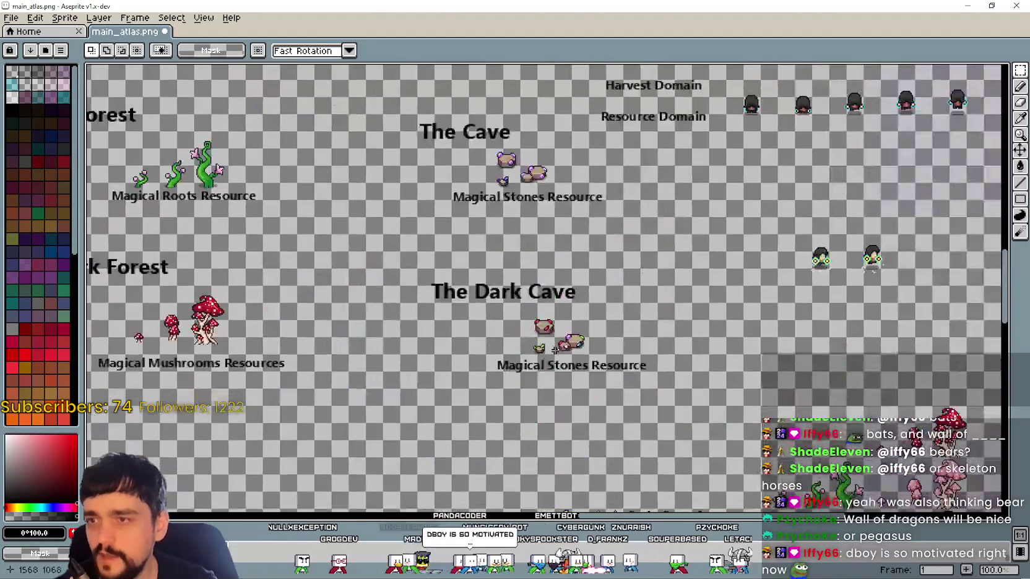
drag(545, 312, 693, 472)
scroll(442, 376, up, 1)
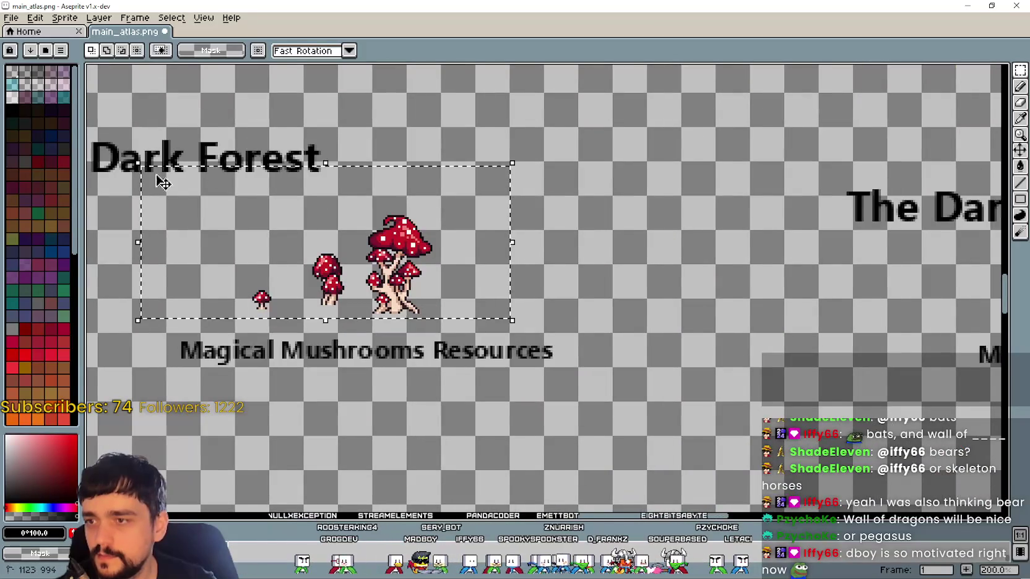
scroll(622, 422, down, 2)
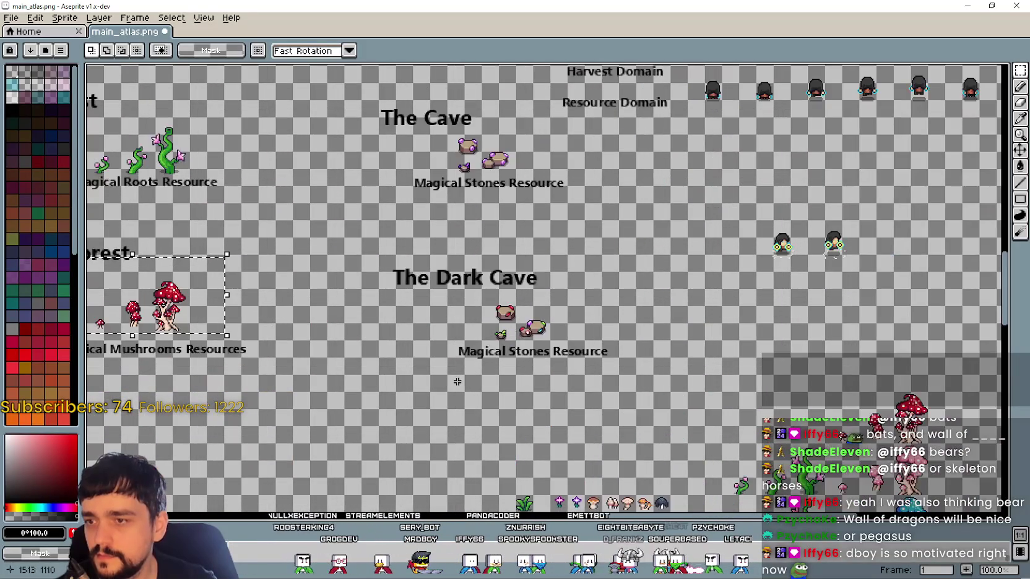
drag(458, 382, 662, 427)
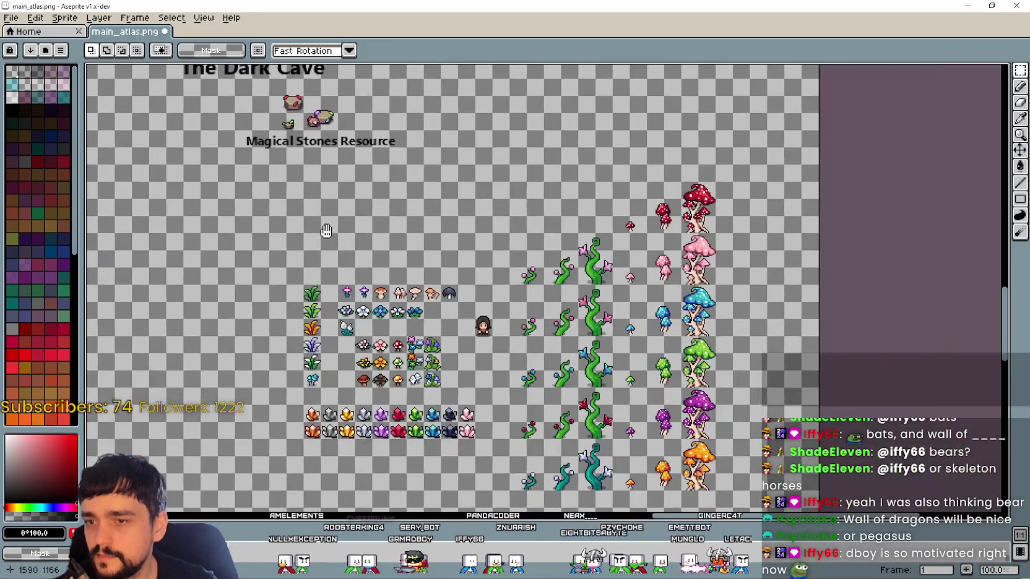
drag(663, 426, 157, 146)
mouse_move(310, 335)
mouse_down()
mouse_move(792, 474)
mouse_move(477, 297)
mouse_up()
scroll(477, 297, up, 1)
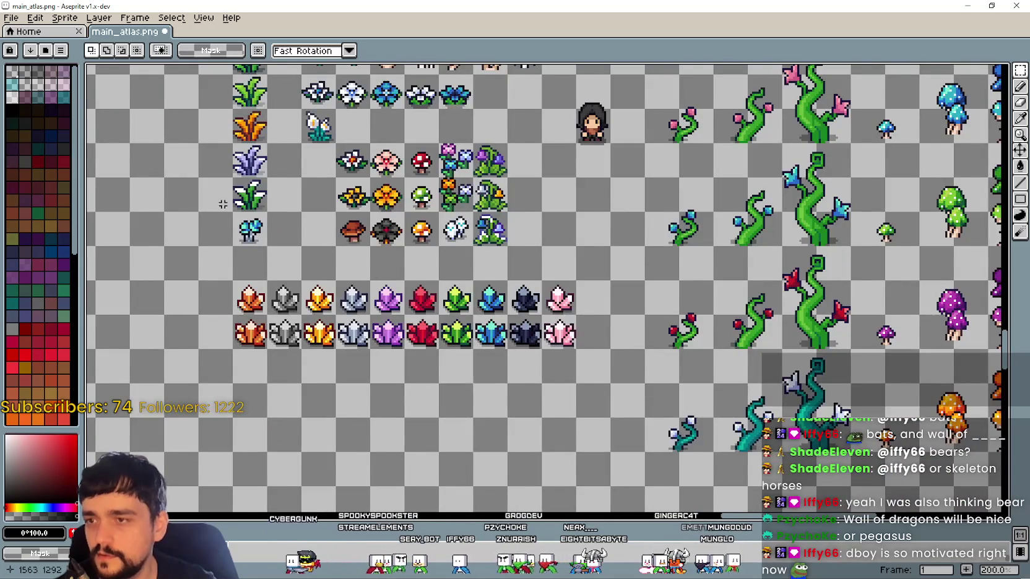
drag(219, 206, 407, 355)
mouse_move(622, 338)
mouse_down()
mouse_move(632, 276)
mouse_move(632, 375)
mouse_move(570, 309)
mouse_move(573, 390)
mouse_move(580, 360)
mouse_up()
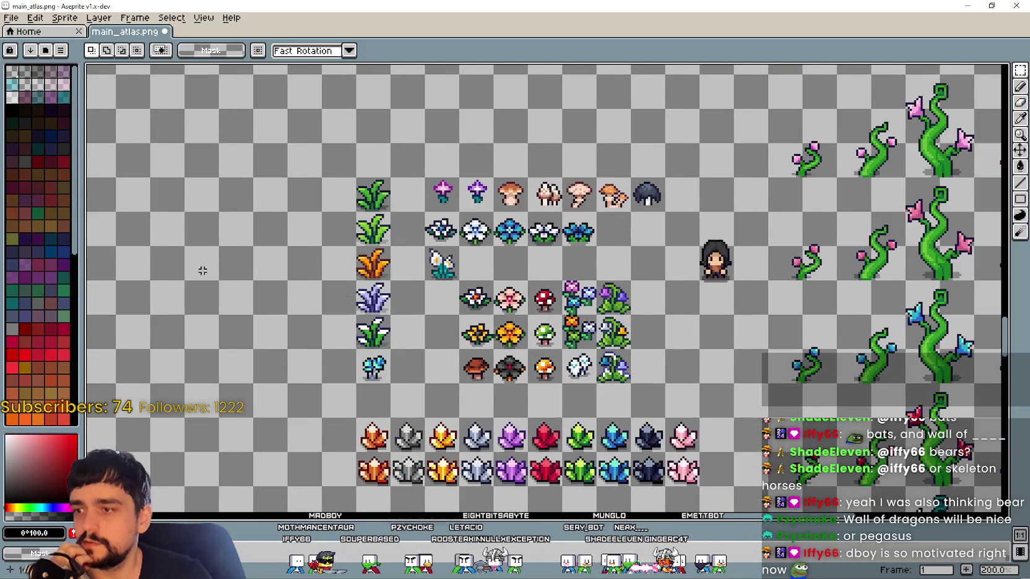
drag(202, 269, 390, 282)
scroll(313, 266, down, 3)
scroll(312, 266, up, 2)
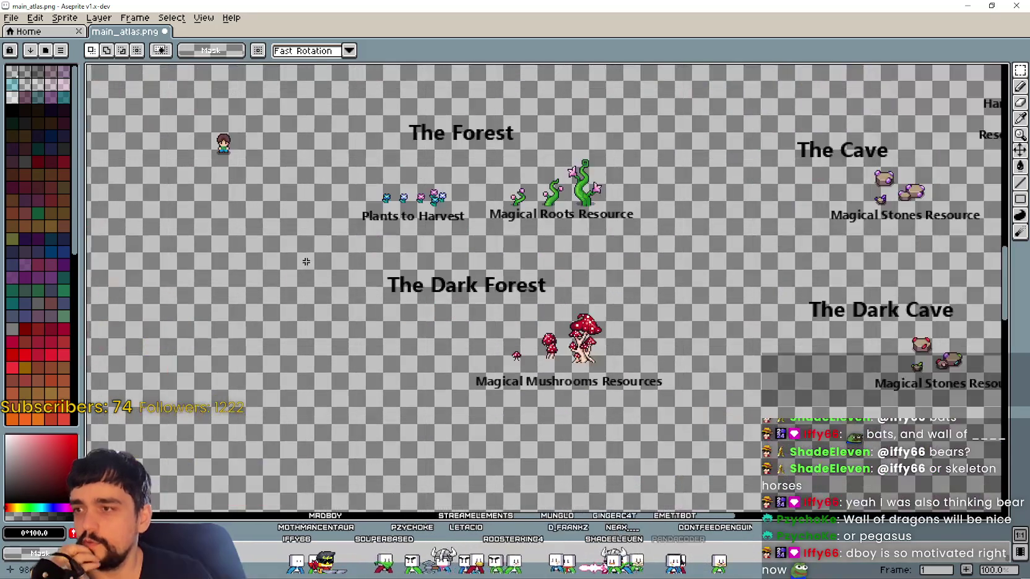
scroll(360, 228, up, 1)
mouse_move(678, 255)
mouse_down()
mouse_move(560, 211)
mouse_move(372, 213)
mouse_up()
scroll(372, 213, down, 1)
drag(480, 283, 474, 306)
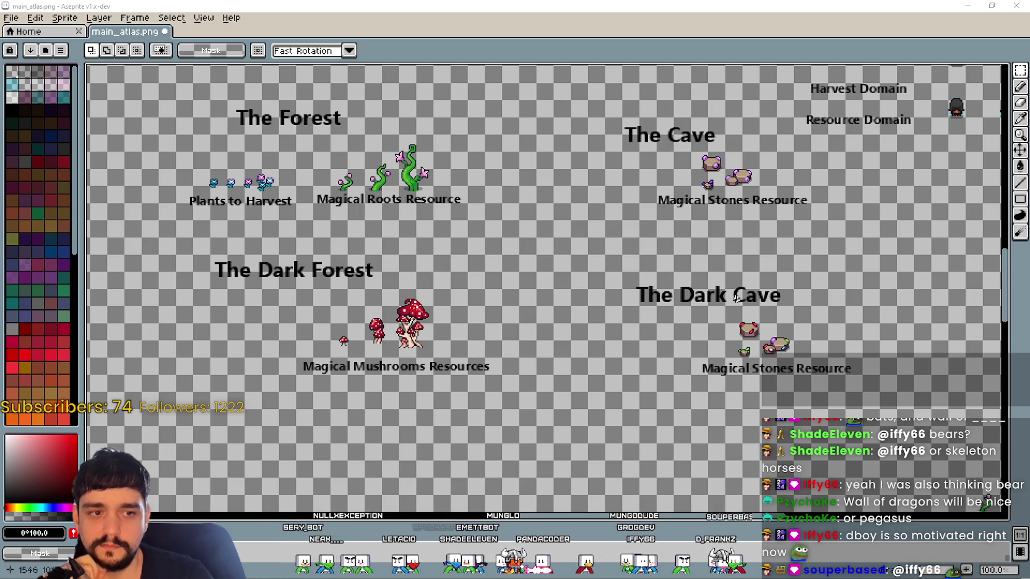
scroll(711, 273, down, 2)
scroll(559, 301, up, 1)
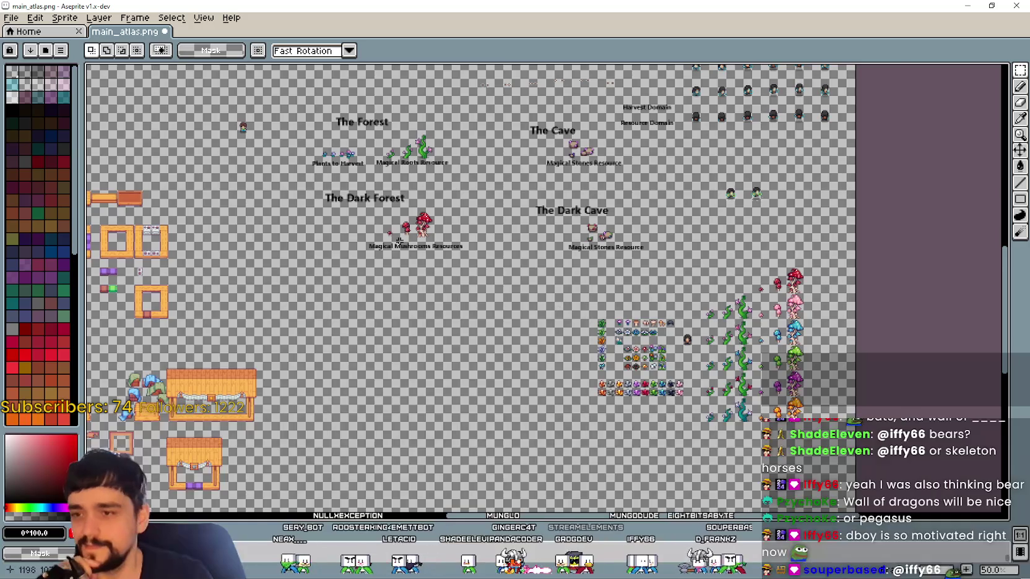
scroll(418, 251, up, 1)
drag(829, 369, 655, 263)
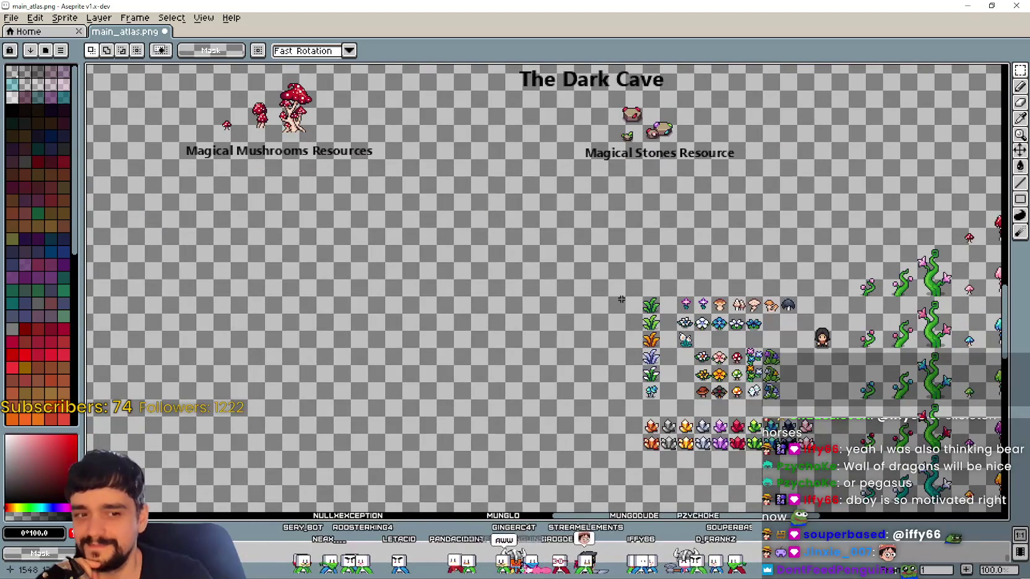
drag(619, 301, 542, 399)
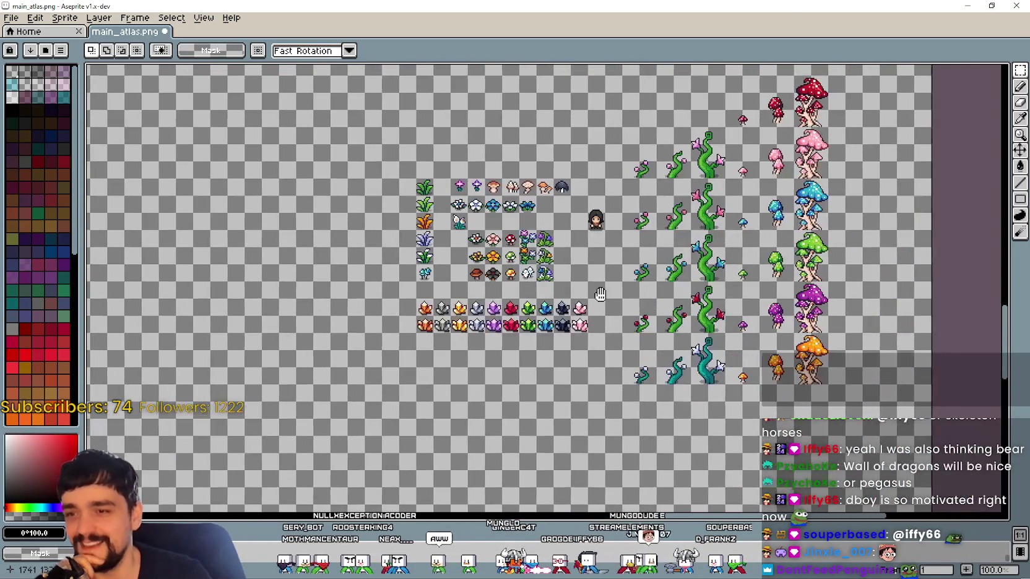
scroll(542, 399, up, 1)
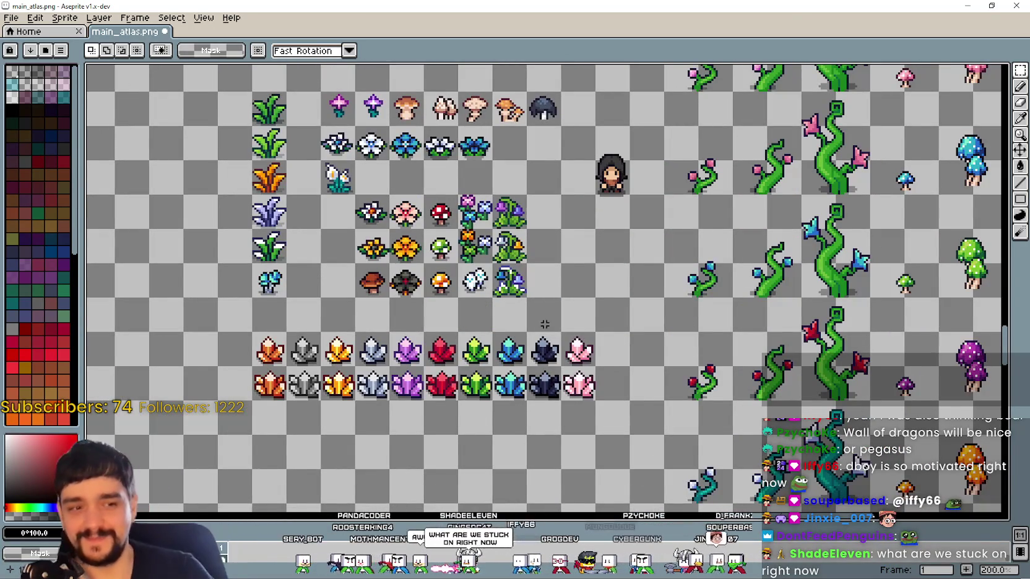
drag(528, 317, 503, 330)
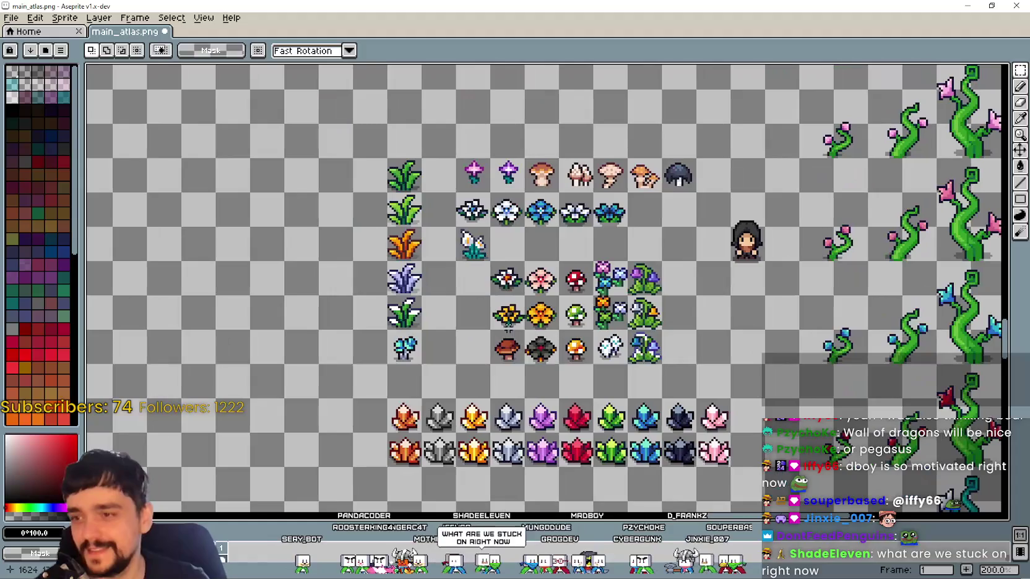
scroll(563, 384, up, 1)
scroll(560, 377, down, 1)
drag(559, 376, 638, 261)
drag(540, 308, 483, 323)
scroll(642, 312, up, 1)
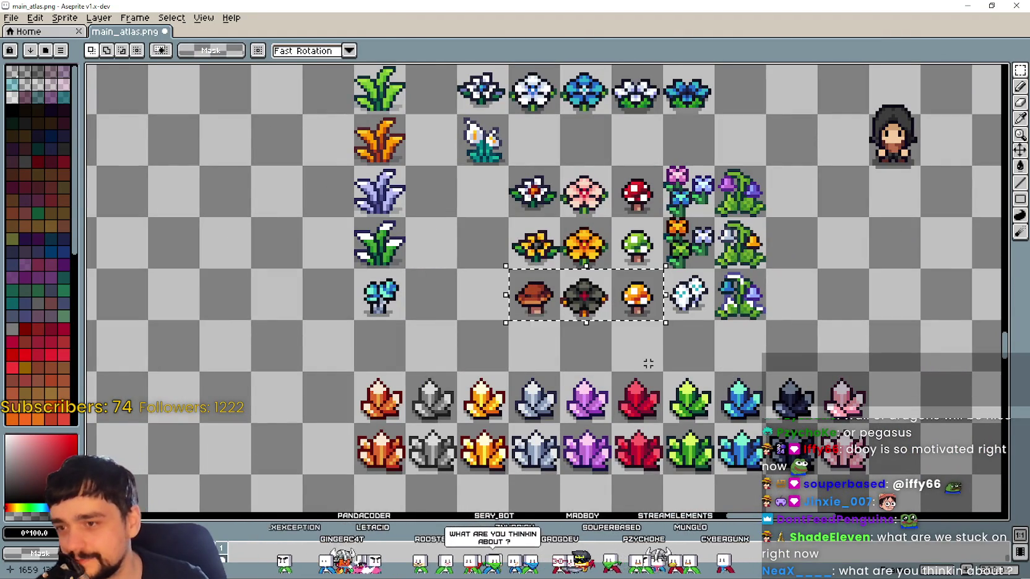
scroll(603, 421, down, 2)
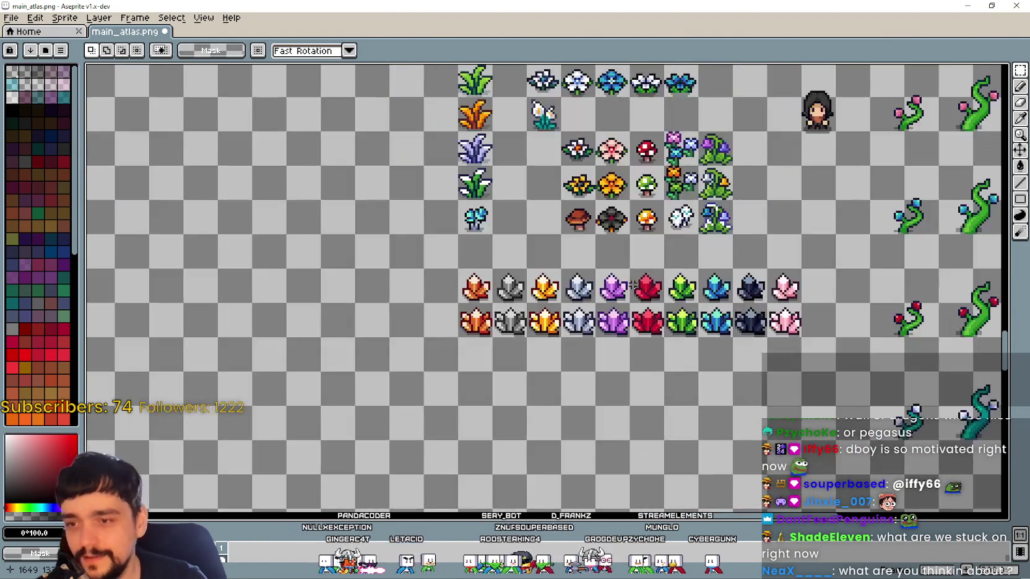
scroll(619, 372, up, 1)
drag(641, 349, 631, 365)
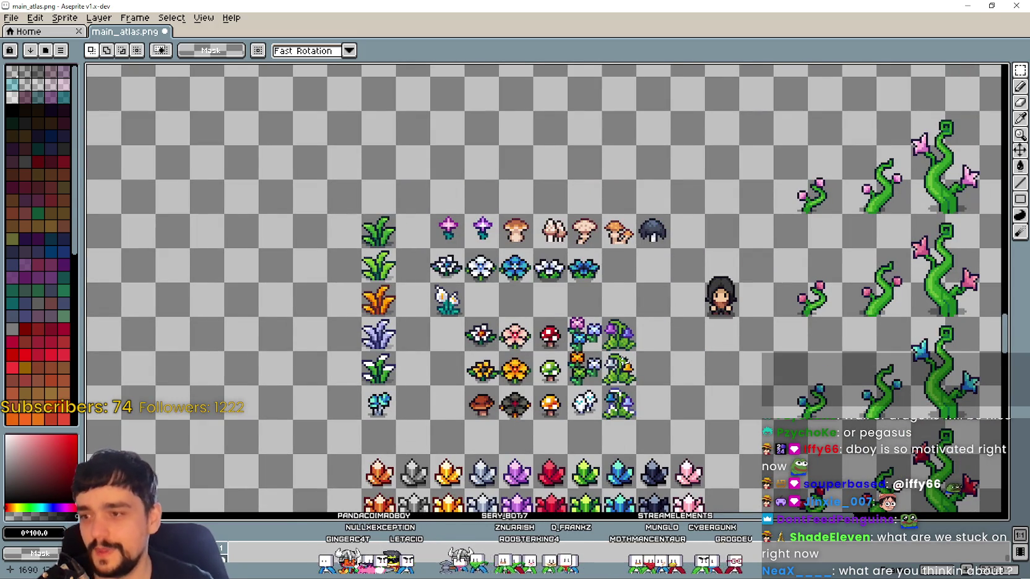
drag(486, 371, 545, 319)
scroll(290, 235, down, 4)
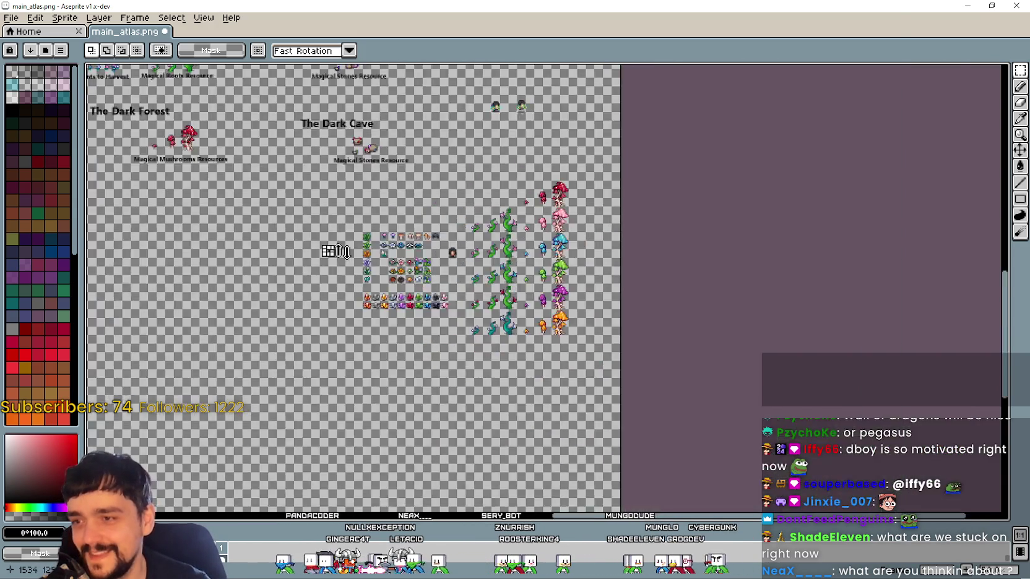
scroll(328, 248, up, 1)
scroll(460, 425, down, 1)
scroll(453, 271, up, 3)
scroll(509, 286, down, 3)
scroll(542, 296, up, 2)
scroll(542, 296, down, 1)
drag(466, 282, 647, 274)
scroll(646, 274, down, 10)
scroll(615, 248, right, 10)
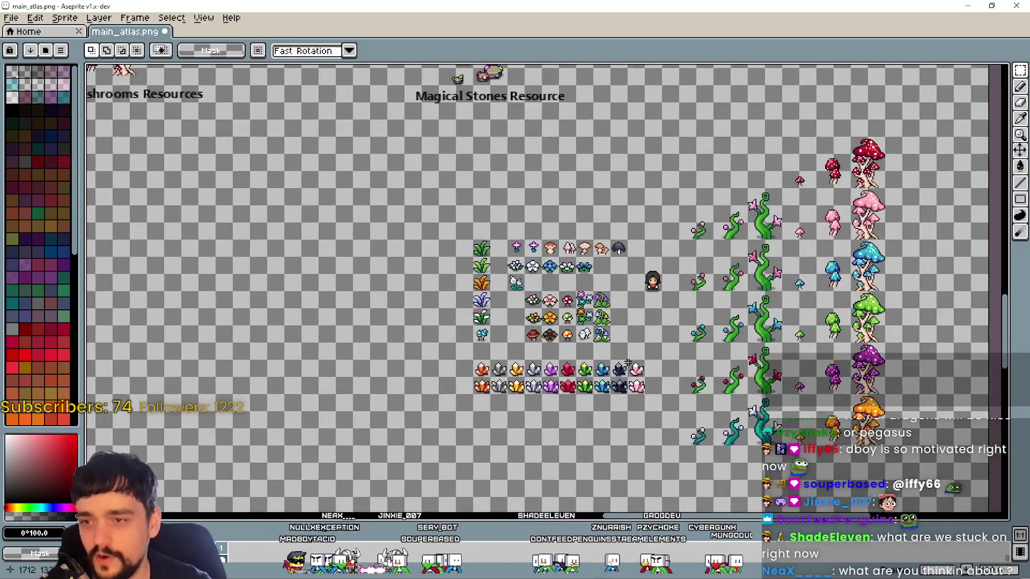
scroll(547, 338, up, 1)
drag(281, 100, 644, 326)
scroll(644, 326, down, 2)
scroll(643, 327, right, 2)
drag(201, 291, 693, 375)
key(Delete)
scroll(240, 344, down, 2)
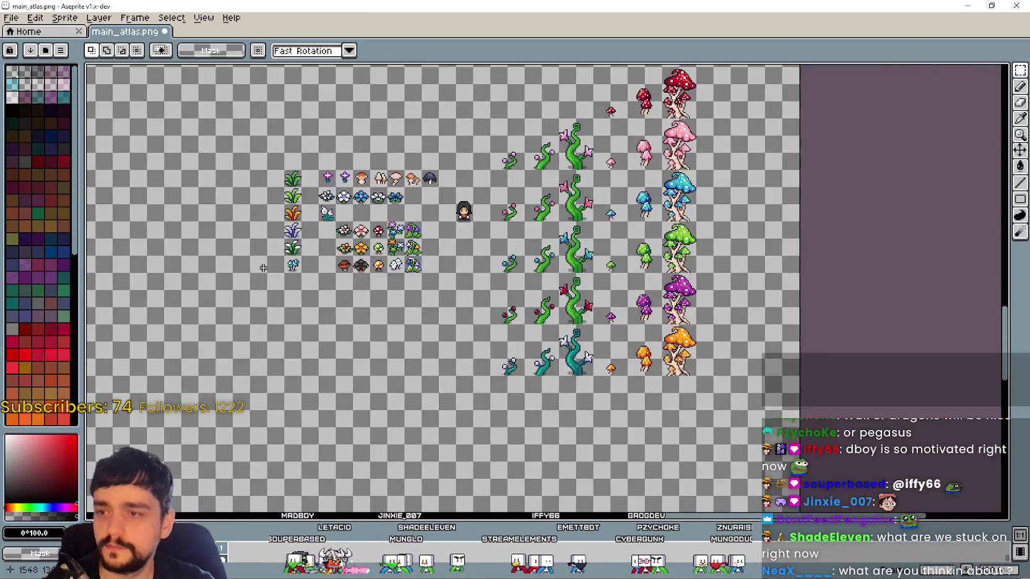
scroll(507, 326, up, 2)
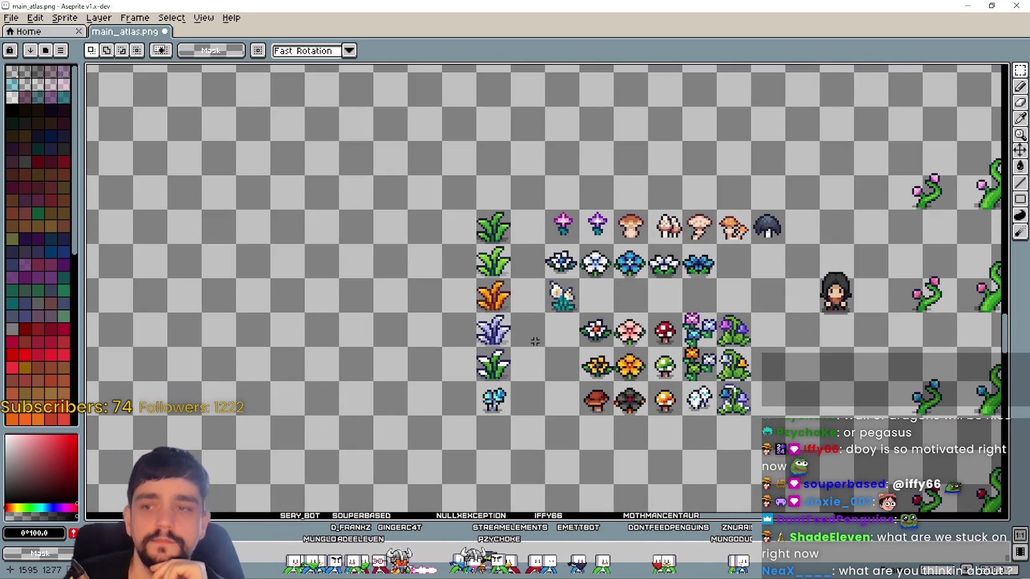
scroll(352, 239, down, 2)
scroll(351, 239, down, 1)
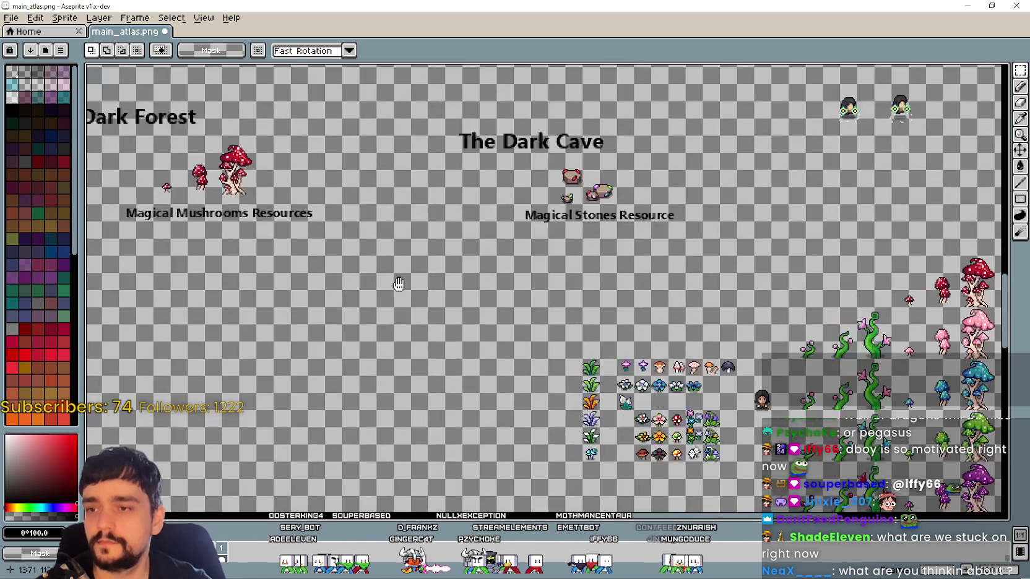
scroll(351, 239, up, 3)
scroll(305, 271, up, 2)
scroll(304, 270, down, 1)
scroll(304, 270, down, 2)
scroll(687, 451, up, 1)
scroll(686, 452, up, 2)
drag(687, 452, 668, 449)
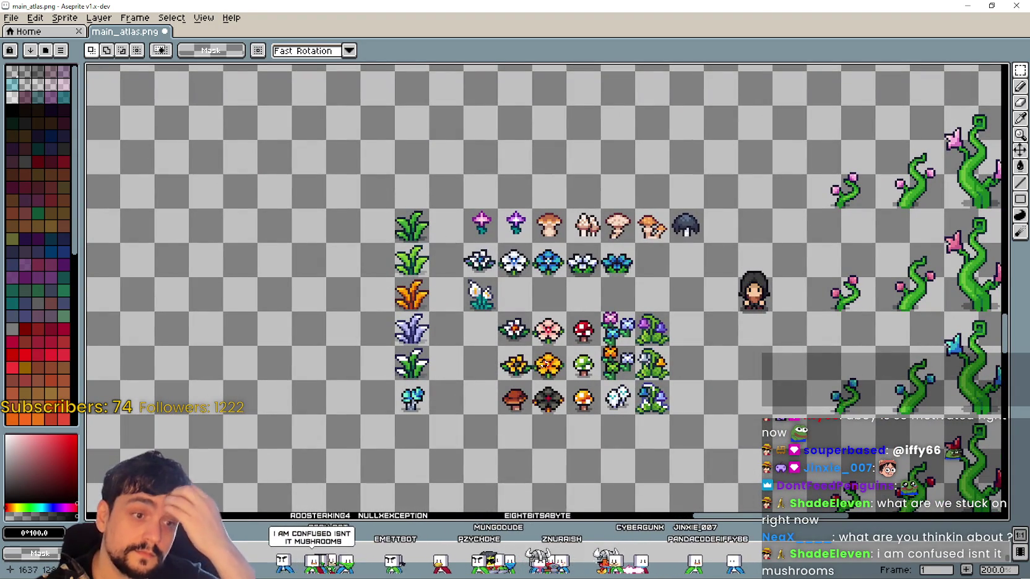
mouse_move(538, 388)
mouse_down()
mouse_move(504, 377)
mouse_move(518, 282)
mouse_up()
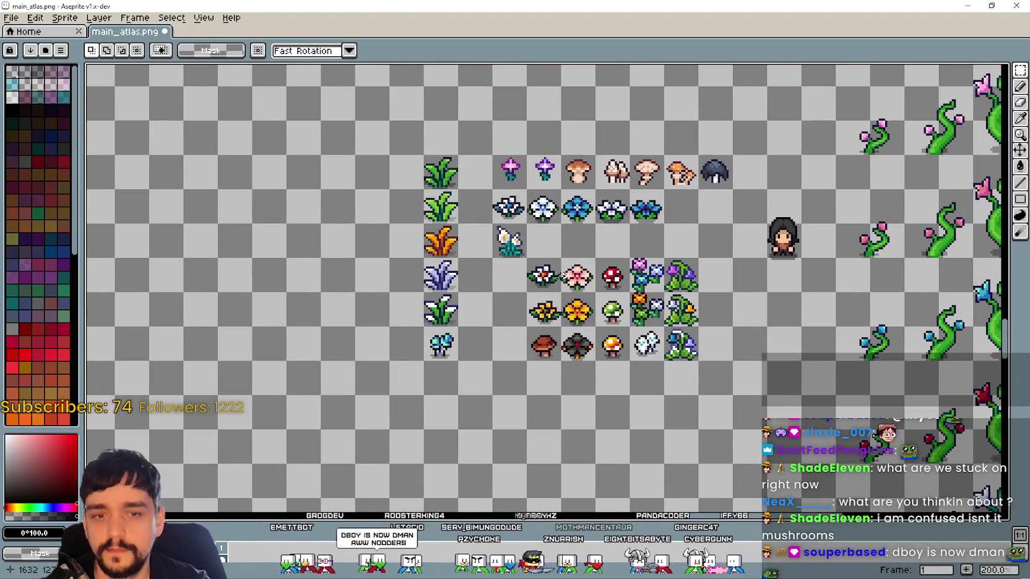
scroll(640, 327, up, 1)
scroll(643, 316, down, 1)
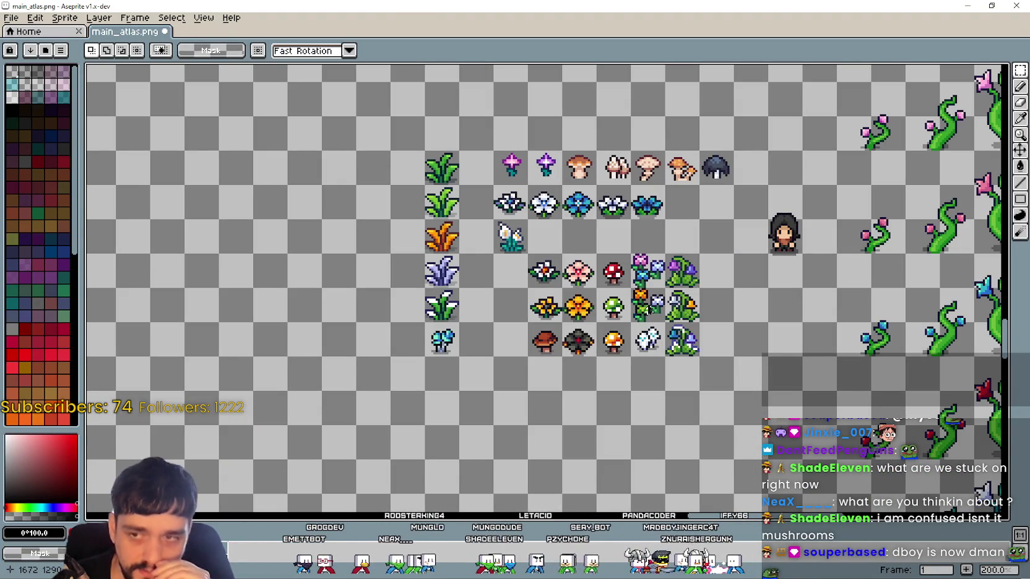
scroll(656, 224, down, 2)
drag(551, 74, 656, 225)
scroll(429, 297, up, 1)
scroll(562, 289, down, 1)
drag(721, 172, 564, 253)
scroll(646, 164, up, 1)
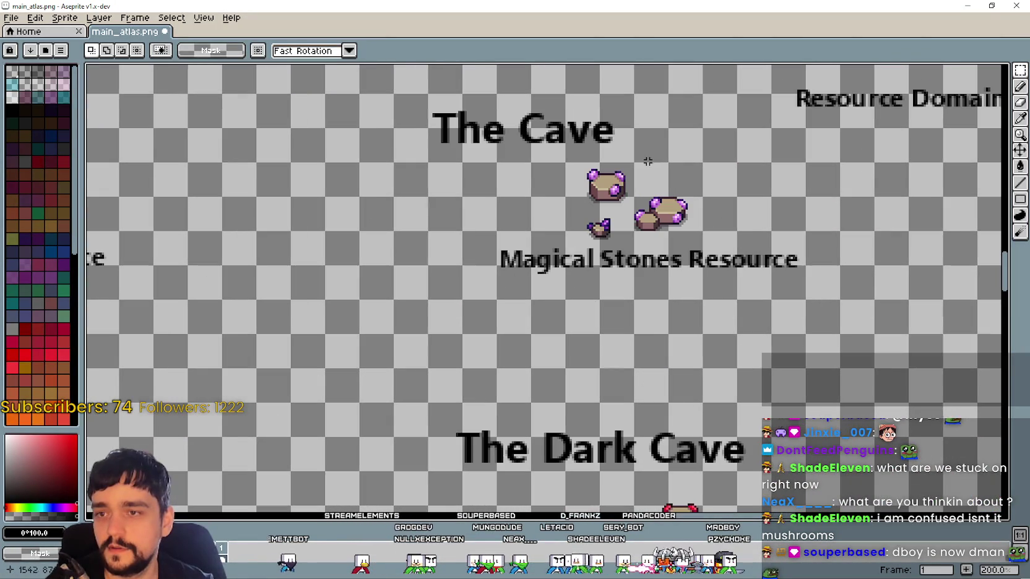
drag(543, 161, 749, 243)
scroll(748, 243, up, 1)
scroll(717, 254, down, 2)
scroll(600, 312, up, 1)
drag(418, 235, 752, 329)
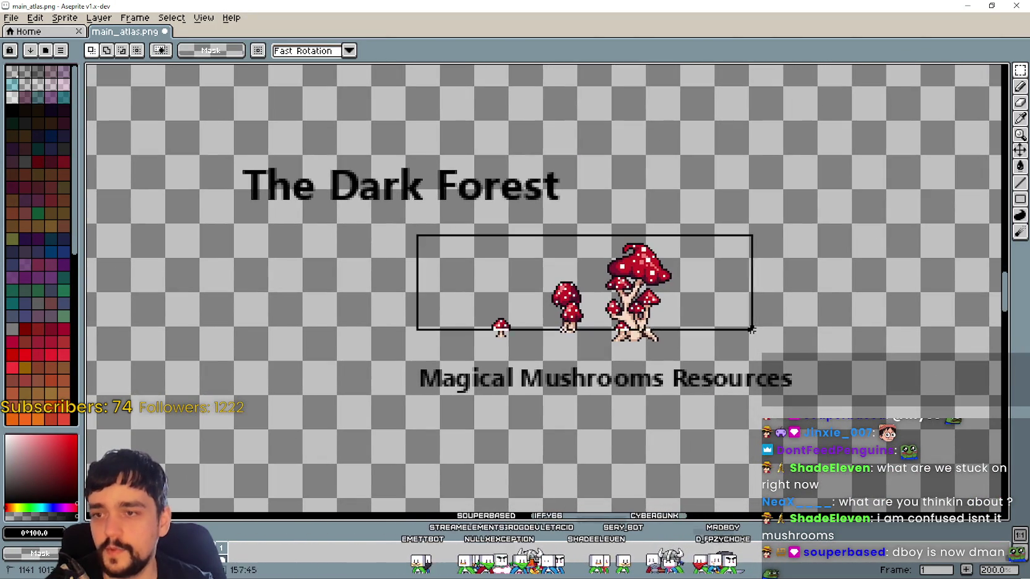
scroll(643, 390, down, 1)
drag(965, 532, 677, 342)
scroll(593, 360, down, 1)
scroll(505, 340, up, 2)
scroll(505, 338, up, 2)
scroll(617, 307, down, 4)
scroll(743, 408, up, 2)
scroll(389, 311, up, 1)
drag(371, 181, 492, 455)
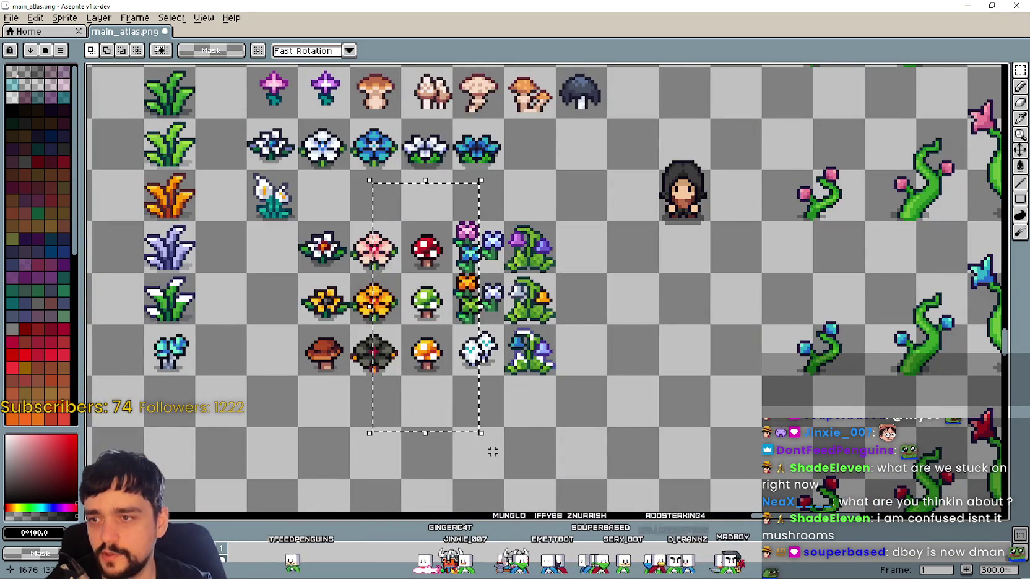
scroll(492, 455, down, 2)
scroll(493, 455, down, 1)
mouse_move(300, 118)
mouse_down()
mouse_move(461, 344)
mouse_move(479, 297)
mouse_up()
scroll(461, 344, up, 1)
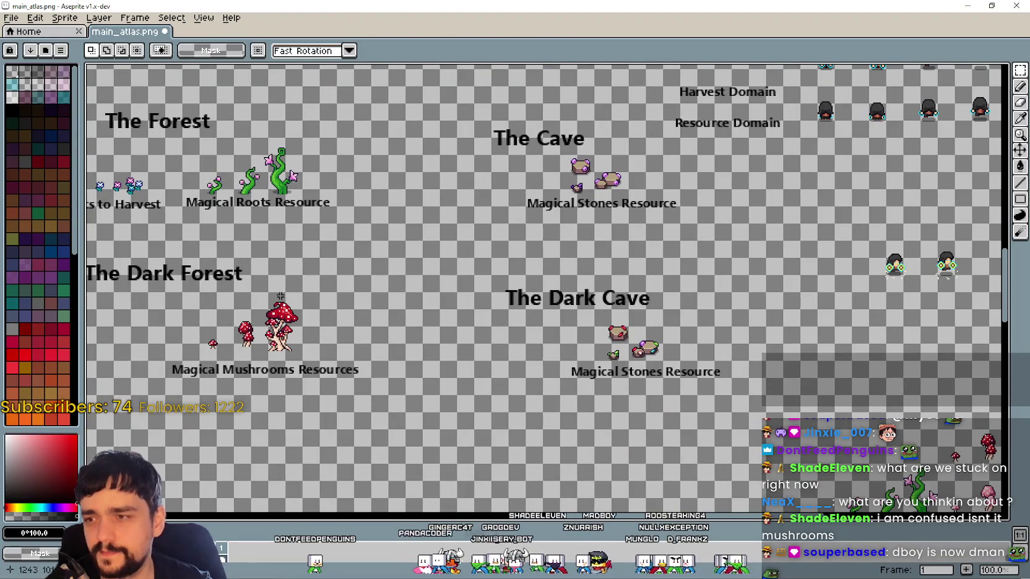
mouse_move(194, 357)
mouse_down()
mouse_move(290, 356)
mouse_move(544, 273)
mouse_up()
scroll(290, 357, up, 1)
mouse_move(302, 227)
mouse_down()
mouse_move(565, 360)
mouse_move(508, 349)
mouse_up()
scroll(554, 400, down, 1)
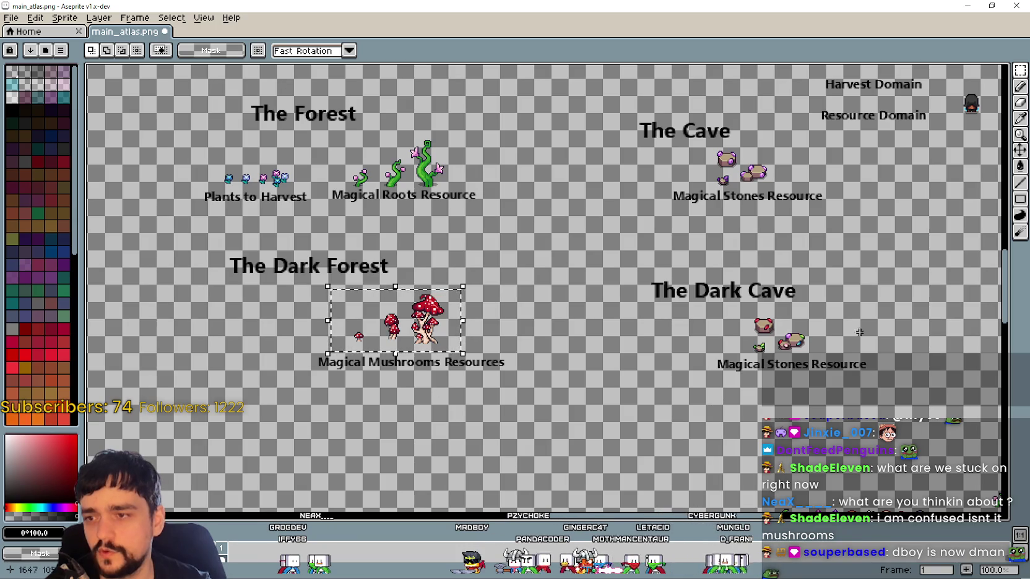
mouse_move(398, 294)
mouse_down()
mouse_move(629, 427)
mouse_move(411, 258)
mouse_up()
click(542, 276)
scroll(412, 230, up, 1)
scroll(413, 230, down, 1)
drag(565, 364, 235, 227)
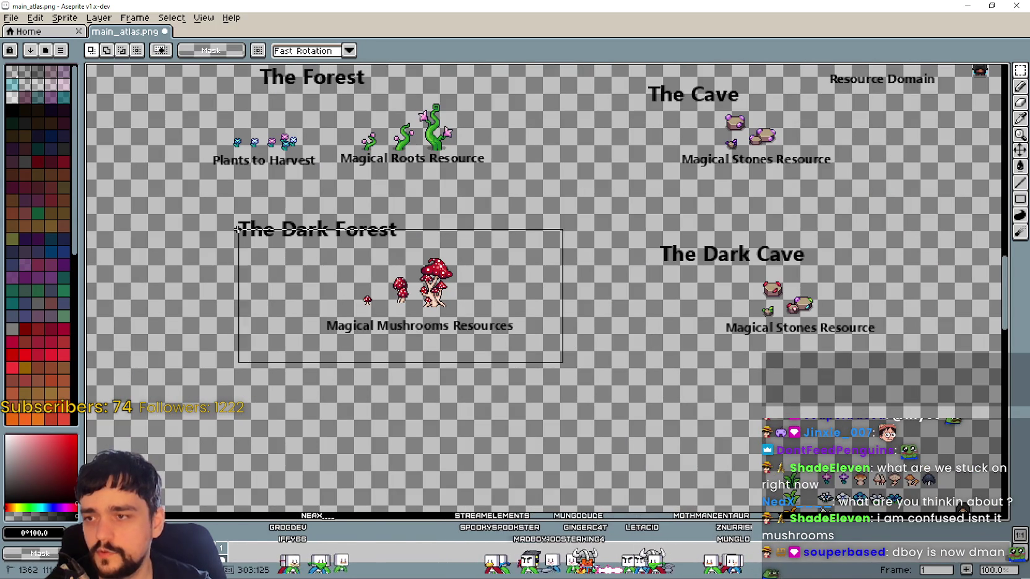
mouse_move(803, 389)
mouse_down()
mouse_move(444, 241)
mouse_move(657, 468)
mouse_move(515, 262)
mouse_up()
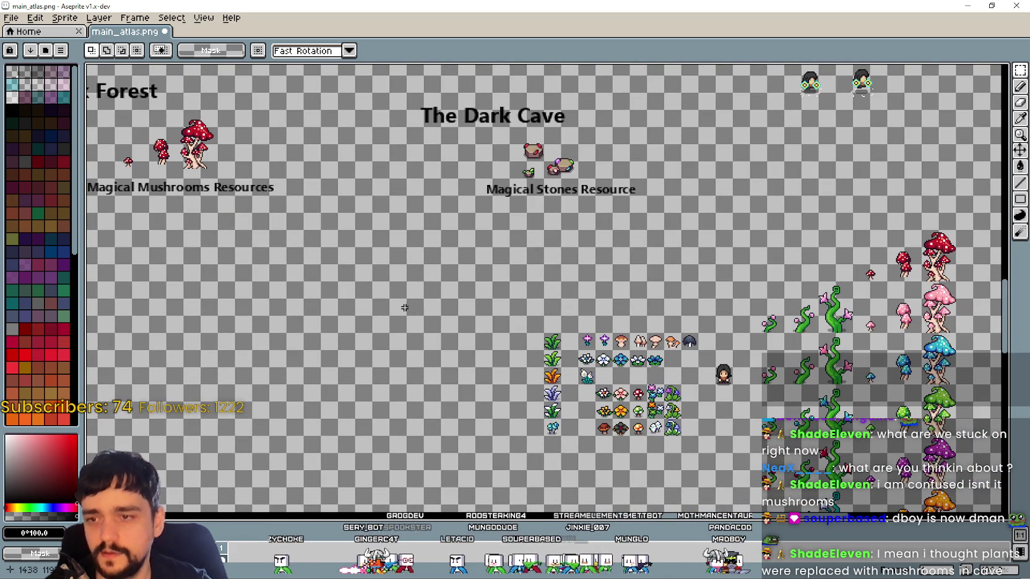
Try marquee selections on the bell-flower column and the four brown mushrooms, then clear
scroll(595, 357, up, 2)
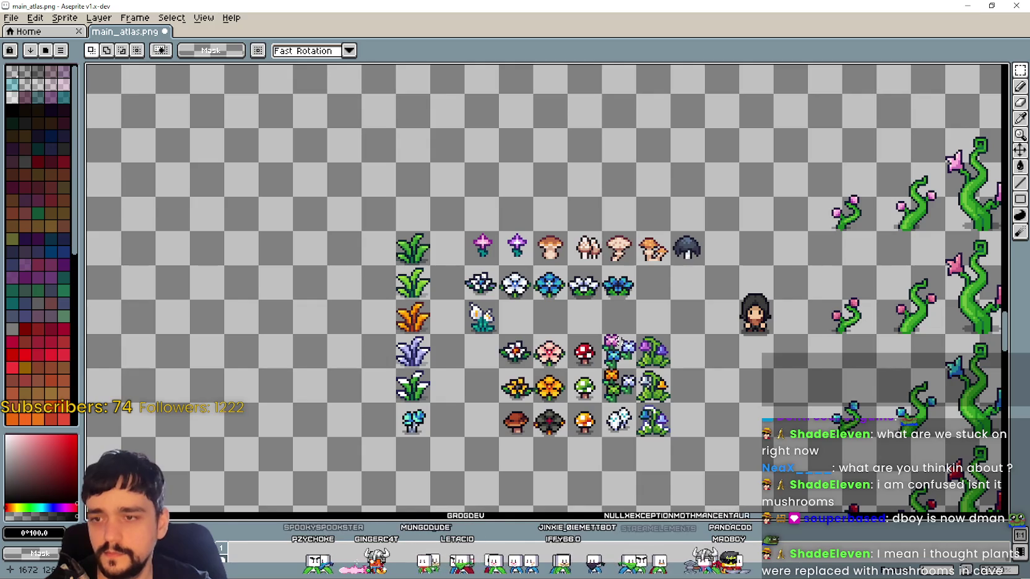
scroll(684, 359, up, 1)
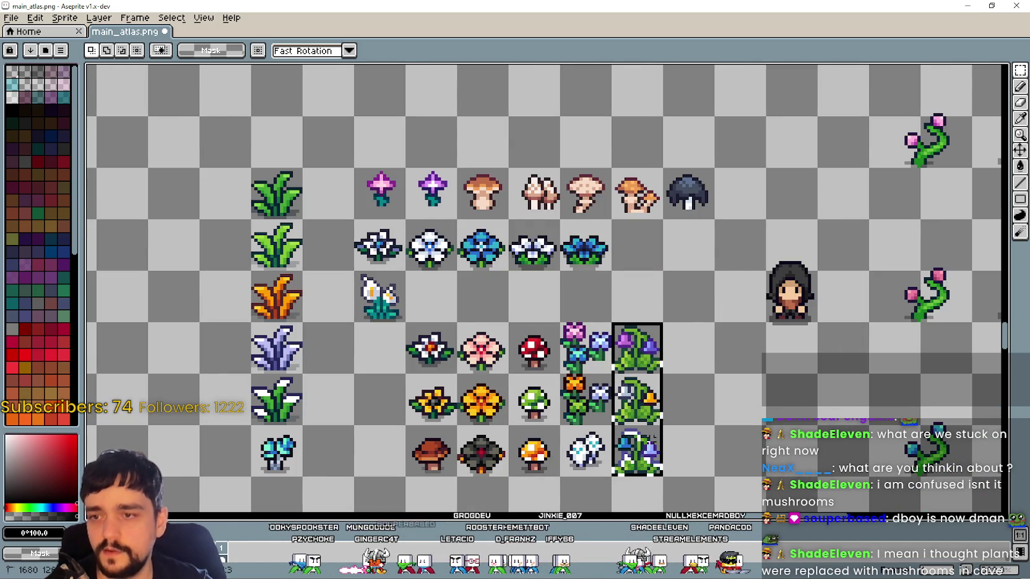
drag(611, 321, 664, 478)
scroll(643, 385, down, 1)
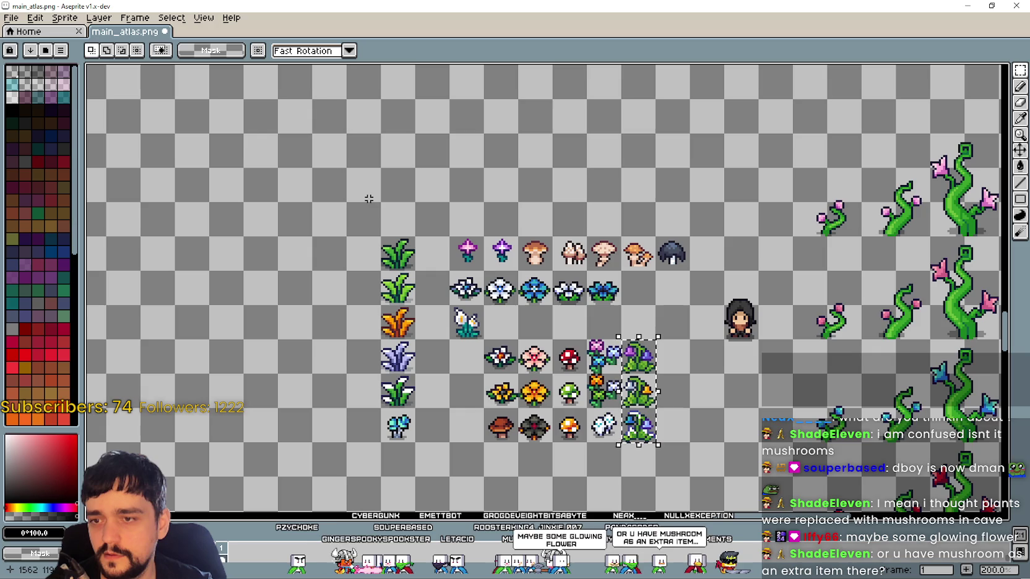
drag(523, 263, 651, 267)
scroll(618, 250, up, 1)
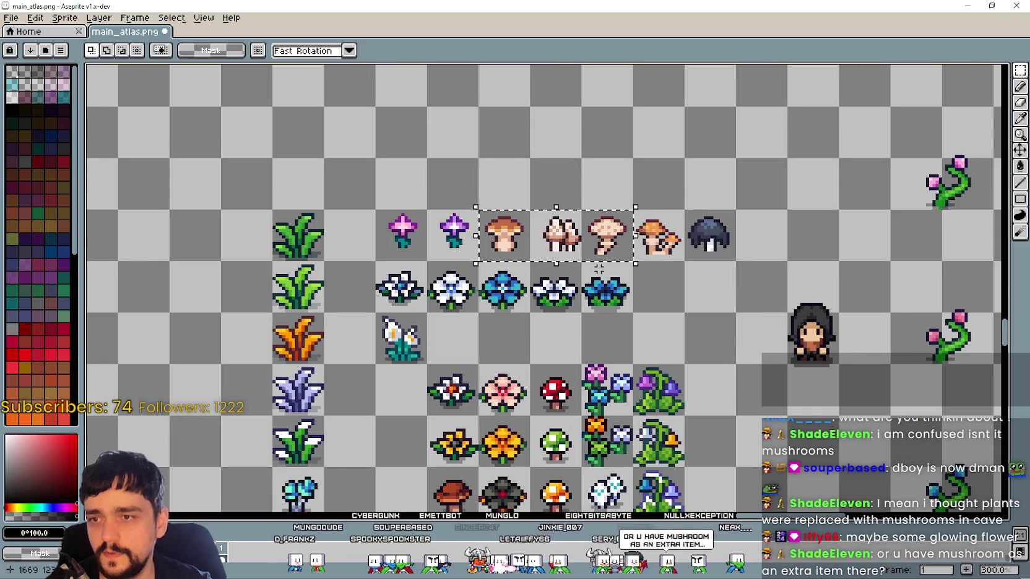
click(638, 370)
scroll(638, 370, down, 3)
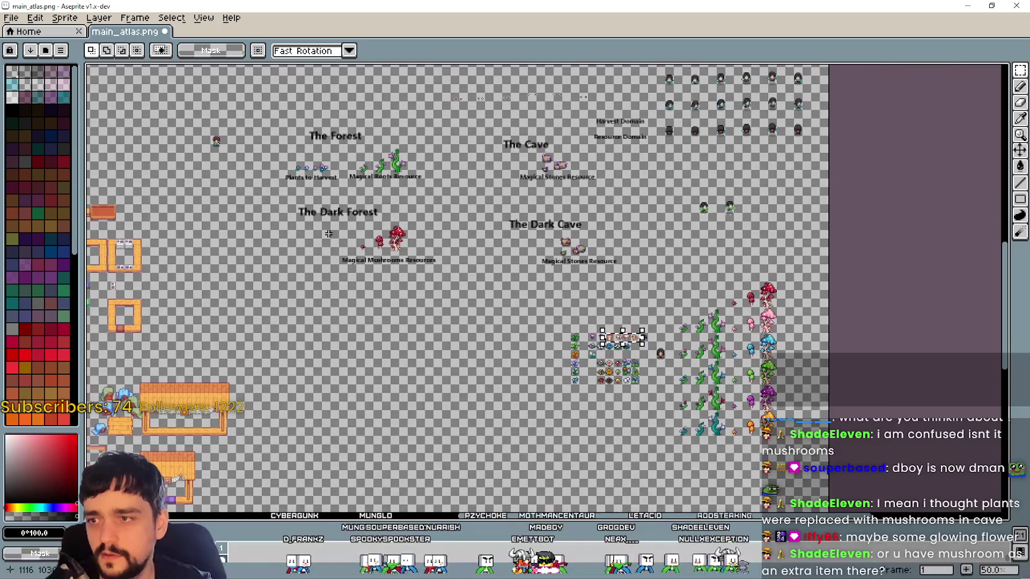
Marquee-select the right column of three purple bell-flower bushes
scroll(360, 248, up, 1)
scroll(567, 298, right, 2)
scroll(522, 303, right, 5)
scroll(656, 319, up, 1)
scroll(656, 318, up, 1)
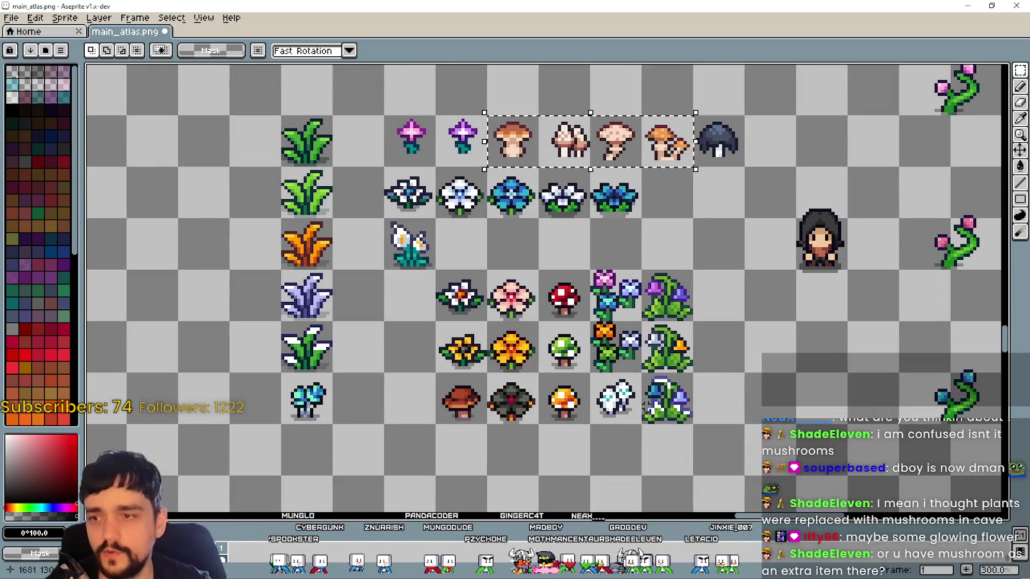
mouse_move(641, 270)
mouse_down()
mouse_move(693, 321)
mouse_move(694, 426)
mouse_up()
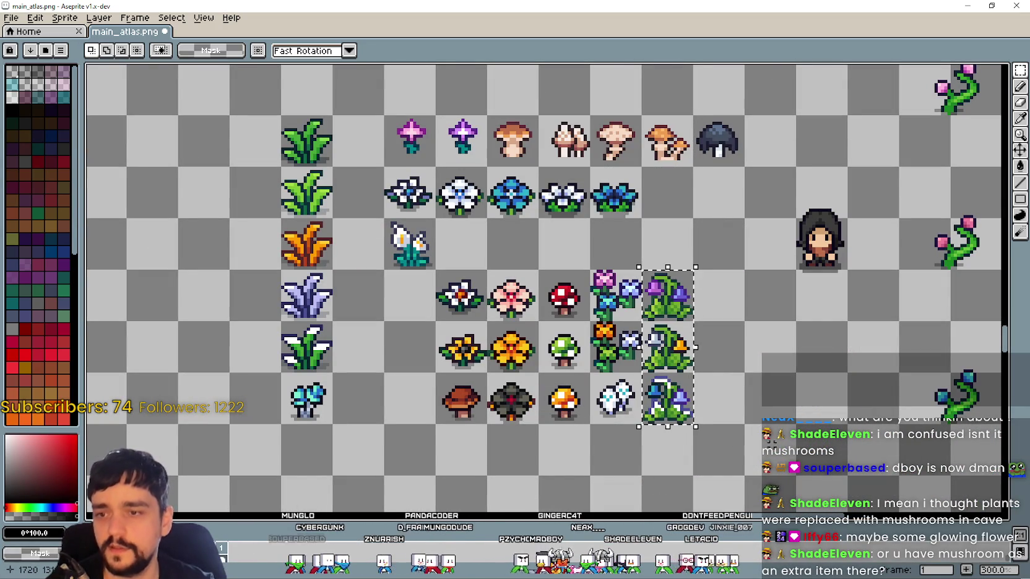
drag(641, 269, 694, 374)
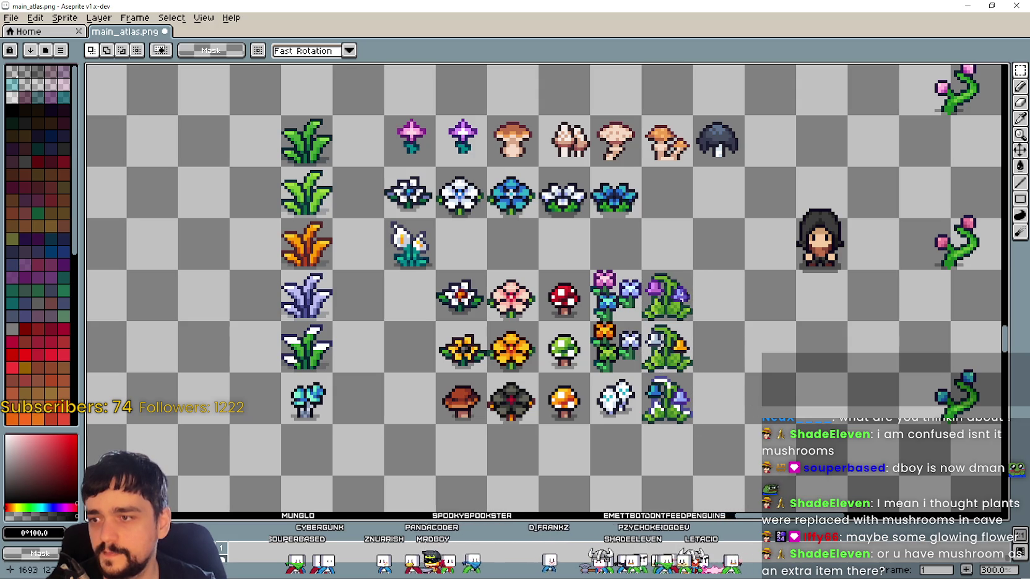
drag(687, 304, 674, 401)
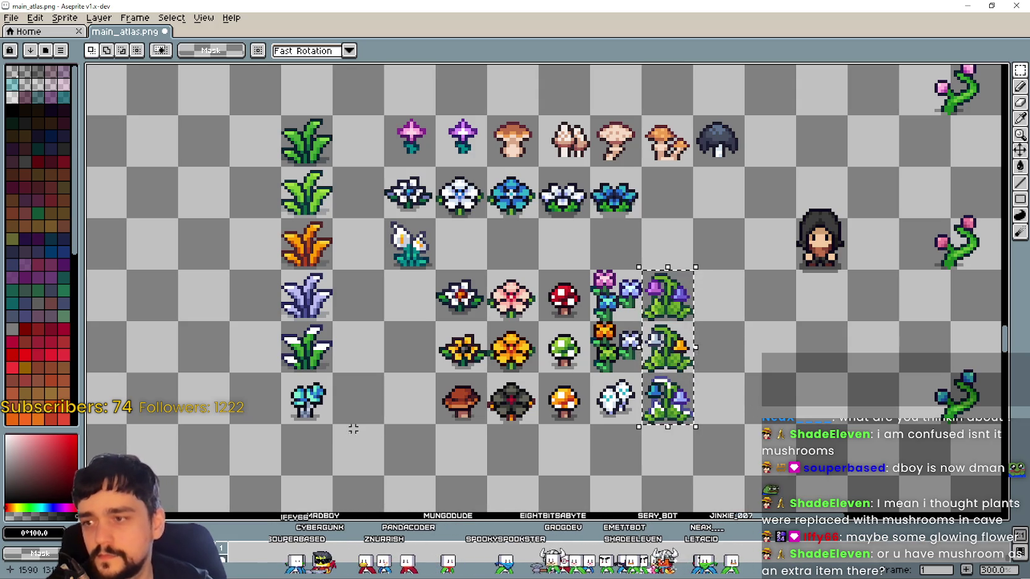
Briefly select the white lily, restore the bell-flower selection, and view the section titles
drag(386, 220, 434, 270)
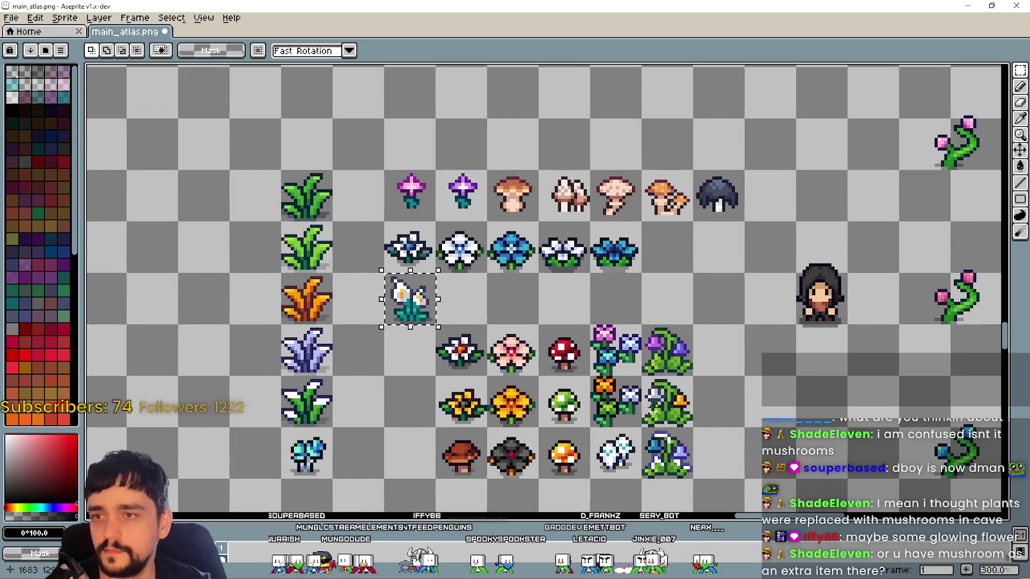
drag(434, 407, 357, 375)
key(ctrl+d)
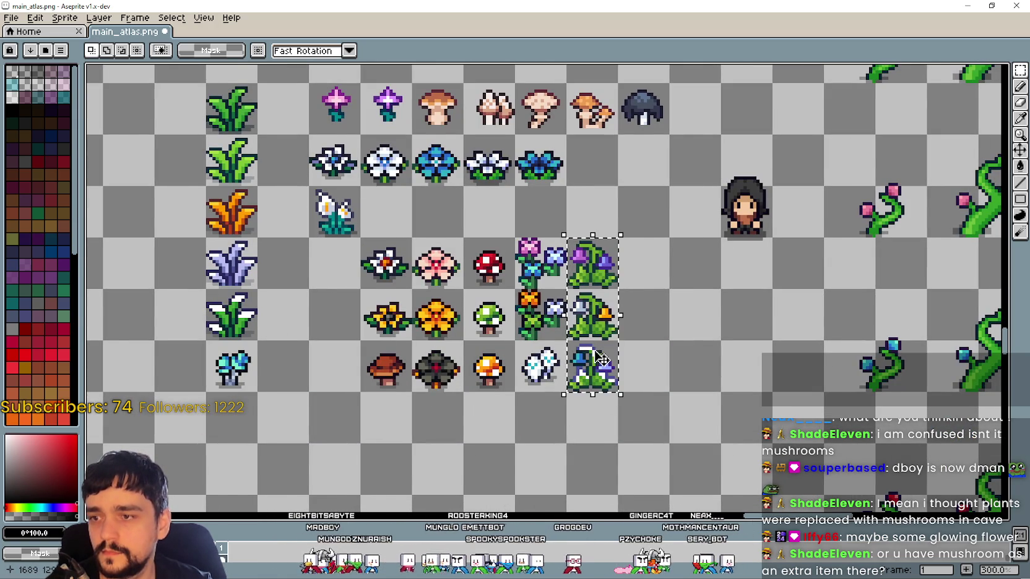
scroll(567, 321, down, 2)
drag(467, 219, 574, 320)
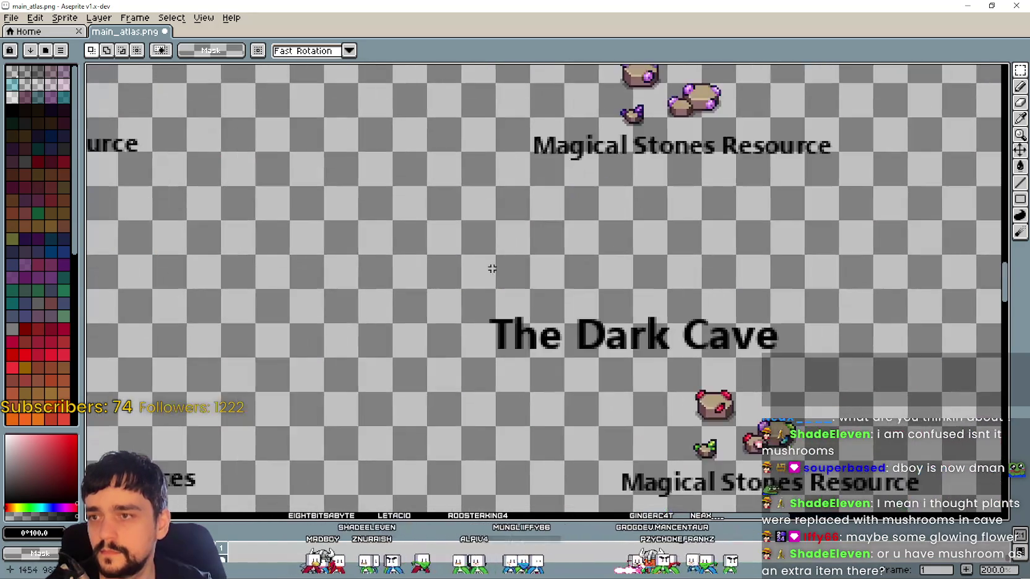
Paste the three bell-flower bushes and position them left of The Cave's Magical Stones Resource
key(ctrl+v)
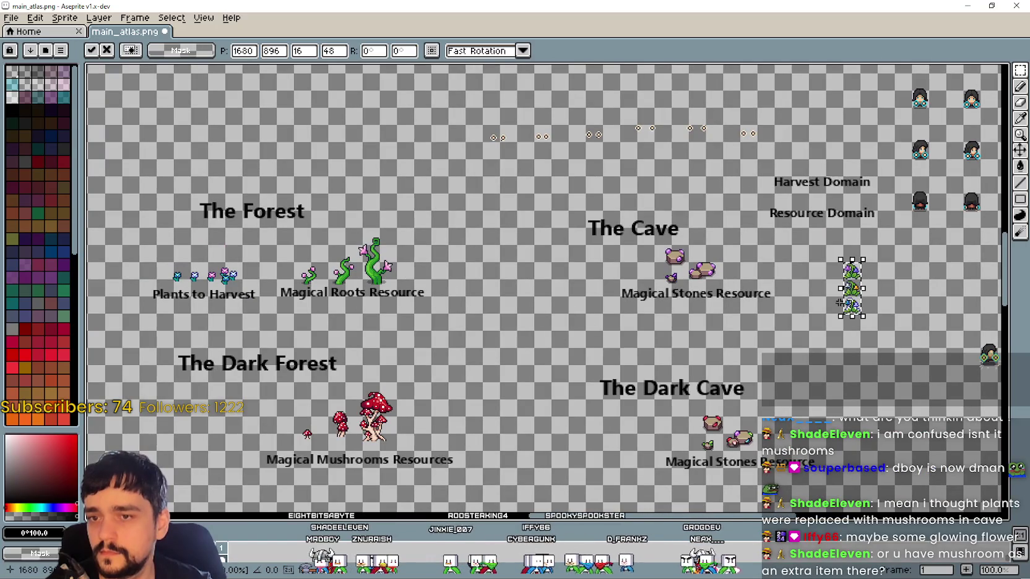
mouse_move(836, 307)
mouse_down()
mouse_move(596, 321)
mouse_move(533, 296)
mouse_up()
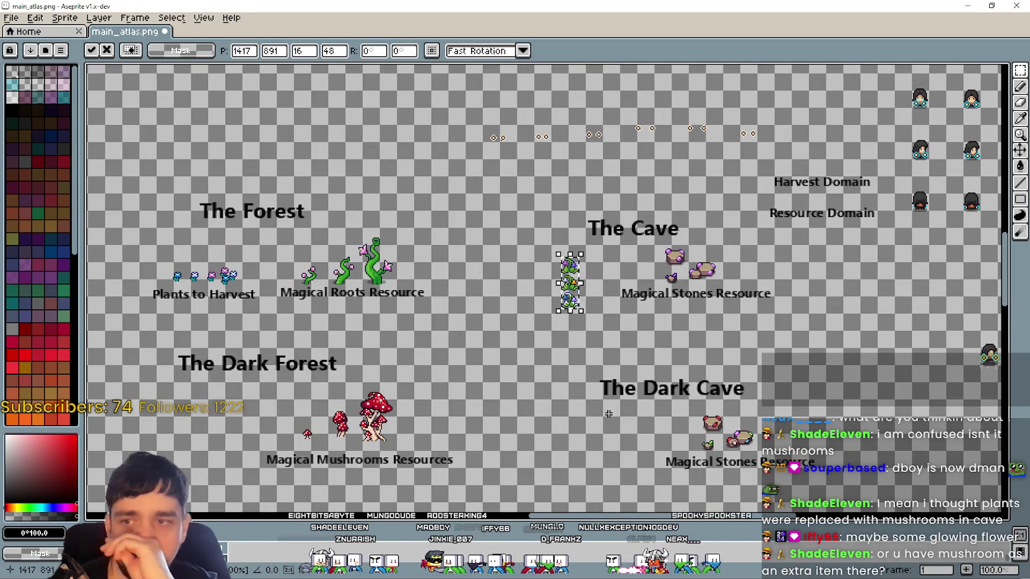
scroll(588, 332, up, 2)
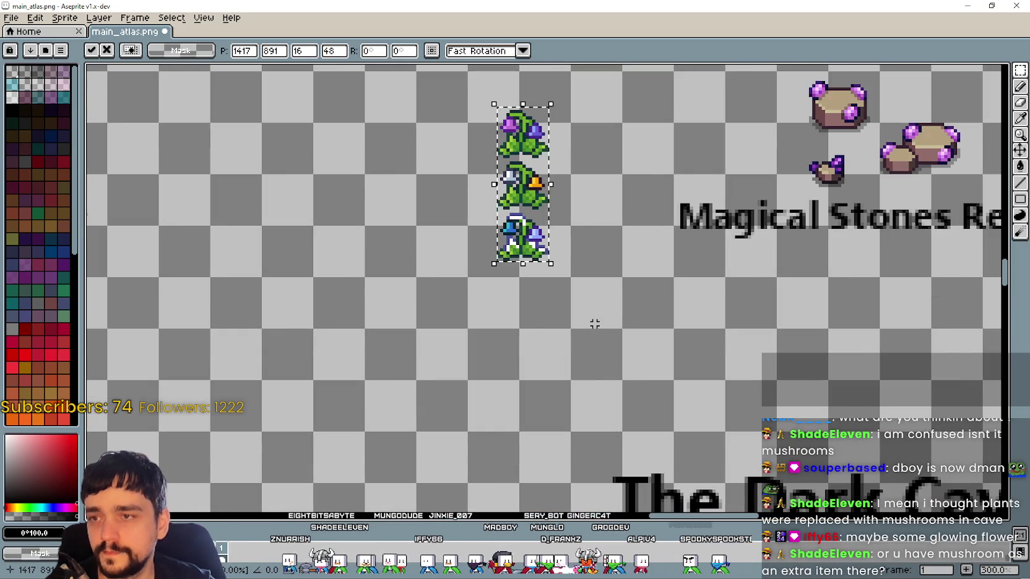
scroll(588, 333, down, 2)
scroll(585, 359, up, 1)
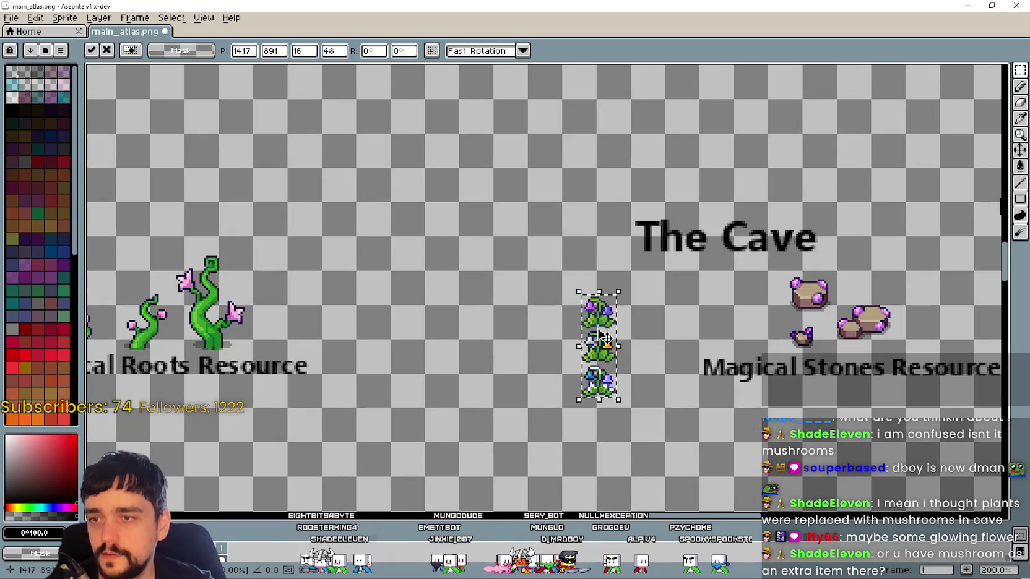
drag(645, 378, 614, 363)
scroll(659, 426, down, 3)
scroll(572, 287, up, 3)
scroll(510, 319, up, 1)
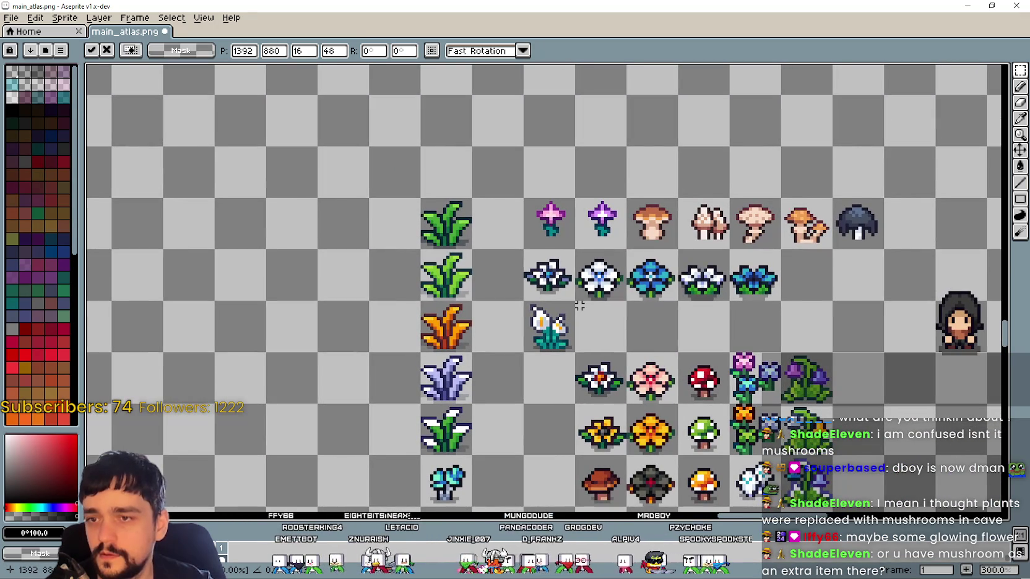
drag(523, 249, 679, 303)
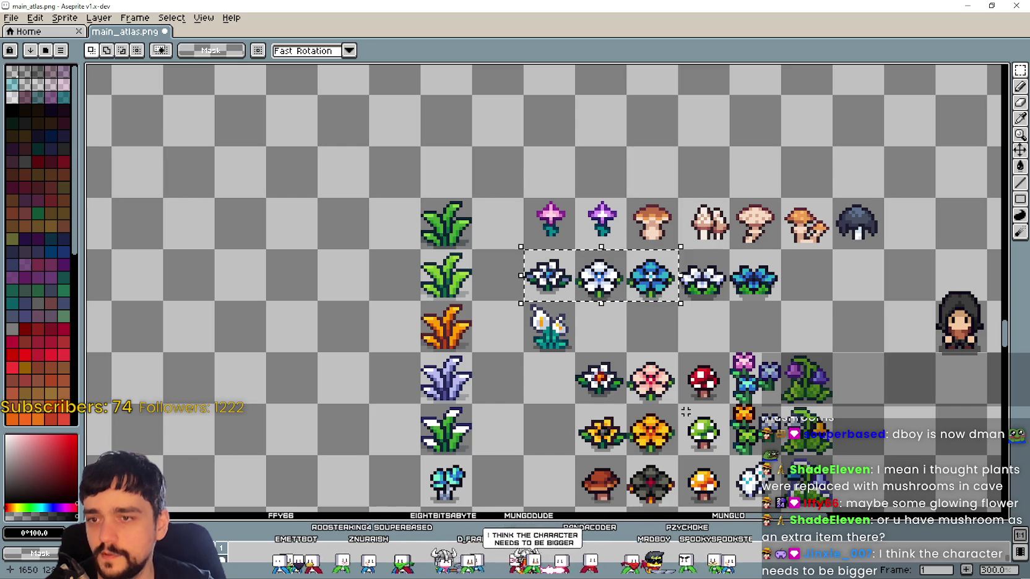
scroll(685, 412, down, 3)
scroll(556, 384, up, 1)
mouse_move(556, 383)
mouse_down()
mouse_move(750, 470)
mouse_move(393, 280)
mouse_up()
scroll(433, 281, up, 1)
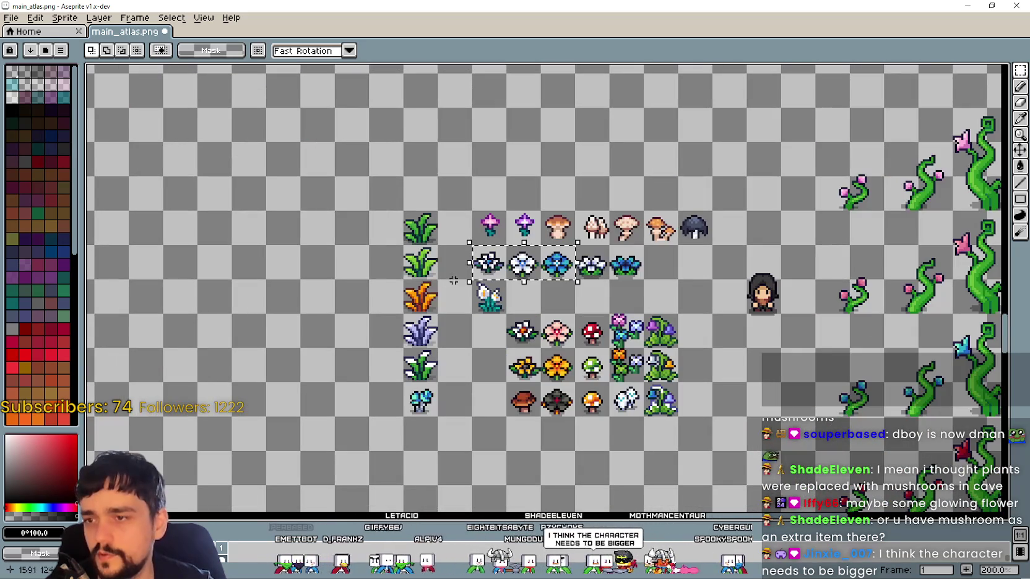
scroll(247, 163, down, 1)
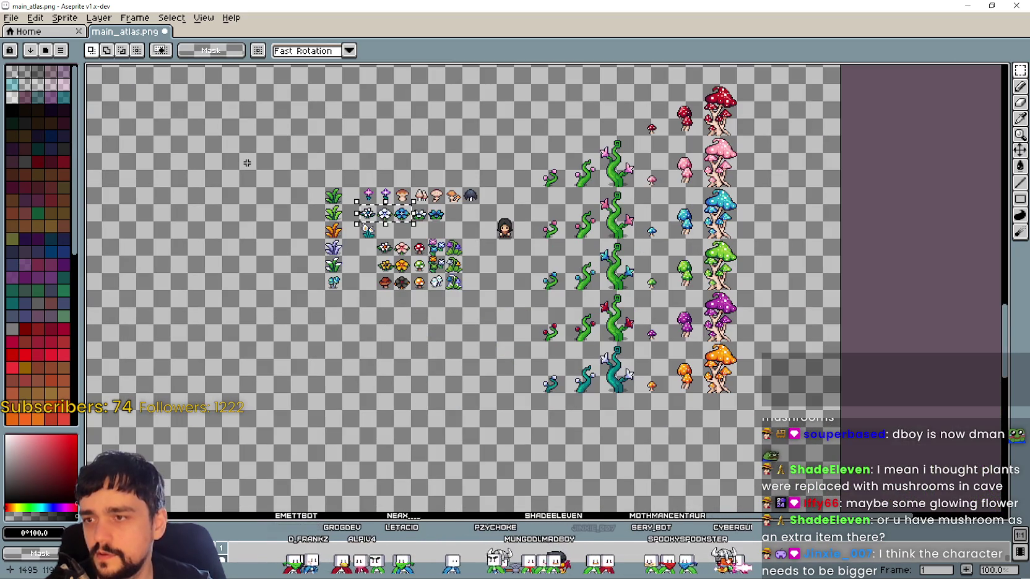
scroll(711, 409, down, 1)
scroll(433, 263, up, 3)
drag(808, 376, 597, 289)
drag(726, 328, 708, 258)
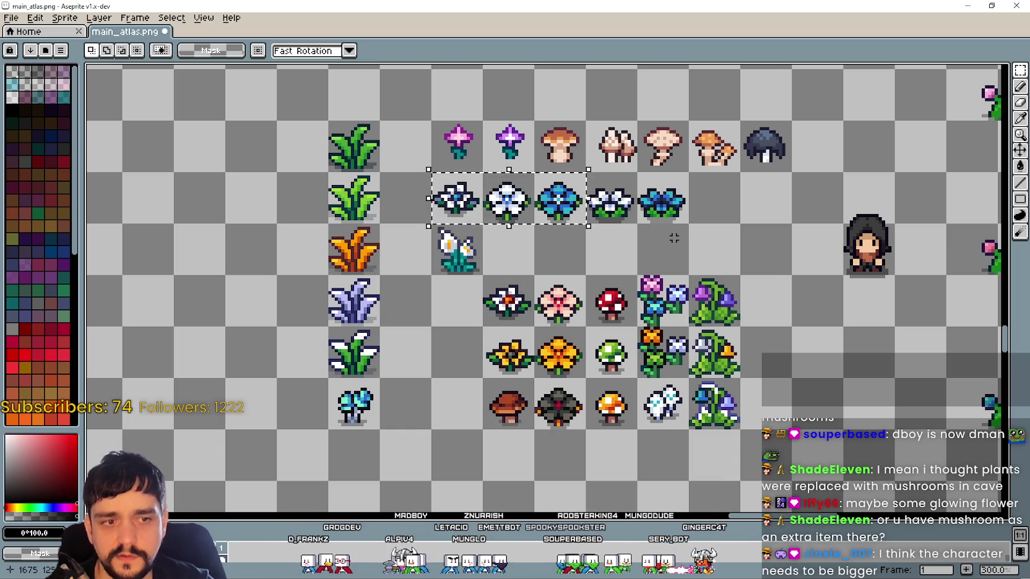
drag(510, 320, 572, 321)
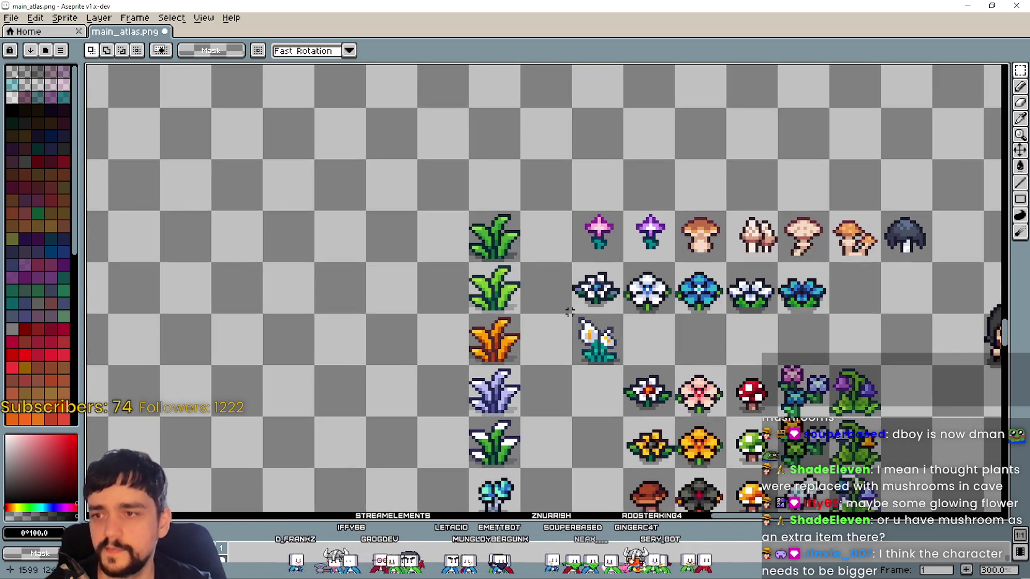
drag(714, 350, 569, 307)
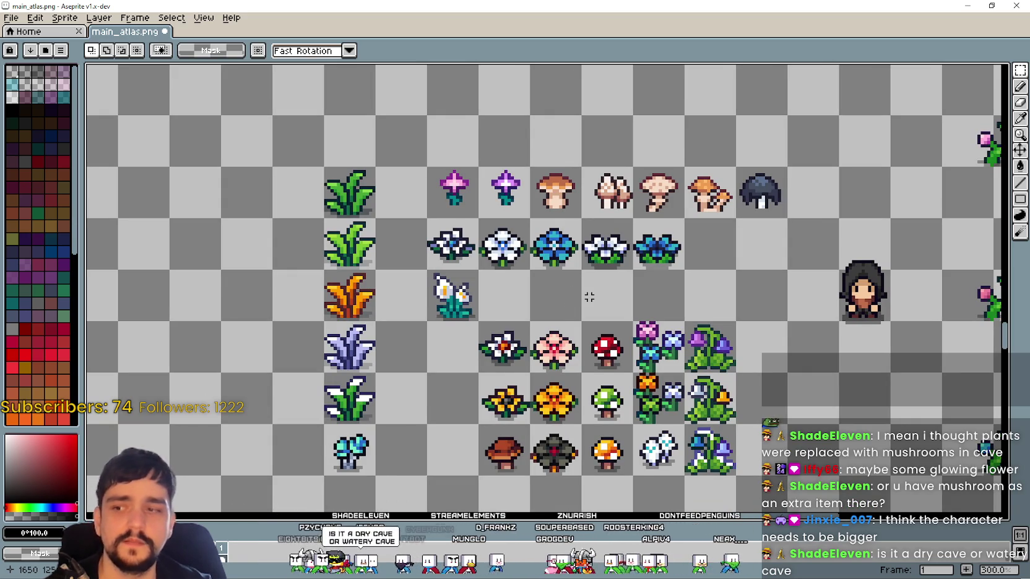
drag(234, 191, 787, 500)
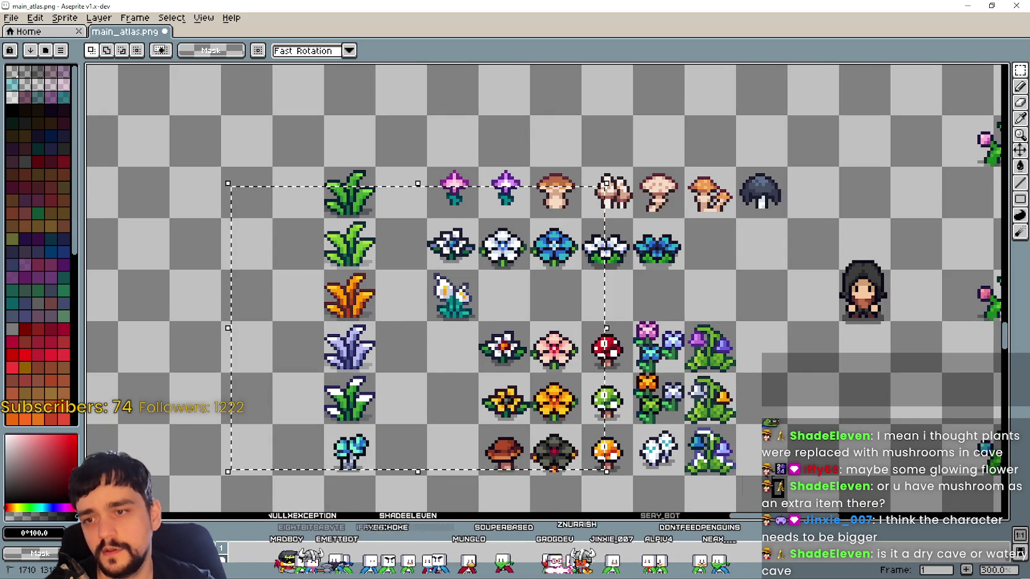
drag(221, 139, 812, 491)
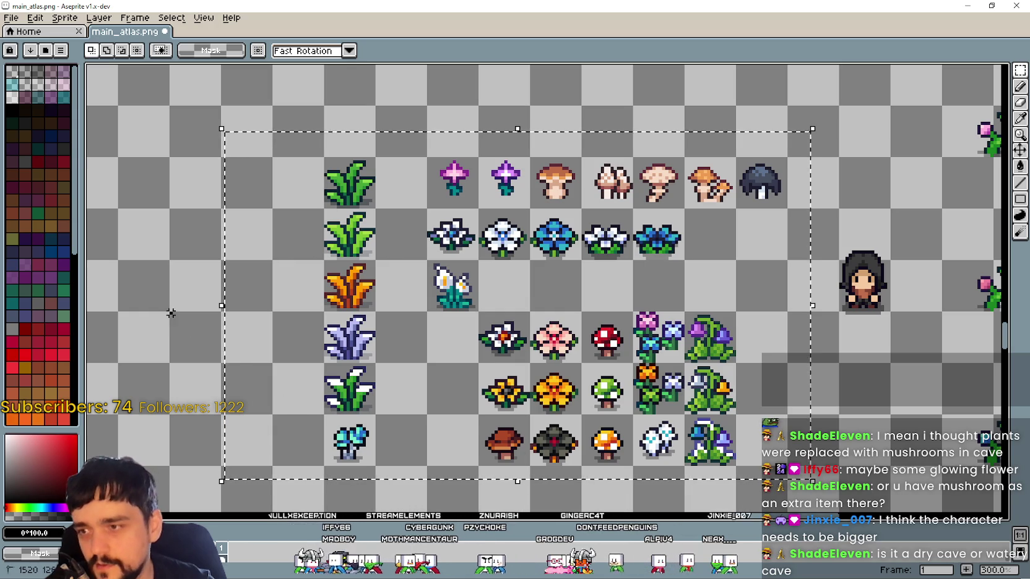
key(ctrl+d)
scroll(331, 158, down, 1)
scroll(331, 158, up, 2)
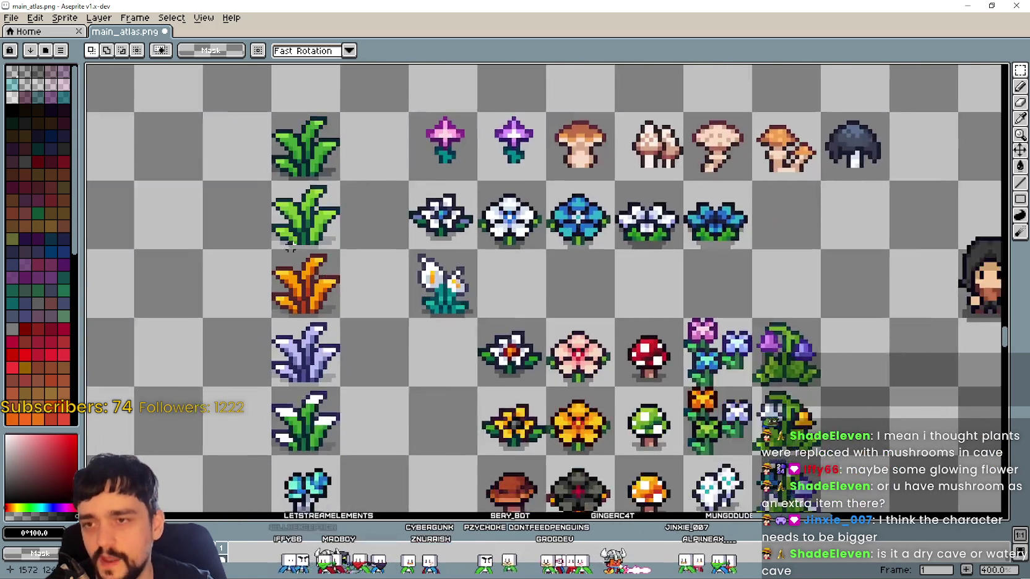
scroll(332, 270, down, 1)
drag(244, 133, 748, 472)
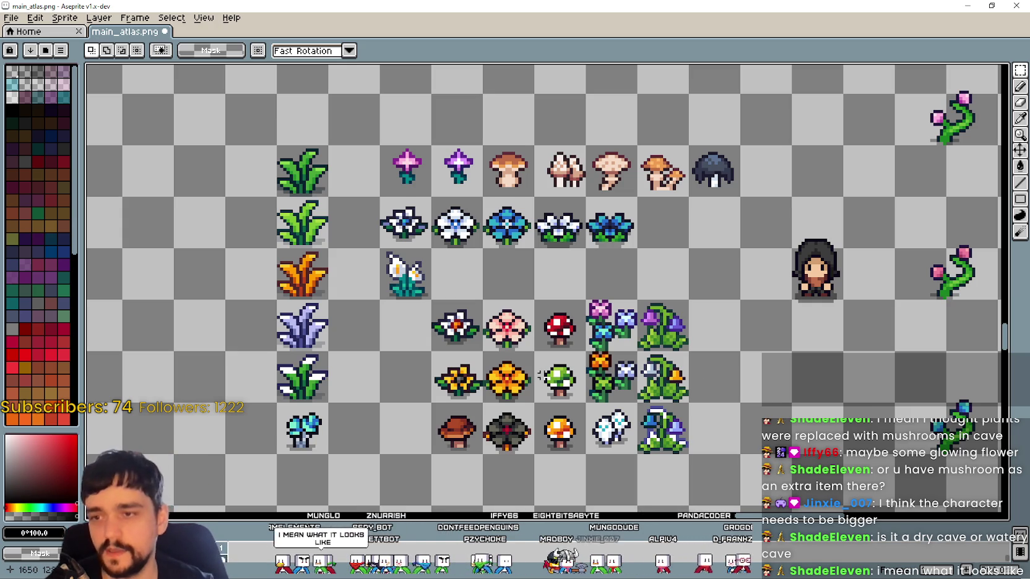
drag(467, 307, 676, 324)
click(413, 317)
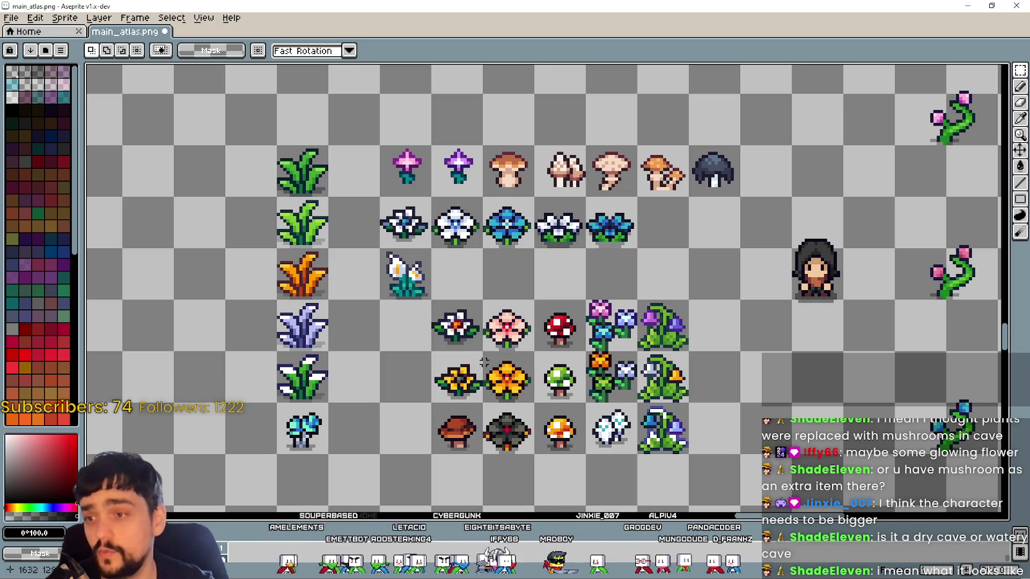
scroll(448, 353, down, 3)
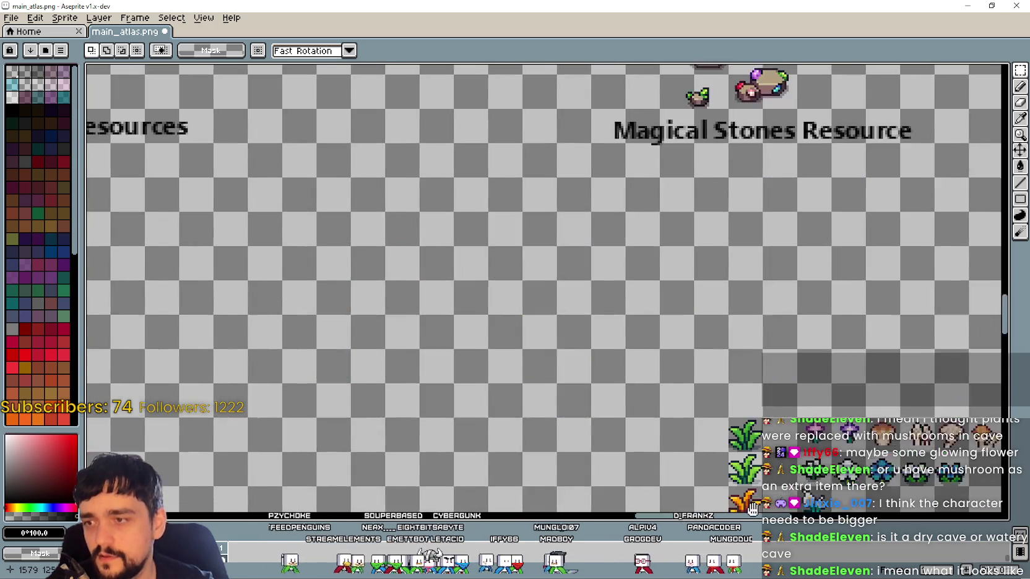
scroll(474, 283, down, 2)
scroll(198, 134, up, 2)
scroll(464, 345, up, 2)
scroll(656, 360, down, 2)
scroll(656, 360, right, 2)
drag(671, 252, 790, 164)
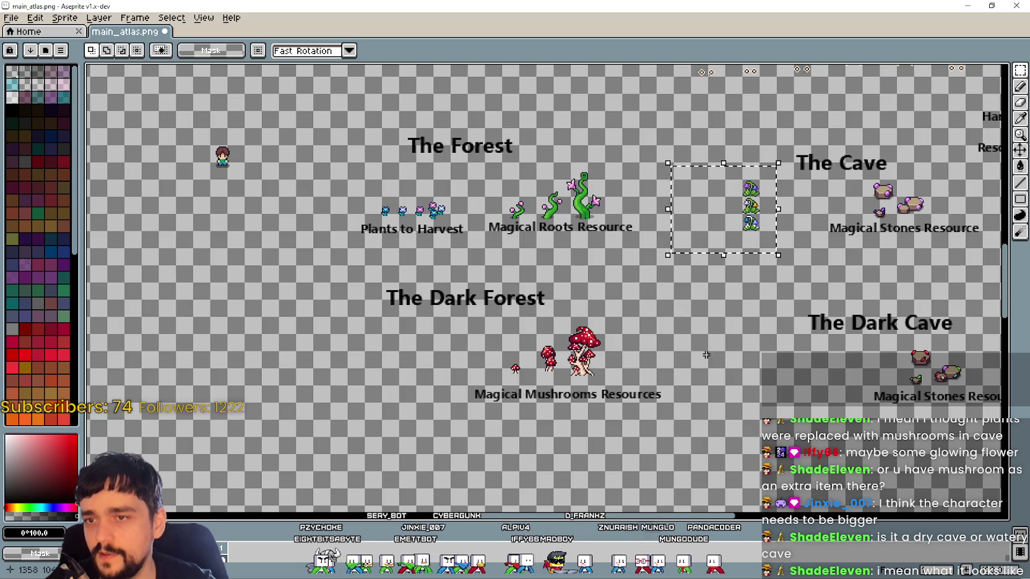
scroll(519, 267, up, 1)
scroll(519, 268, up, 1)
drag(378, 201, 801, 272)
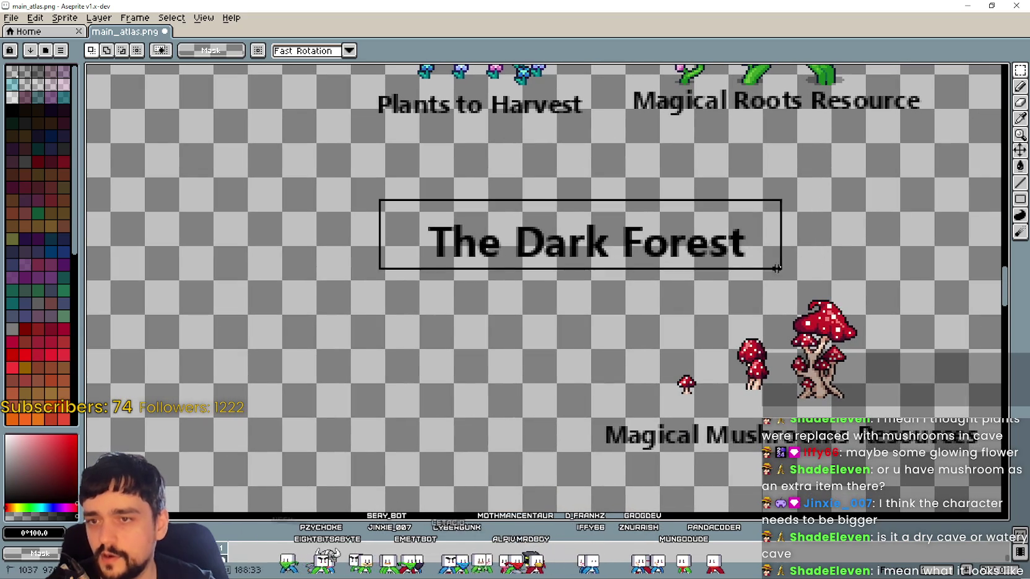
scroll(607, 362, down, 1)
scroll(607, 362, down, 3)
scroll(557, 341, down, 1)
scroll(526, 322, down, 3)
scroll(488, 308, up, 1)
drag(488, 308, 353, 291)
scroll(353, 290, down, 2)
scroll(353, 291, up, 2)
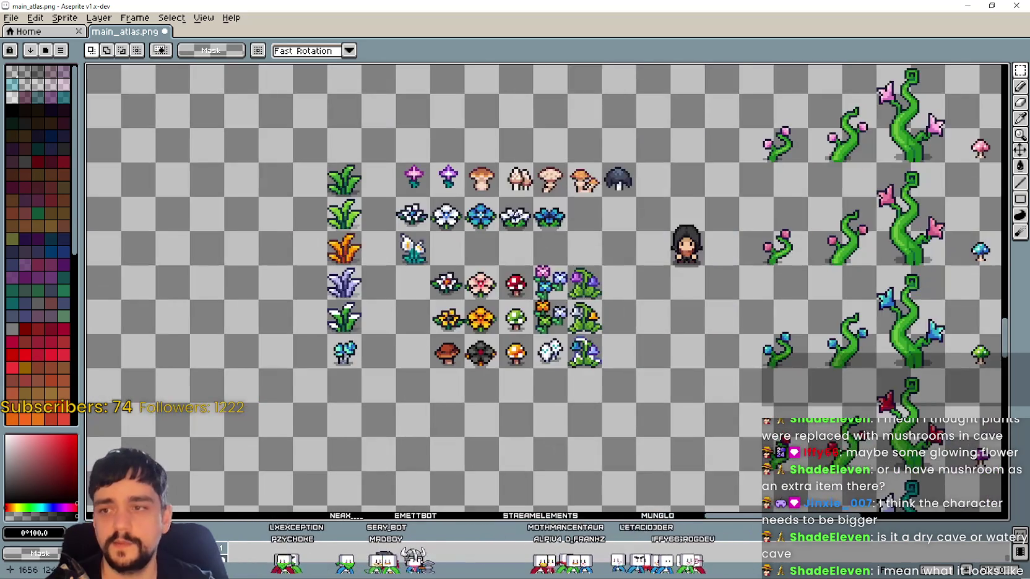
scroll(516, 215, up, 1)
drag(427, 347, 513, 370)
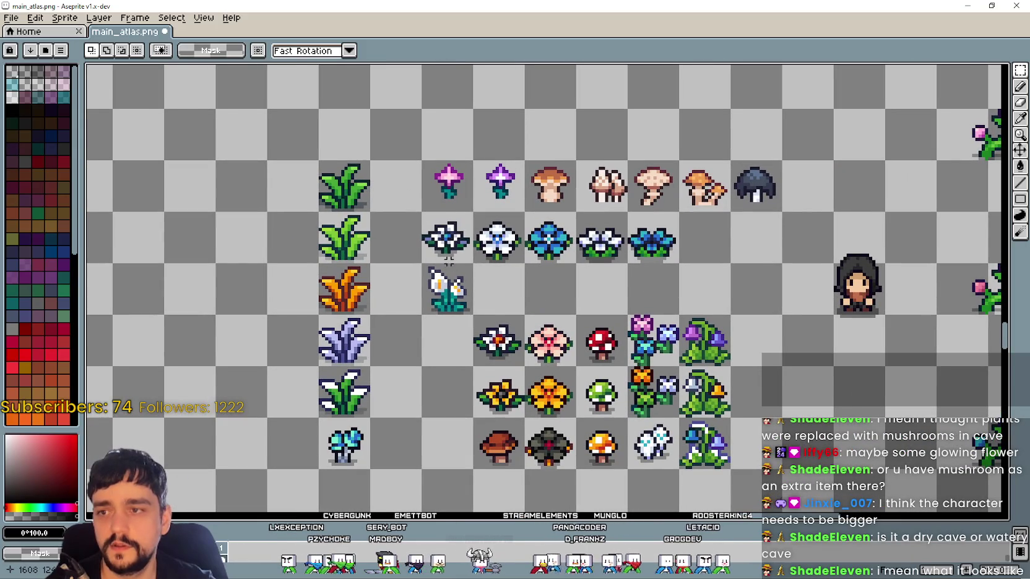
drag(426, 259, 577, 213)
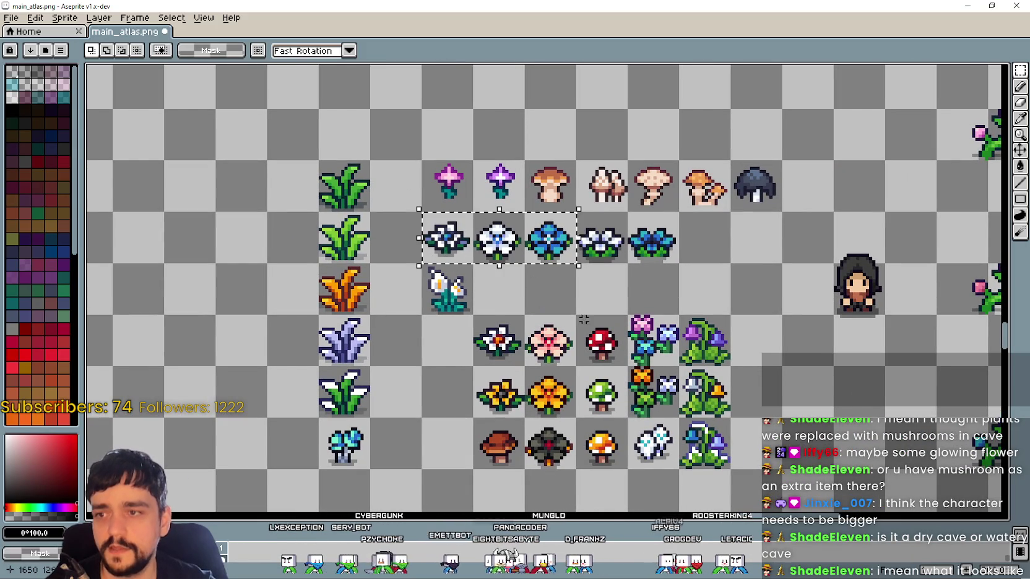
Move the white ghost flower below the plant grid to start a new row
mouse_move(626, 415)
mouse_down()
mouse_move(681, 469)
mouse_move(643, 312)
mouse_move(799, 366)
mouse_up()
drag(719, 402, 580, 364)
scroll(579, 364, down, 3)
scroll(563, 352, up, 3)
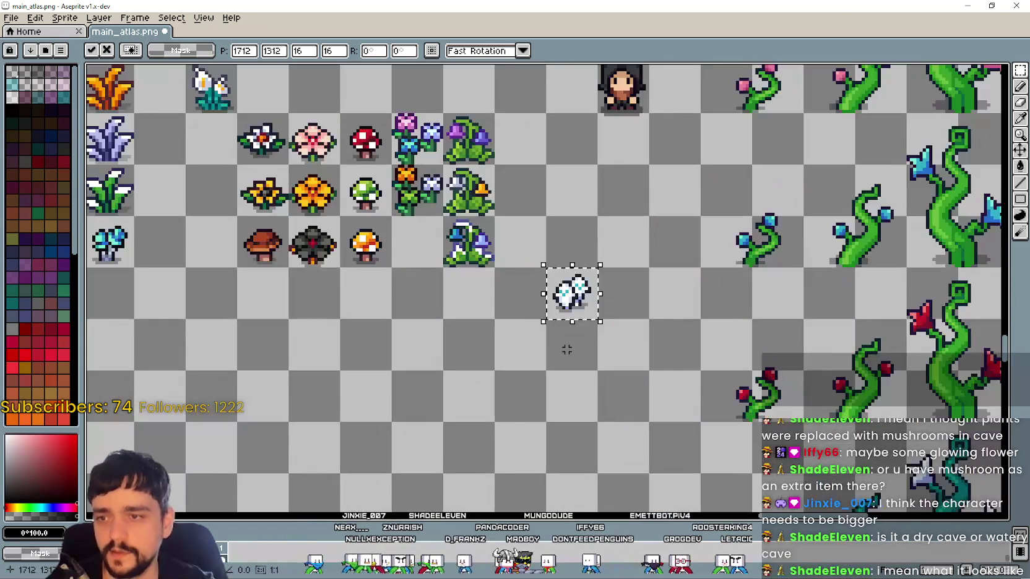
scroll(994, 441, down, 2)
drag(724, 361, 537, 374)
Add the cyan bud and white-blue flower beside the ghost flower in the new row
mouse_move(382, 328)
mouse_down()
mouse_move(422, 289)
mouse_move(471, 410)
mouse_move(506, 375)
mouse_move(586, 385)
mouse_move(551, 381)
mouse_up()
click(459, 413)
mouse_move(466, 164)
mouse_down()
mouse_move(484, 184)
mouse_move(470, 379)
mouse_up()
click(463, 475)
drag(492, 446, 503, 419)
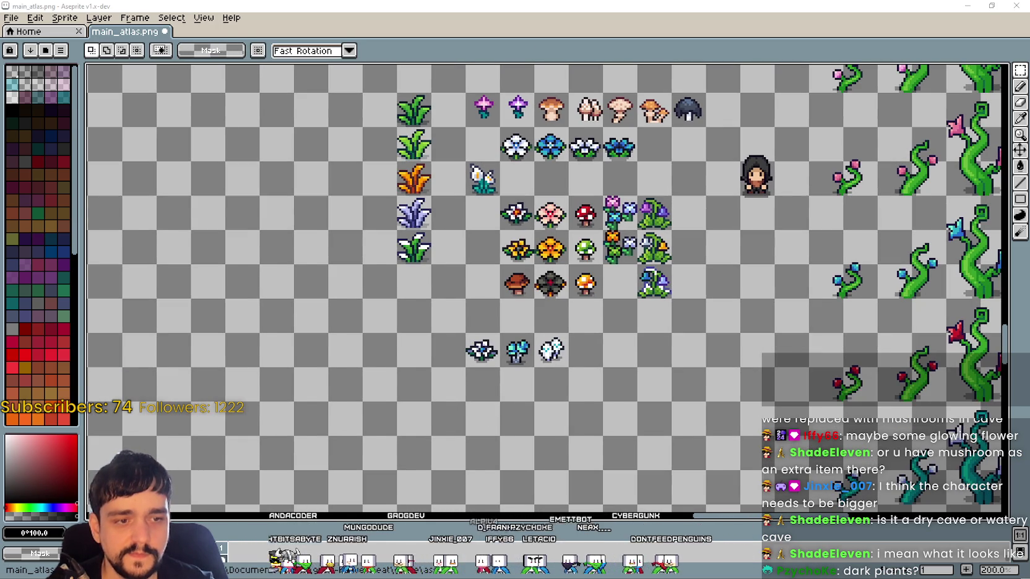
key(alt+Tab)
scroll(408, 402, up, 5)
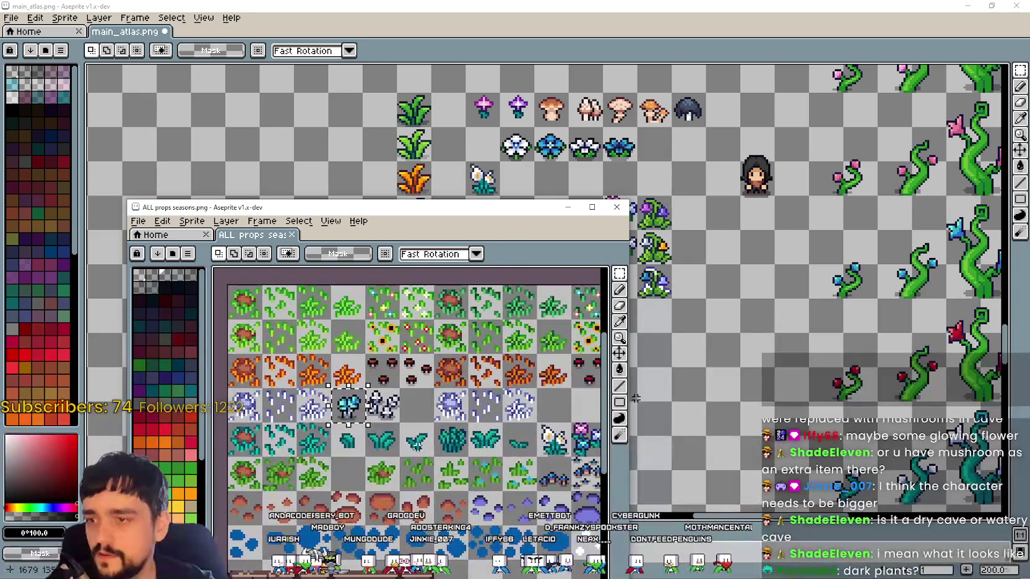
scroll(464, 418, up, 1)
mouse_move(466, 418)
mouse_down()
mouse_move(403, 386)
mouse_move(407, 394)
mouse_up()
scroll(433, 402, down, 1)
mouse_move(326, 460)
mouse_down()
mouse_move(375, 383)
mouse_move(249, 402)
mouse_up()
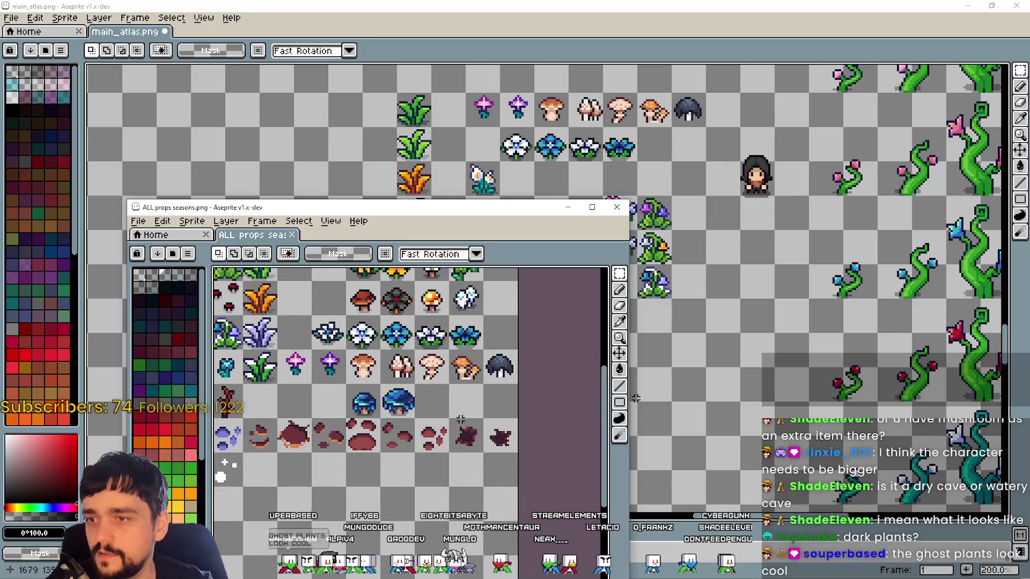
mouse_move(482, 359)
mouse_down()
mouse_move(369, 446)
mouse_move(414, 459)
mouse_up()
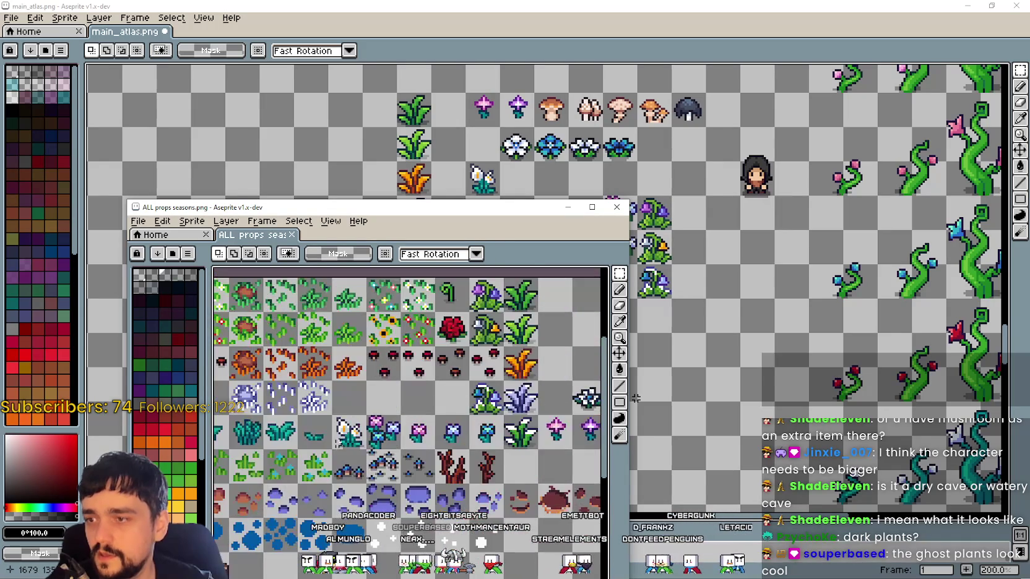
click(477, 161)
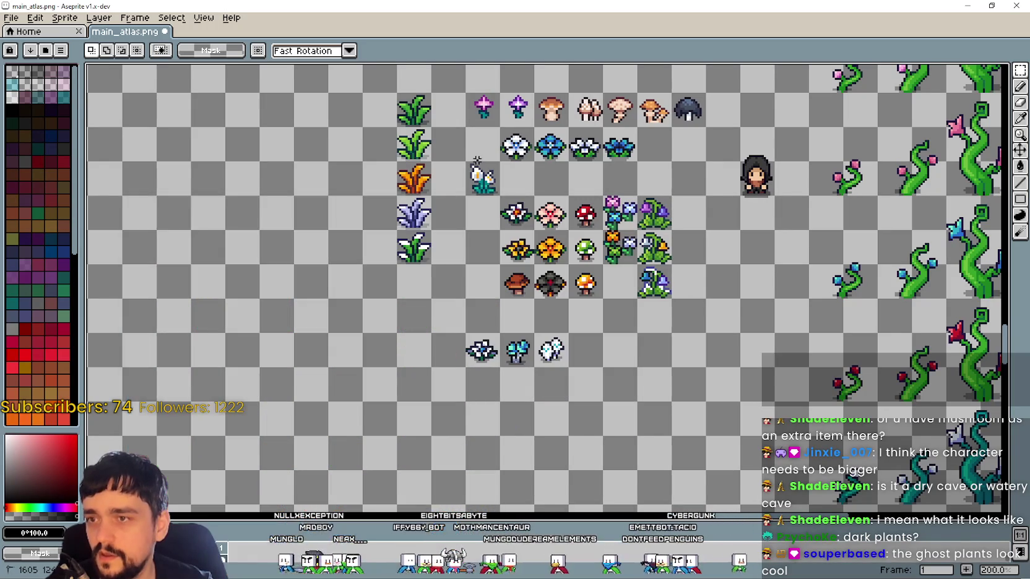
Paste the ghost sprite into an empty cell and move the white flower down to the lower rows
key(ctrl+v)
mouse_move(486, 354)
mouse_down()
mouse_move(622, 287)
mouse_move(459, 287)
mouse_move(484, 286)
mouse_up()
drag(483, 183, 487, 354)
click(522, 426)
Undo the last move and shift the blue bud to the right
key(ctrl+z)
scroll(501, 339, up, 1)
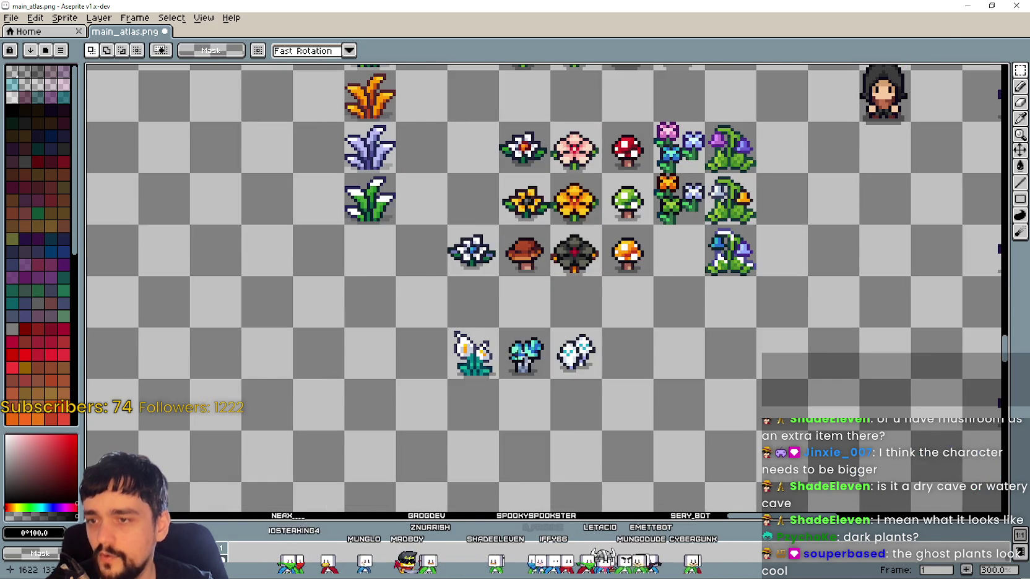
scroll(525, 368, down, 1)
mouse_move(525, 370)
mouse_down()
mouse_move(615, 428)
mouse_move(766, 381)
mouse_move(729, 377)
mouse_up()
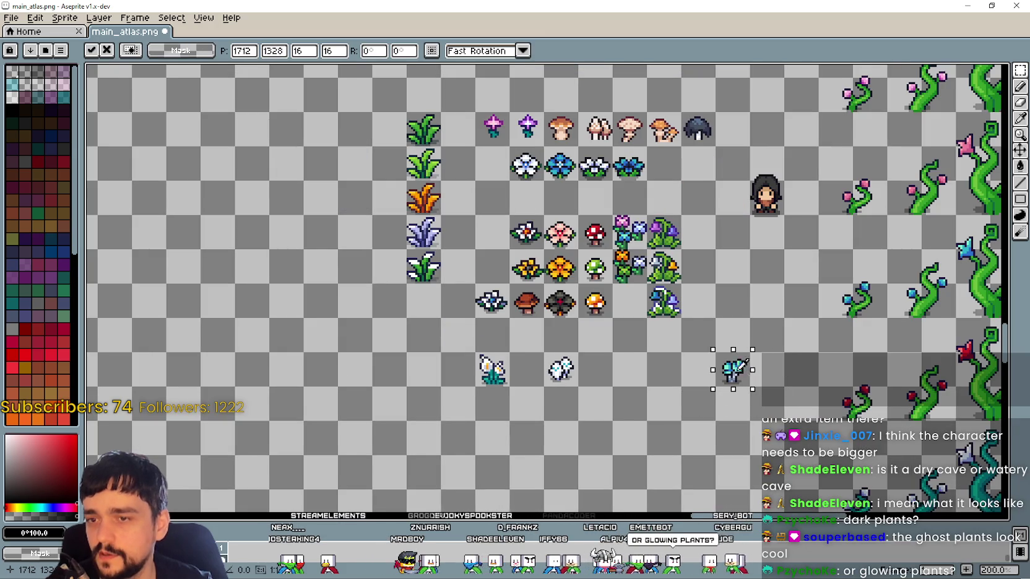
key(Return)
scroll(721, 386, down, 1)
scroll(721, 386, down, 1)
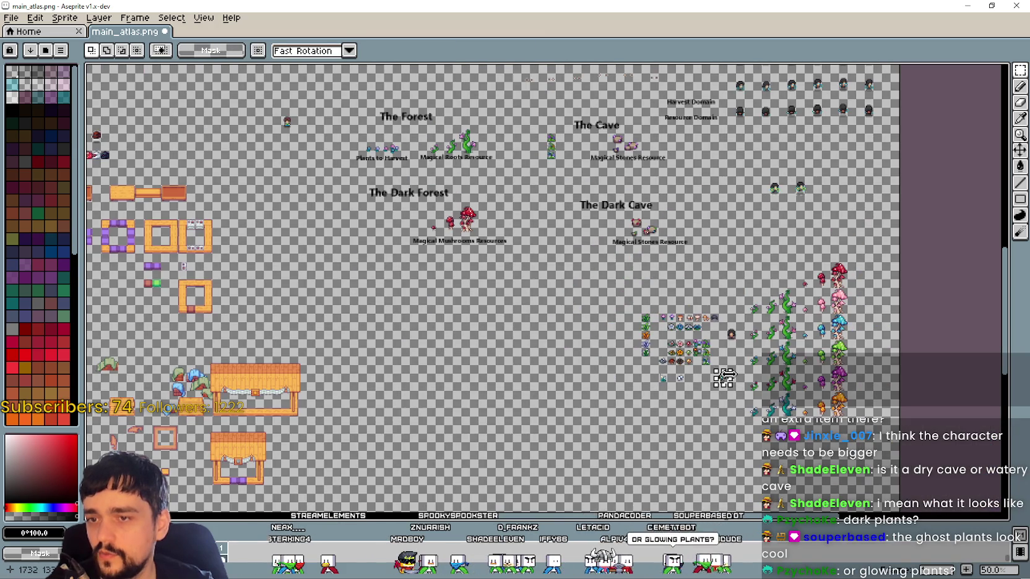
scroll(592, 137, up, 2)
scroll(619, 248, down, 2)
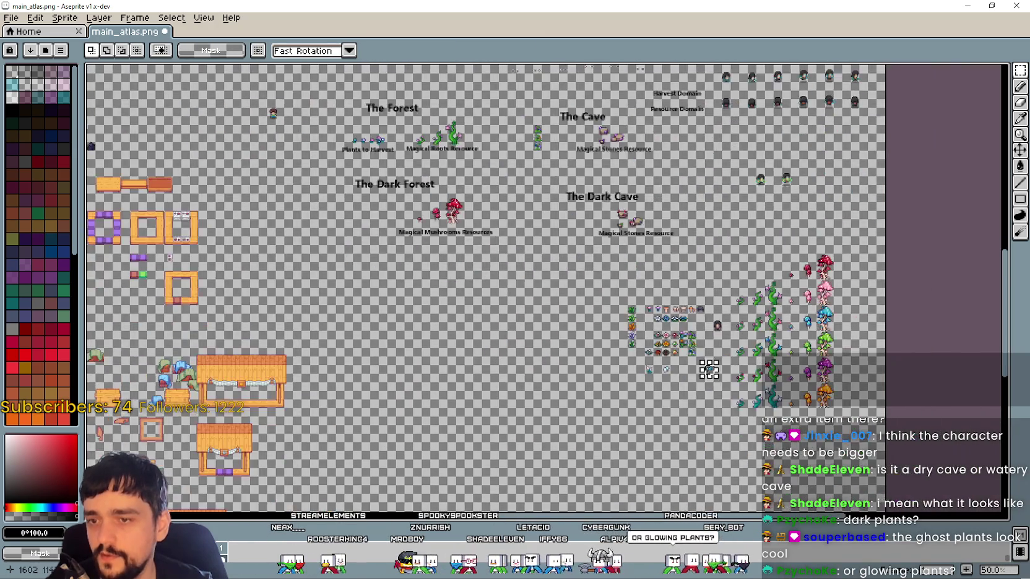
scroll(708, 387, up, 2)
Place the white flower in the bottom row, one tile to the right
drag(709, 388, 319, 237)
scroll(560, 331, up, 1)
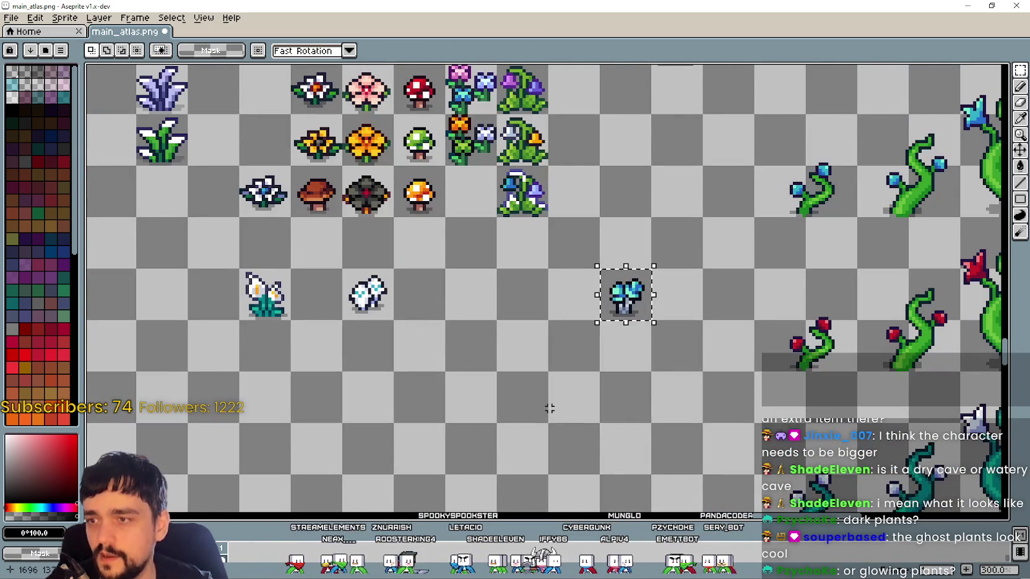
drag(621, 320, 784, 398)
scroll(454, 329, down, 1)
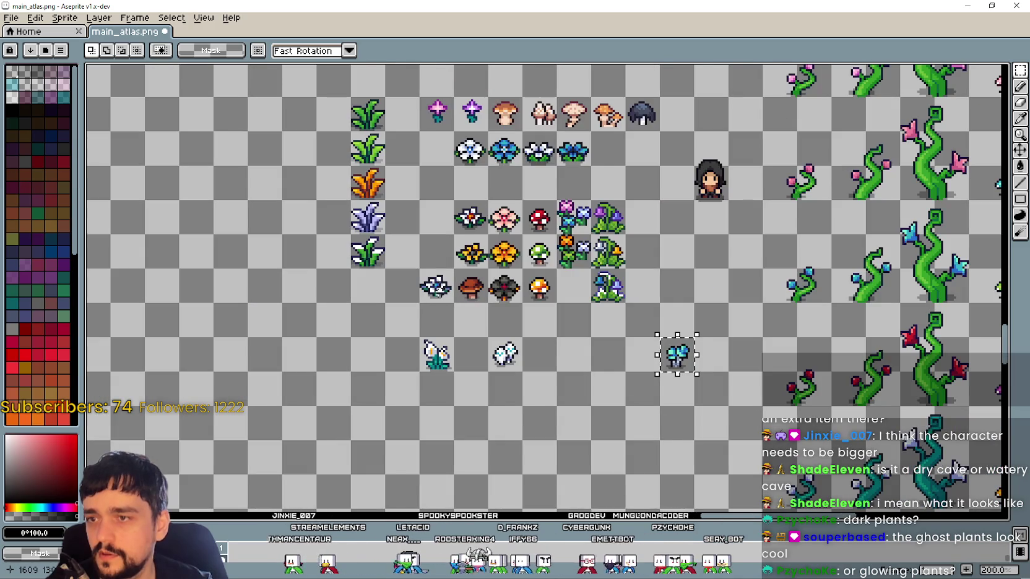
drag(436, 285, 676, 389)
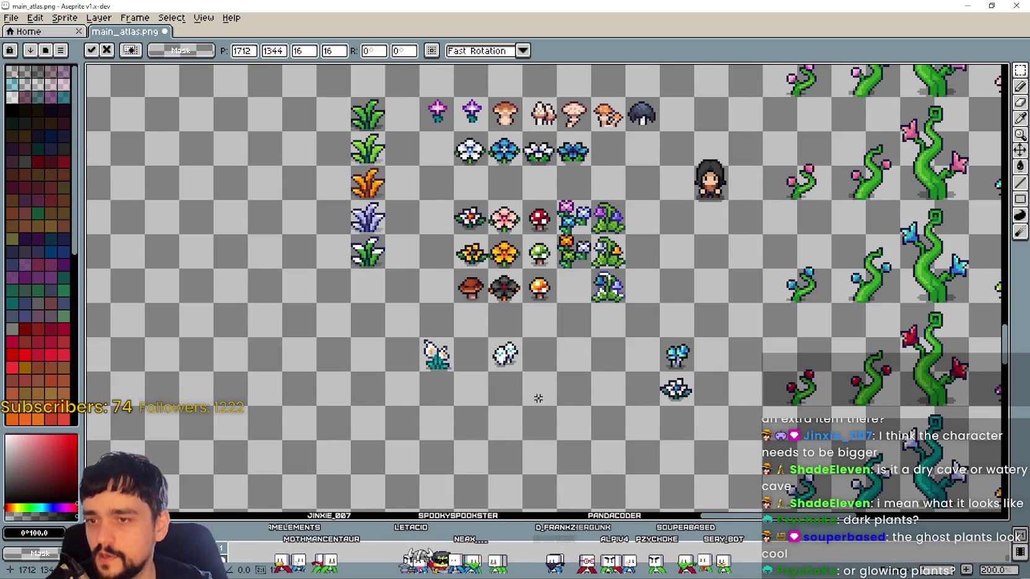
drag(585, 368, 581, 377)
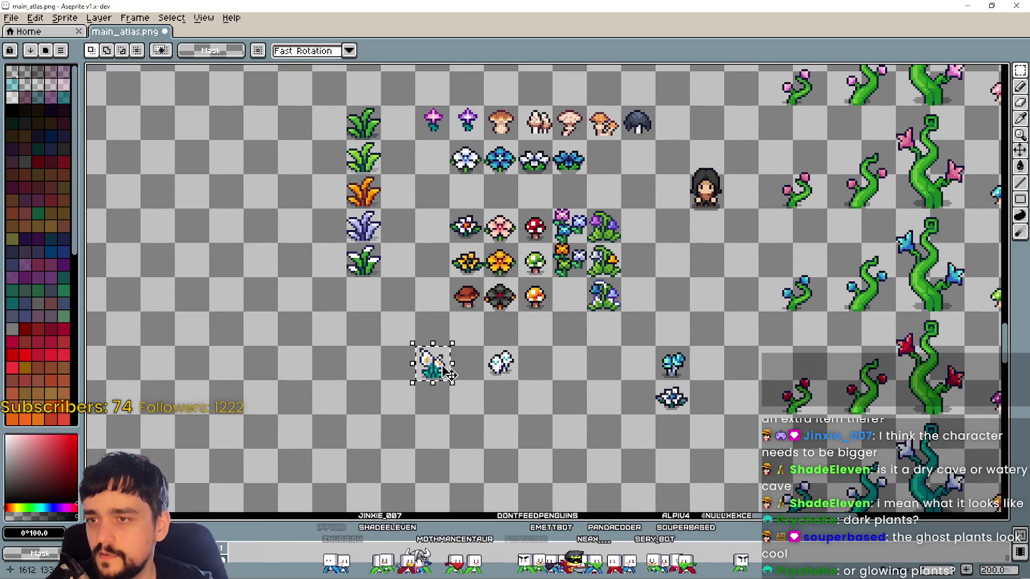
drag(437, 362, 471, 363)
key(ctrl+d)
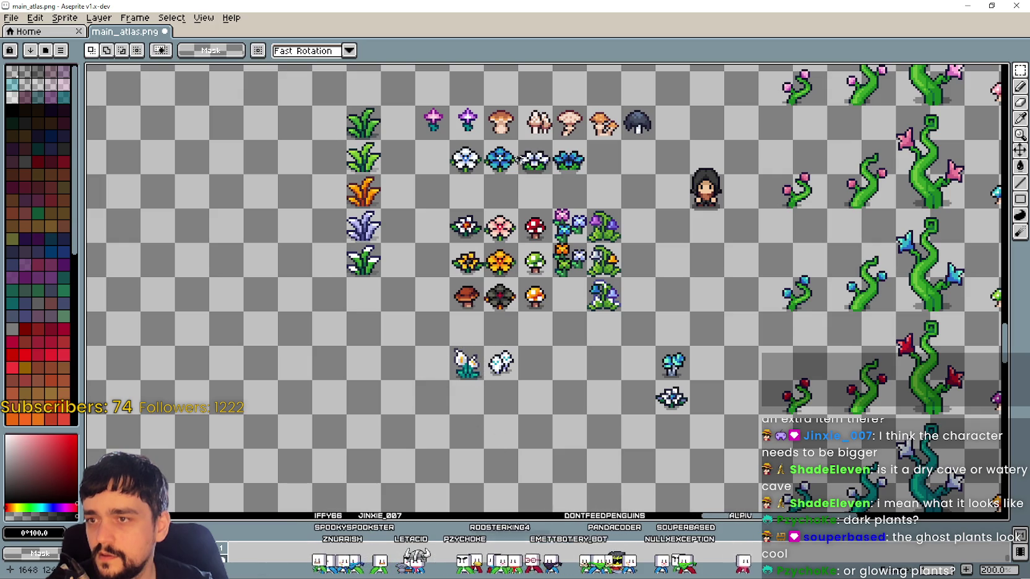
Release the top white flower and move the lily one tile left
click(476, 171)
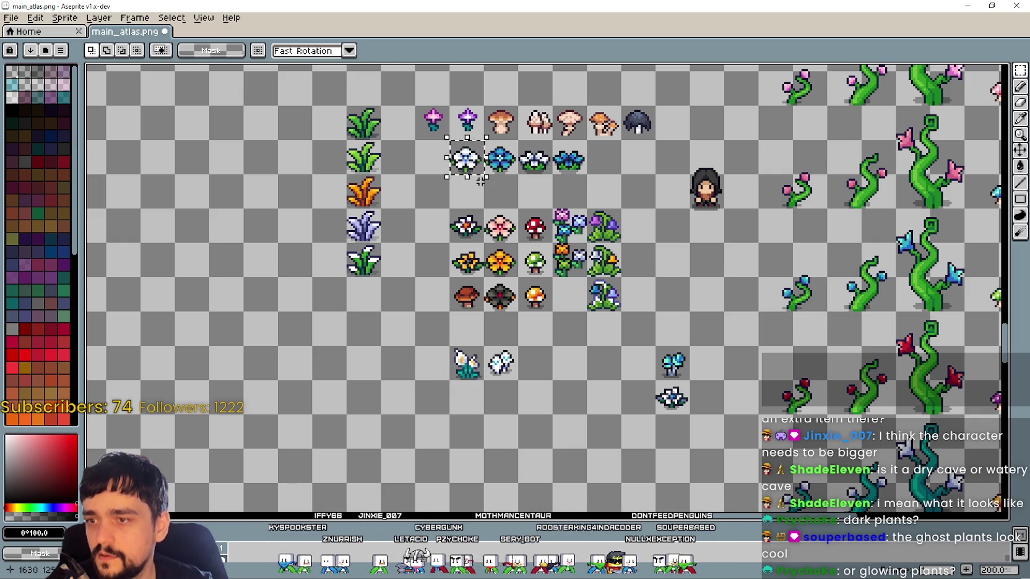
key(ctrl+d)
click(475, 371)
drag(474, 372, 440, 372)
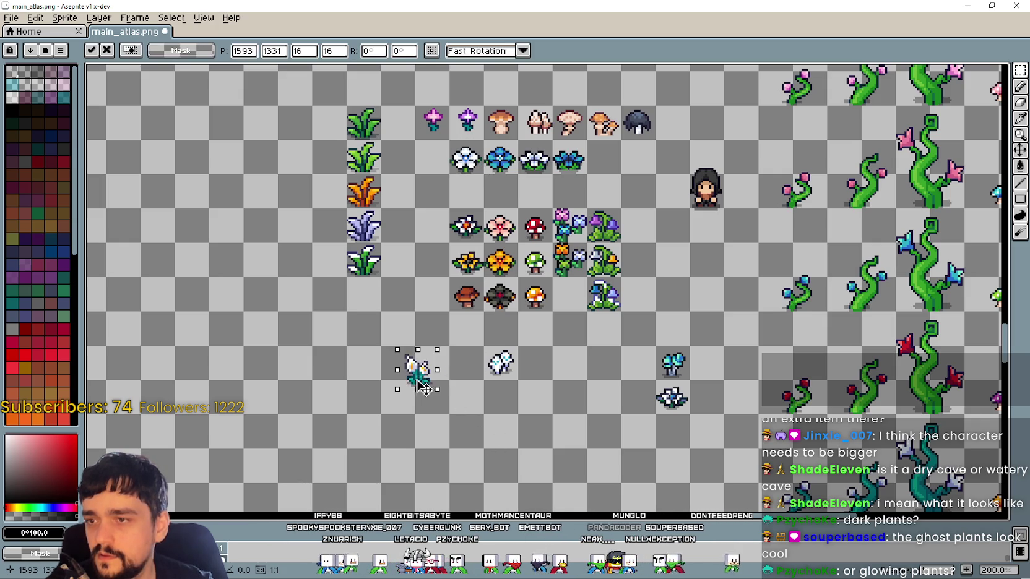
key(ctrl+d)
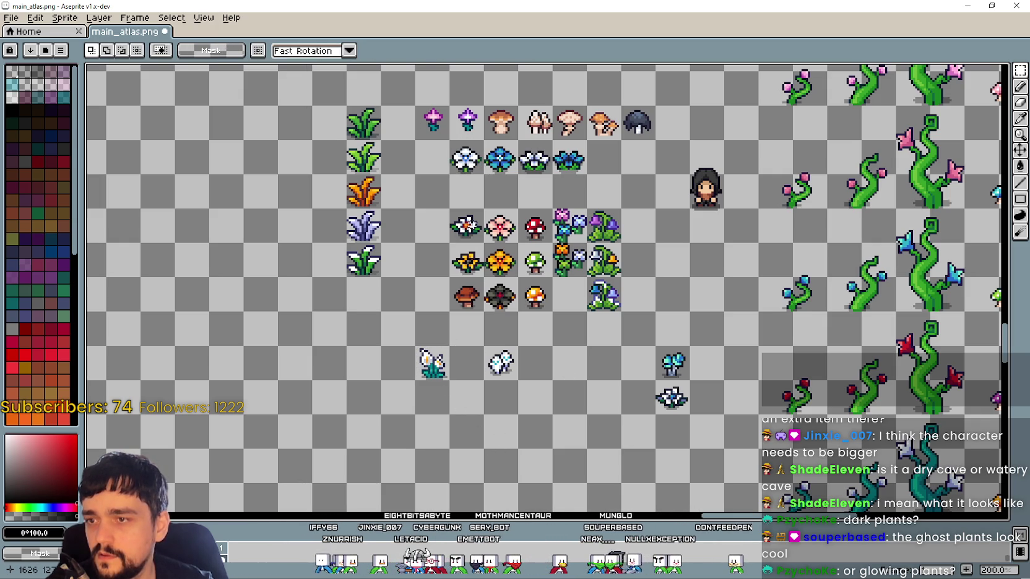
Move the red/white flower tile down, then return it to its grid spot
drag(475, 232, 475, 370)
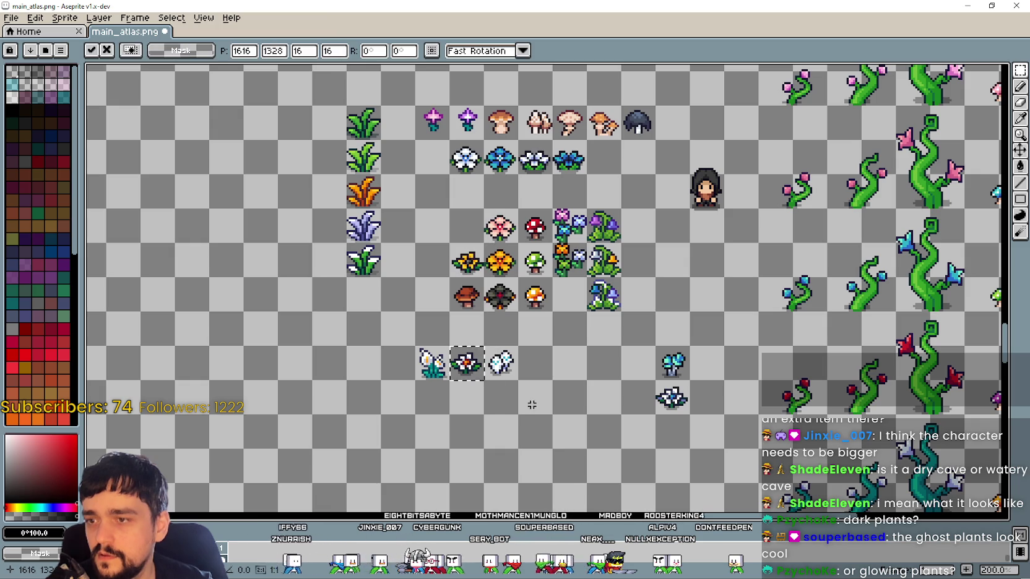
key(ctrl+d)
key(ctrl+shift+d)
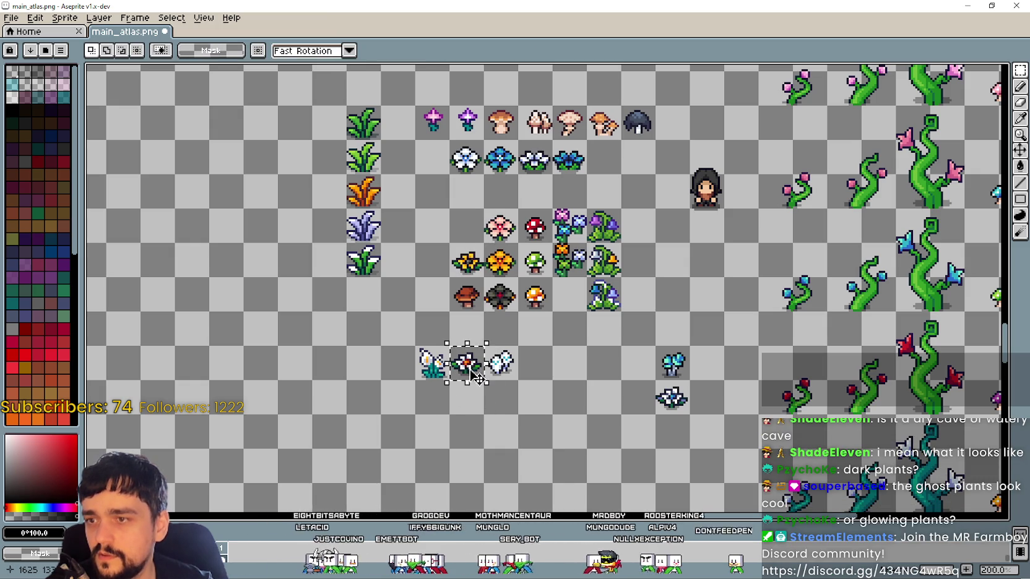
drag(474, 374, 472, 237)
key(ctrl+d)
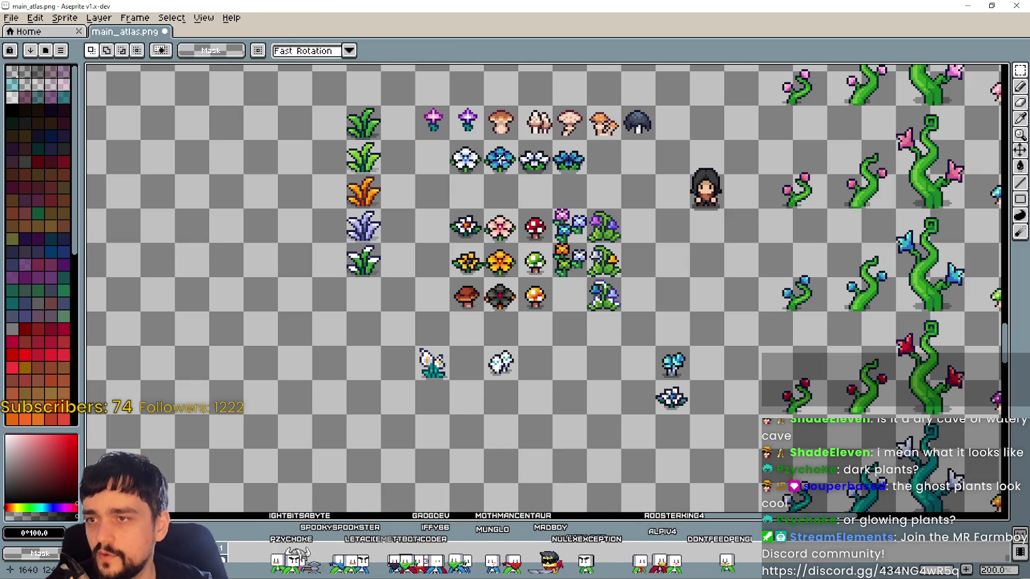
Move the blue flower to the bottom row and the white lily up into the grid
drag(500, 162, 471, 366)
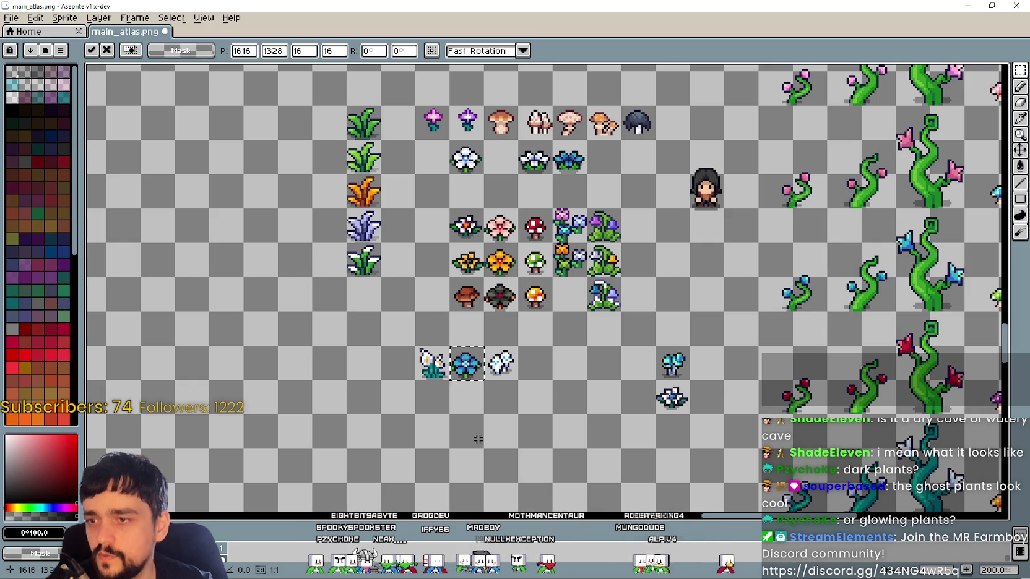
click(471, 413)
drag(414, 347, 449, 381)
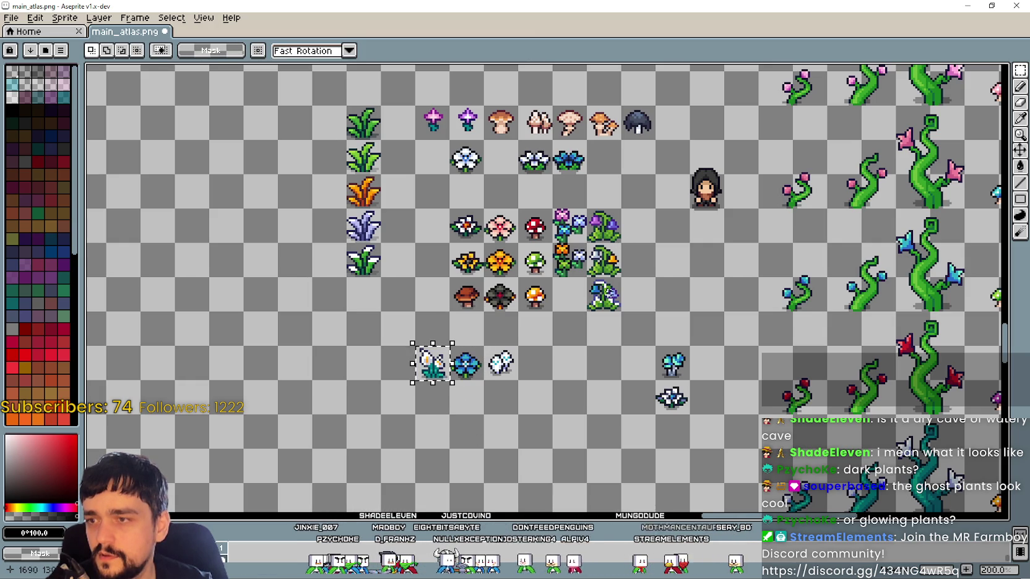
drag(432, 362, 467, 194)
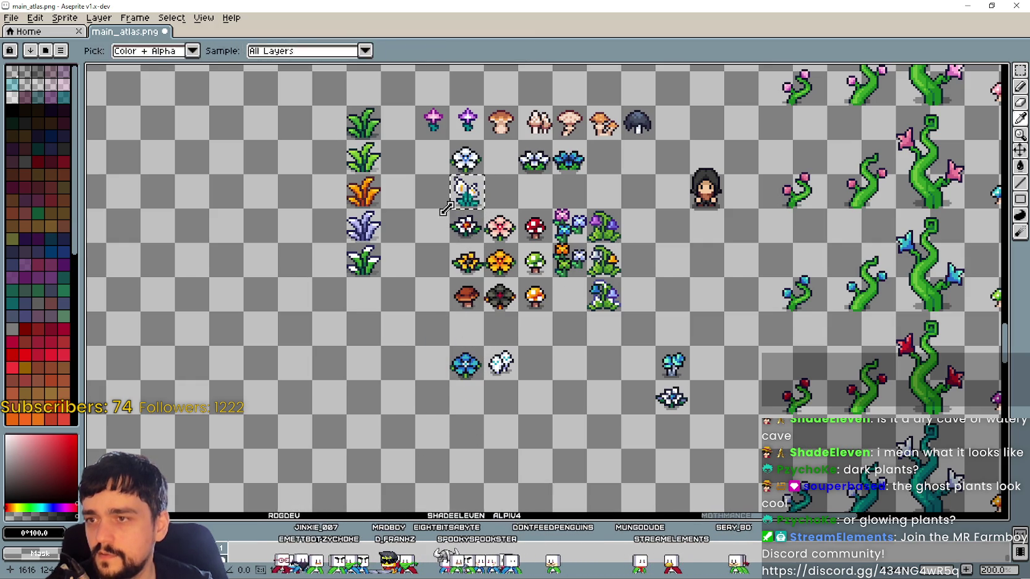
key(Return)
Put the lavender plant in the bottom row and the blue flower up beside the lily
mouse_move(346, 211)
mouse_down()
mouse_move(380, 245)
mouse_move(431, 364)
mouse_move(483, 379)
mouse_up()
key(Return)
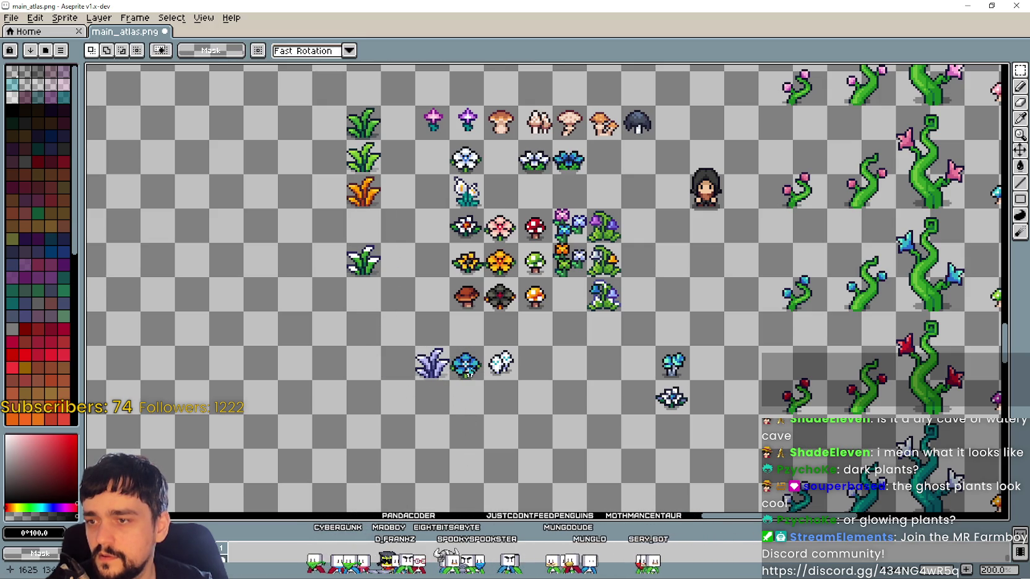
mouse_move(473, 374)
mouse_down()
mouse_move(404, 374)
mouse_move(448, 380)
mouse_move(433, 366)
mouse_up()
key(Return)
key(Return)
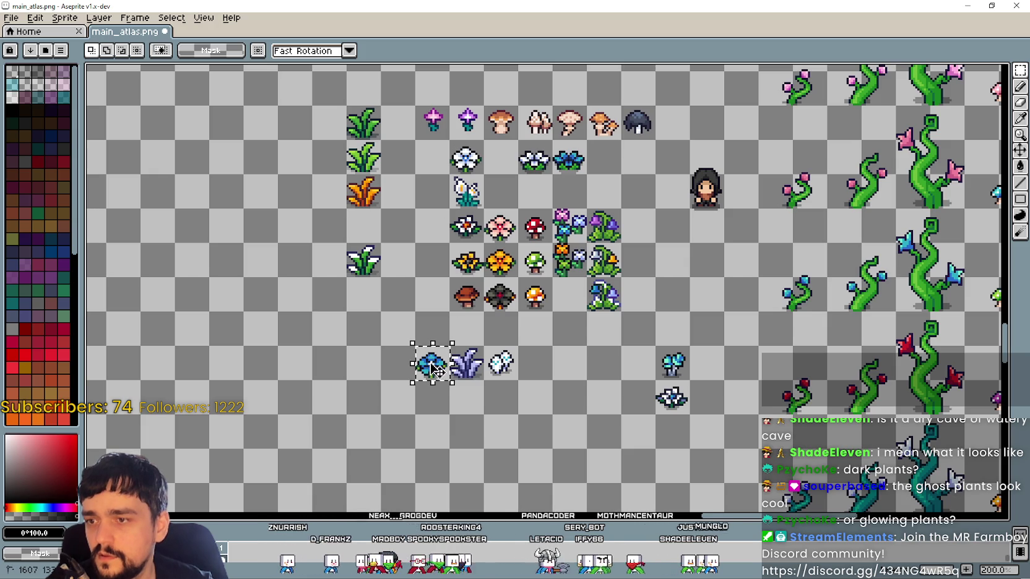
drag(436, 366, 436, 200)
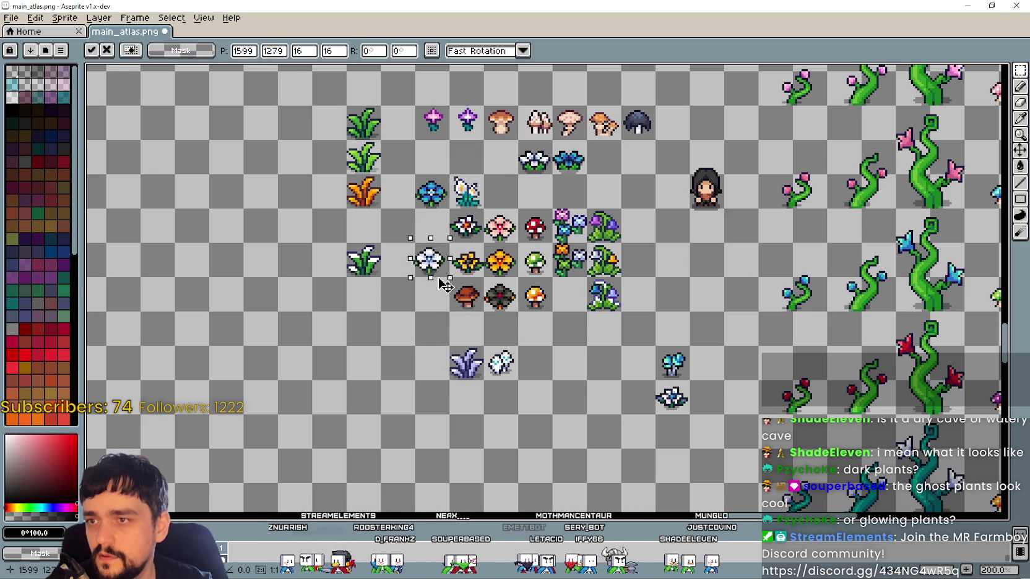
key(Return)
Paste the white flower left of the lavender and select the three bottom-row plants
key(ctrl+v)
key(Return)
drag(414, 345, 519, 382)
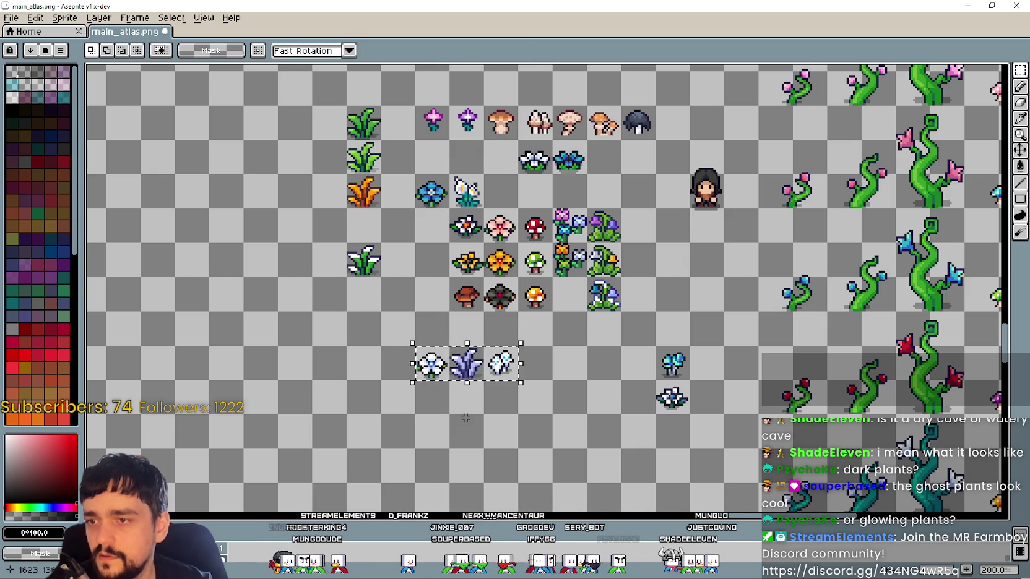
scroll(466, 418, up, 1)
scroll(531, 286, down, 2)
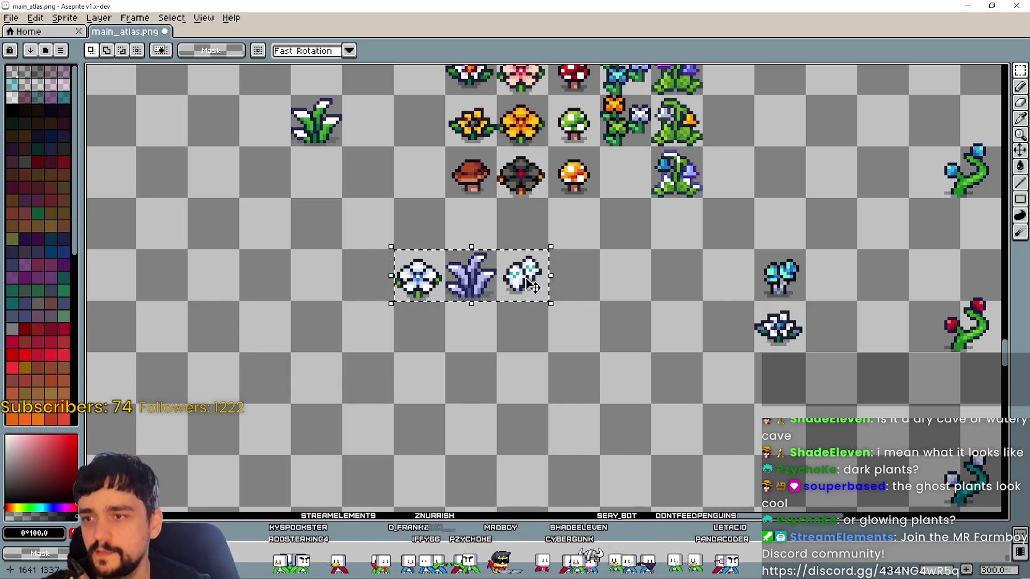
Move the three pale plants into The Dark Forest section
key(F7)
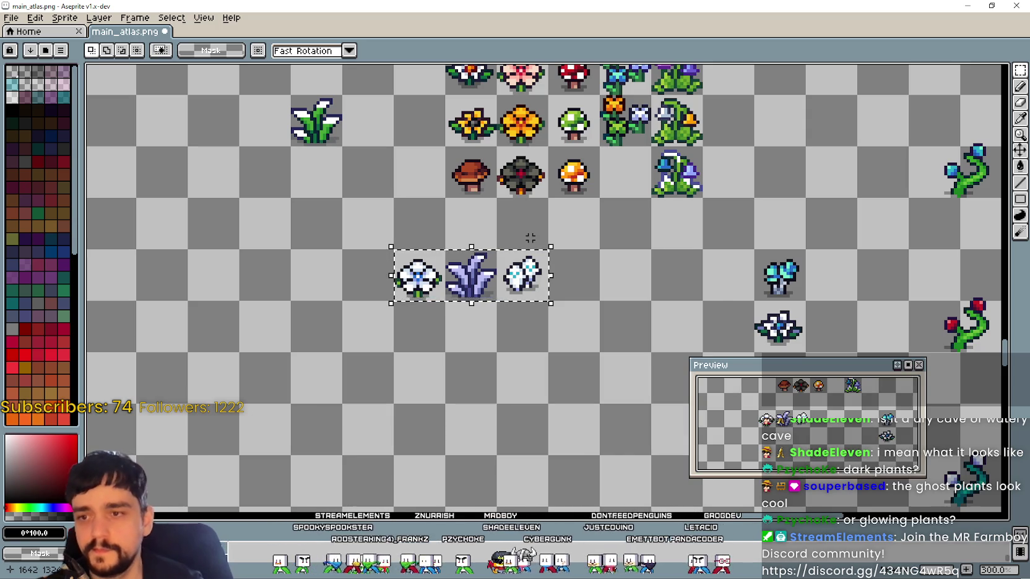
key(F7)
scroll(618, 371, down, 1)
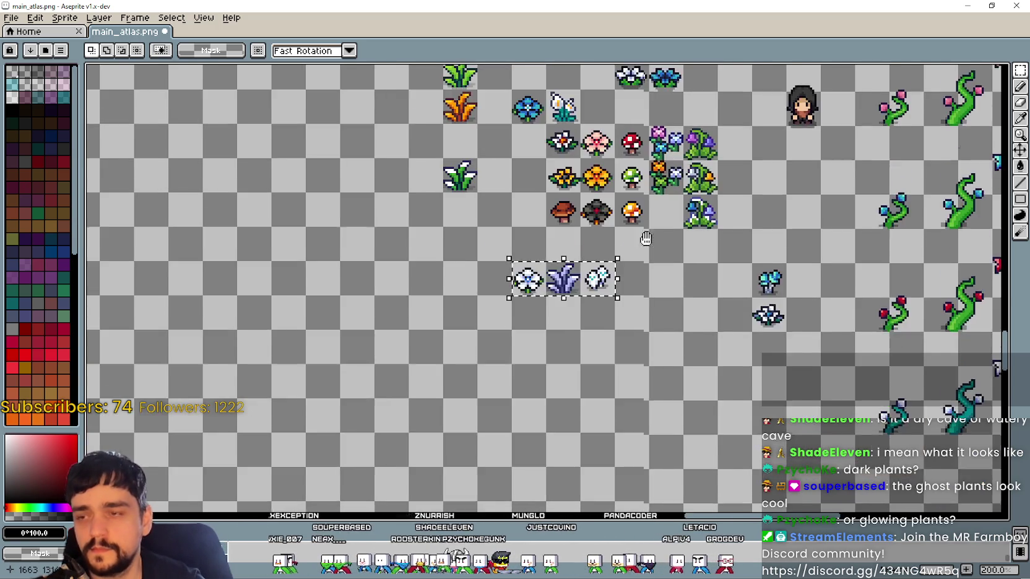
scroll(619, 371, down, 1)
scroll(619, 371, down, 1)
mouse_move(614, 365)
mouse_down()
mouse_move(304, 139)
mouse_move(569, 358)
mouse_move(442, 359)
mouse_move(289, 258)
mouse_move(297, 247)
mouse_move(297, 263)
mouse_up()
scroll(299, 298, up, 1)
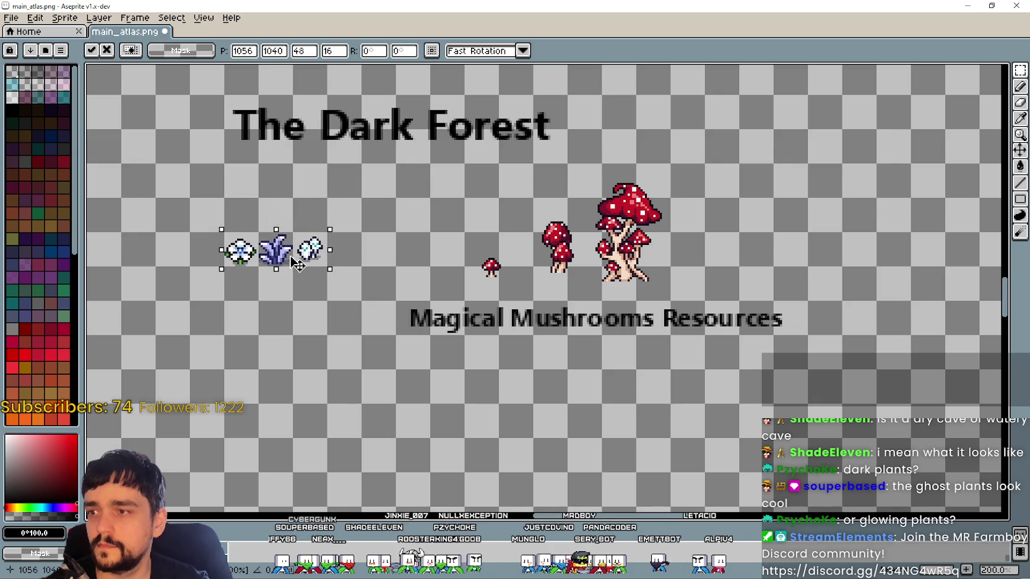
scroll(316, 293, down, 2)
scroll(312, 292, up, 1)
scroll(322, 294, up, 1)
Copy The Forest's 'Plants to Harvest' label and place it beneath the Dark Forest plants
drag(181, 325, 419, 291)
key(ctrl+c)
scroll(319, 340, down, 5)
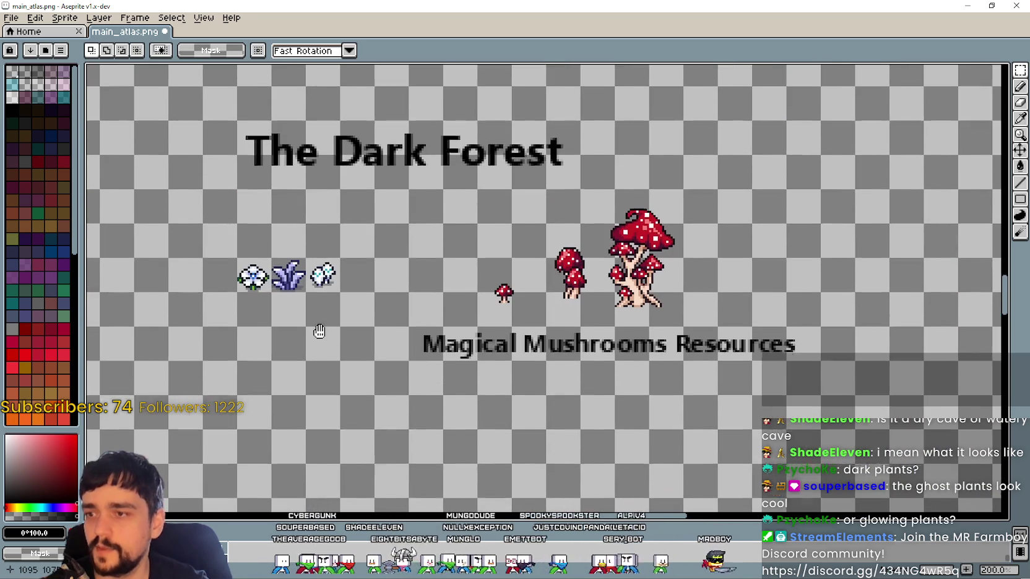
key(ctrl+v)
drag(469, 263, 444, 318)
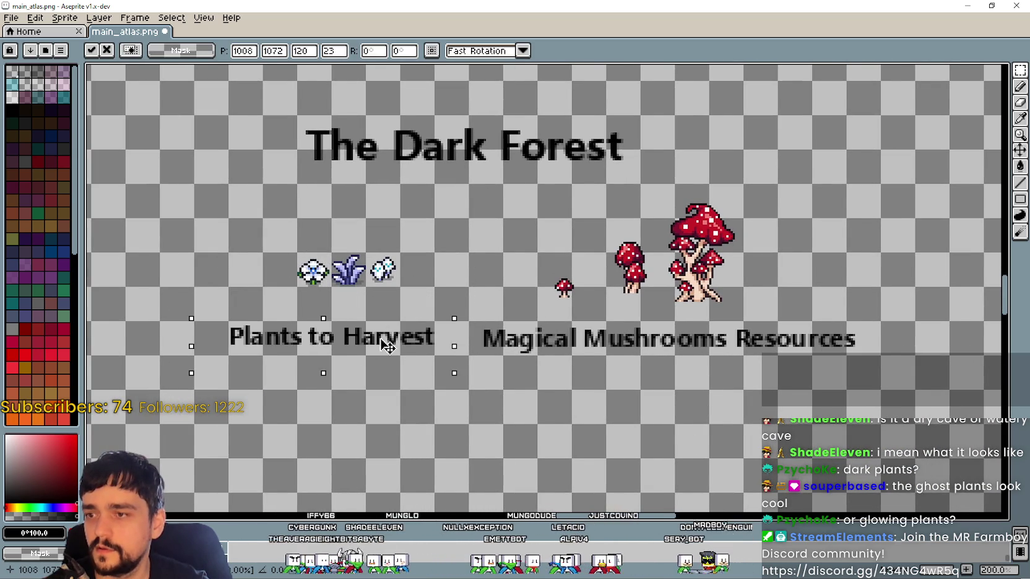
scroll(444, 318, down, 1)
key(Return)
scroll(371, 303, right, 3)
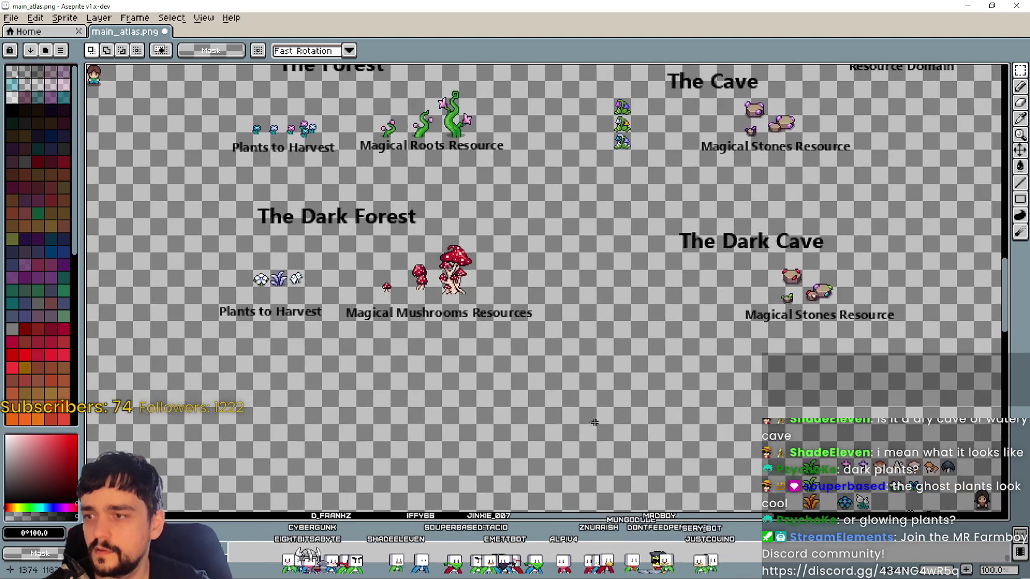
scroll(631, 439, down, 1)
scroll(563, 384, up, 1)
Navigate the atlas to bring The Cave's plant sprites into view
mouse_move(558, 382)
mouse_down()
mouse_move(478, 291)
mouse_move(466, 394)
mouse_up()
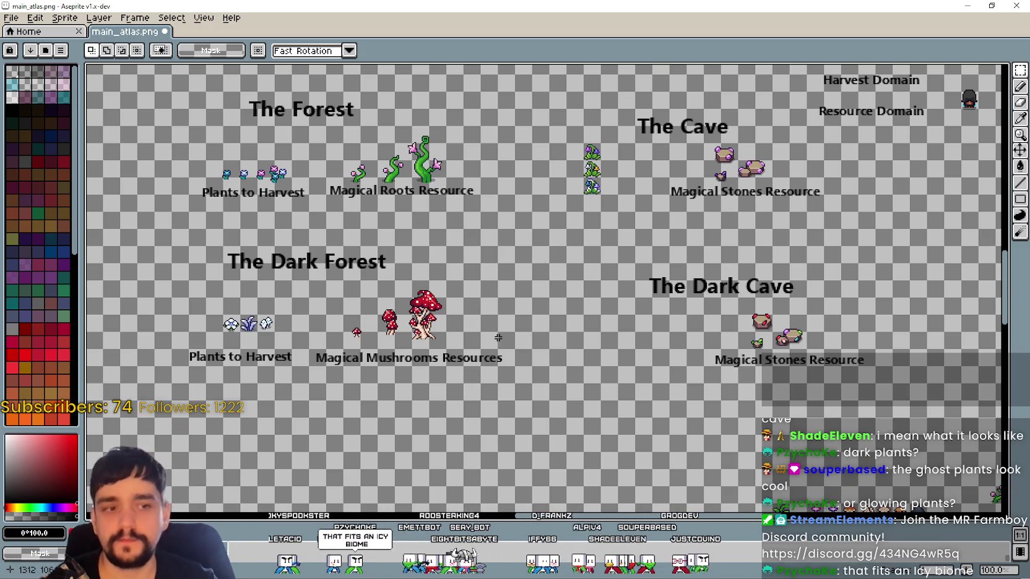
scroll(449, 339, down, 3)
scroll(464, 278, down, 5)
scroll(482, 203, up, 1)
scroll(482, 203, down, 2)
scroll(482, 203, up, 1)
scroll(482, 186, up, 1)
scroll(582, 263, down, 1)
mouse_move(583, 262)
mouse_down()
mouse_move(552, 203)
mouse_move(628, 345)
mouse_up()
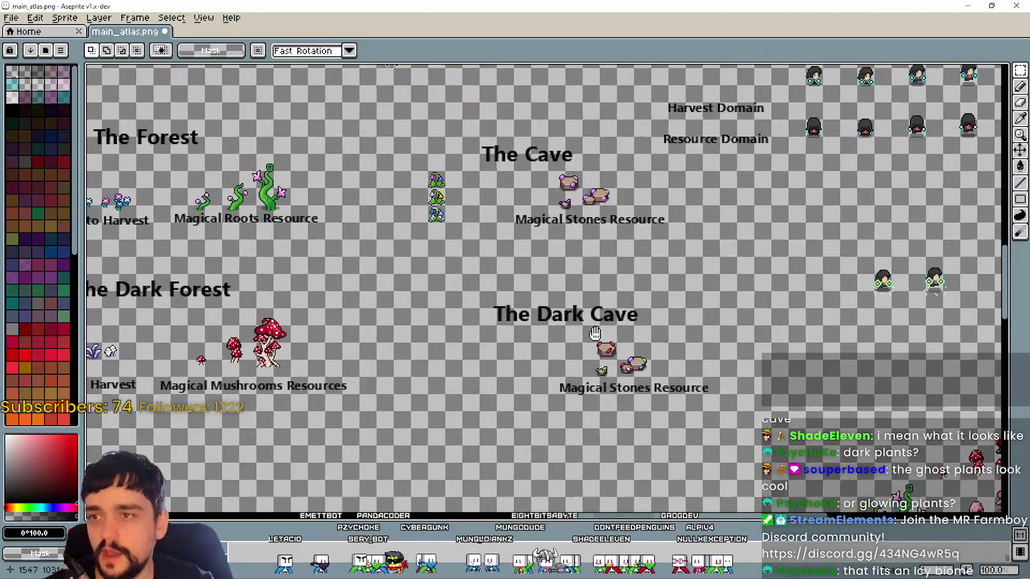
scroll(414, 151, up, 1)
Arrange the three purple bell-flower bushes side by side in one row
drag(486, 253, 464, 218)
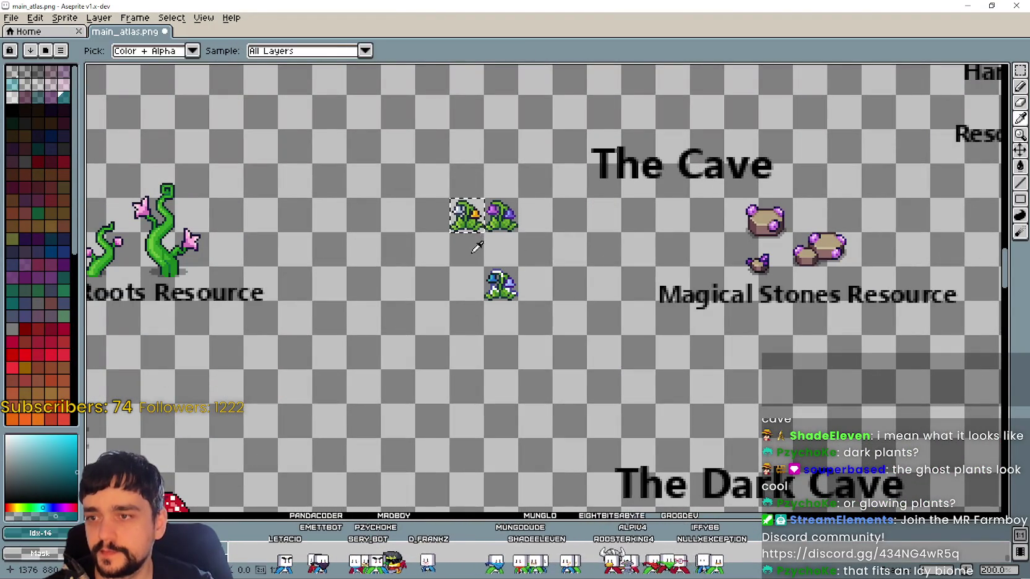
mouse_move(482, 266)
mouse_down()
mouse_move(520, 306)
mouse_move(527, 222)
mouse_up()
click(592, 349)
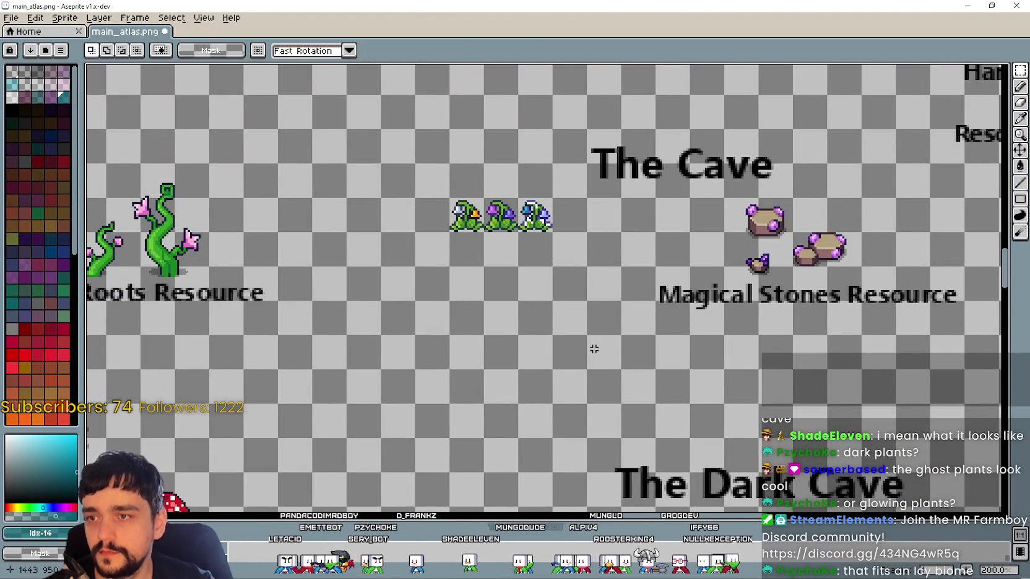
scroll(593, 349, down, 1)
drag(592, 349, 453, 252)
scroll(454, 255, up, 1)
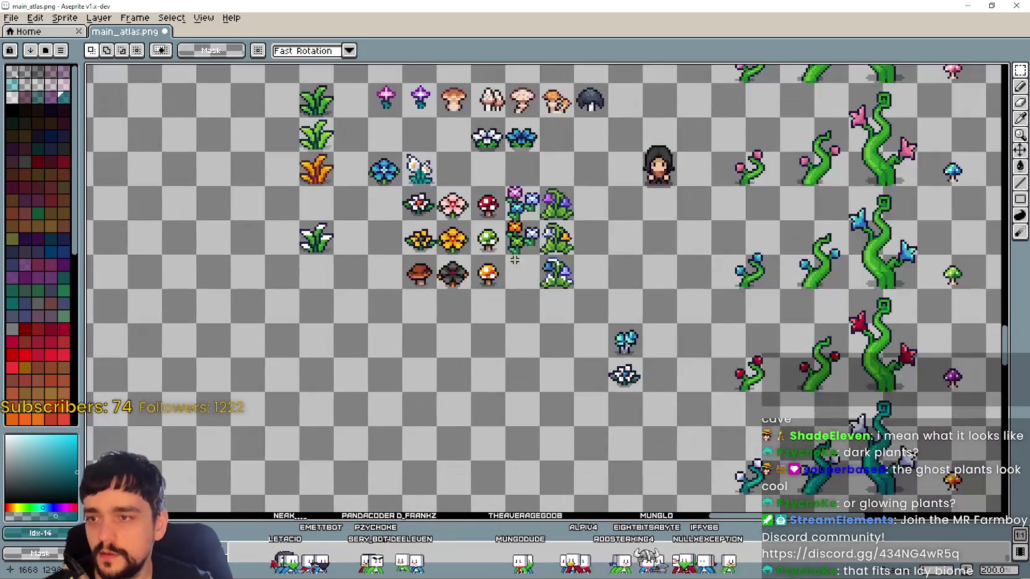
Move the dark spiky flower tile beside the white flower
scroll(586, 240, up, 1)
scroll(508, 273, down, 1)
drag(431, 290, 452, 316)
scroll(452, 316, down, 1)
scroll(442, 303, up, 2)
mouse_move(387, 268)
mouse_down()
mouse_move(489, 380)
mouse_move(602, 416)
mouse_up()
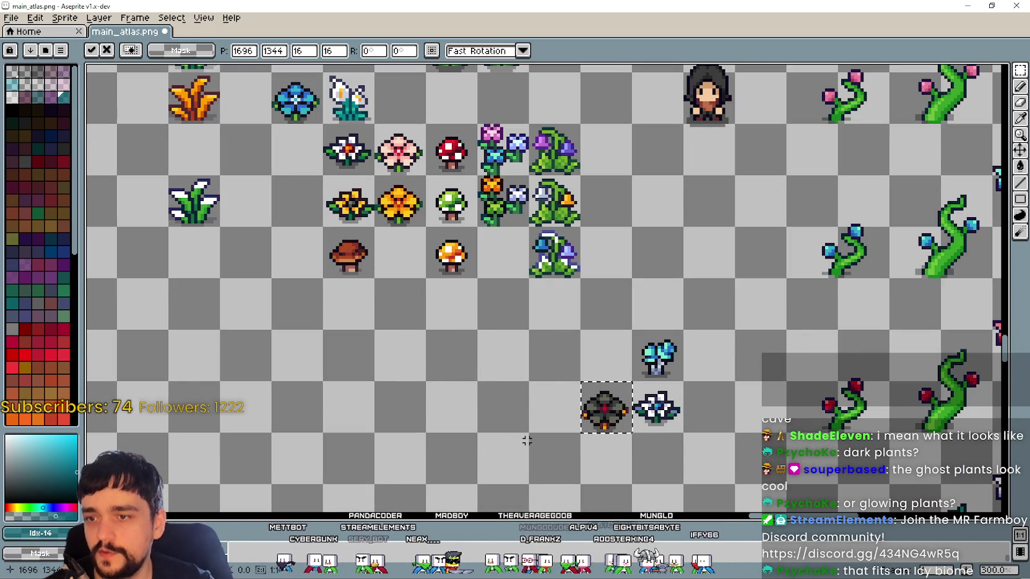
key(Return)
mouse_move(473, 354)
mouse_down()
mouse_move(576, 408)
mouse_move(575, 233)
mouse_move(547, 230)
mouse_up()
Place the pale blue flower beside the white flower in the lower row
drag(666, 330, 743, 407)
key(Return)
scroll(644, 418, down, 1)
mouse_move(575, 315)
mouse_down()
mouse_move(621, 350)
mouse_move(563, 274)
mouse_move(561, 325)
mouse_move(493, 294)
mouse_up()
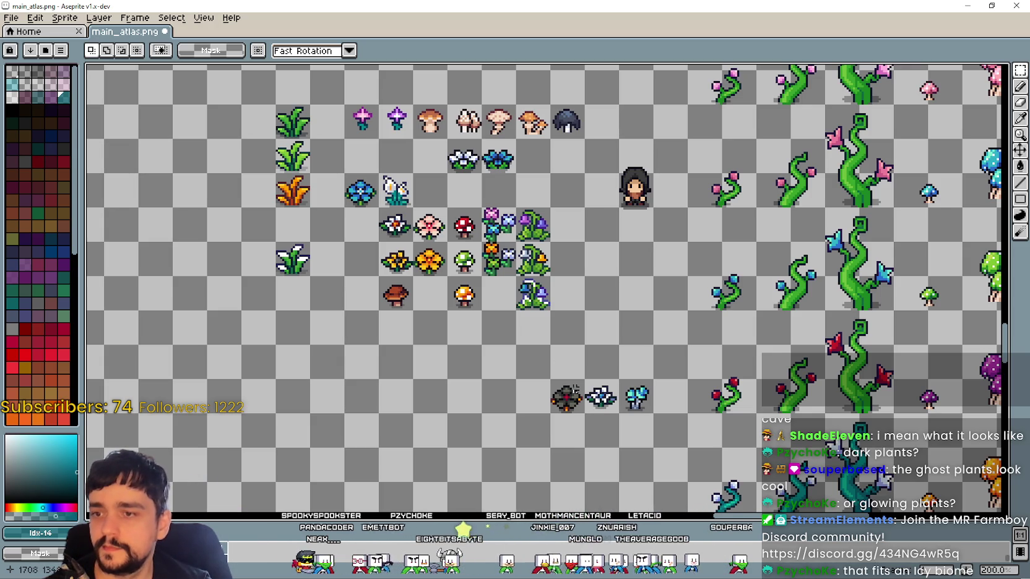
Select the three bottom-row plants, then shift the selection onto the dark mushroom
drag(550, 379, 655, 414)
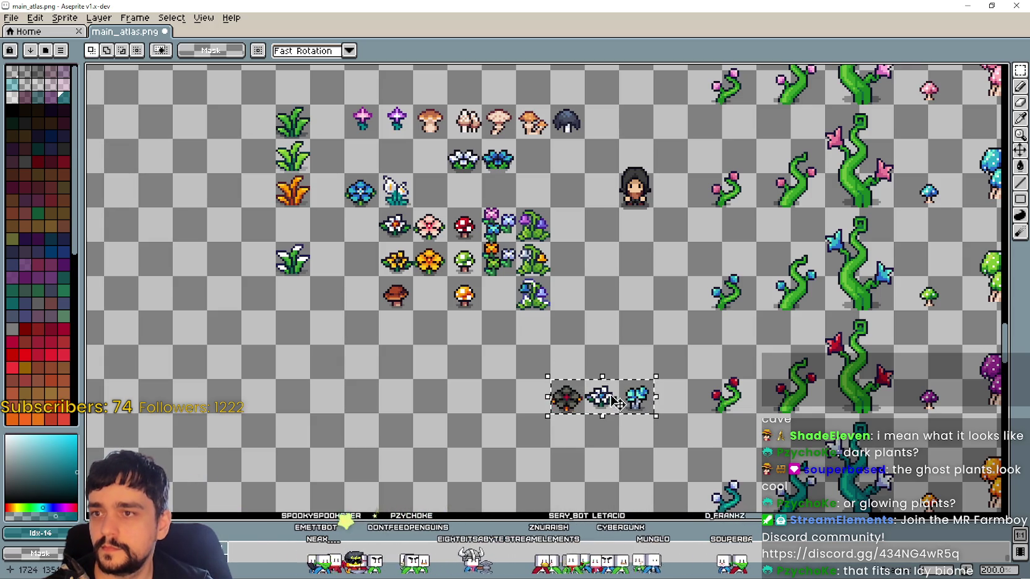
drag(549, 104, 586, 140)
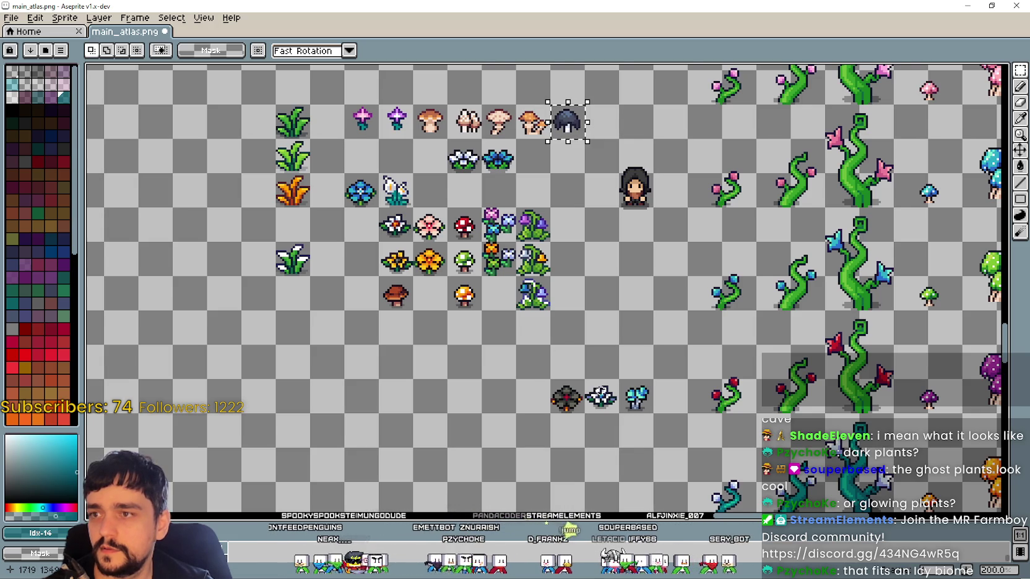
scroll(624, 412, up, 5)
scroll(594, 433, up, 3)
scroll(422, 170, down, 6)
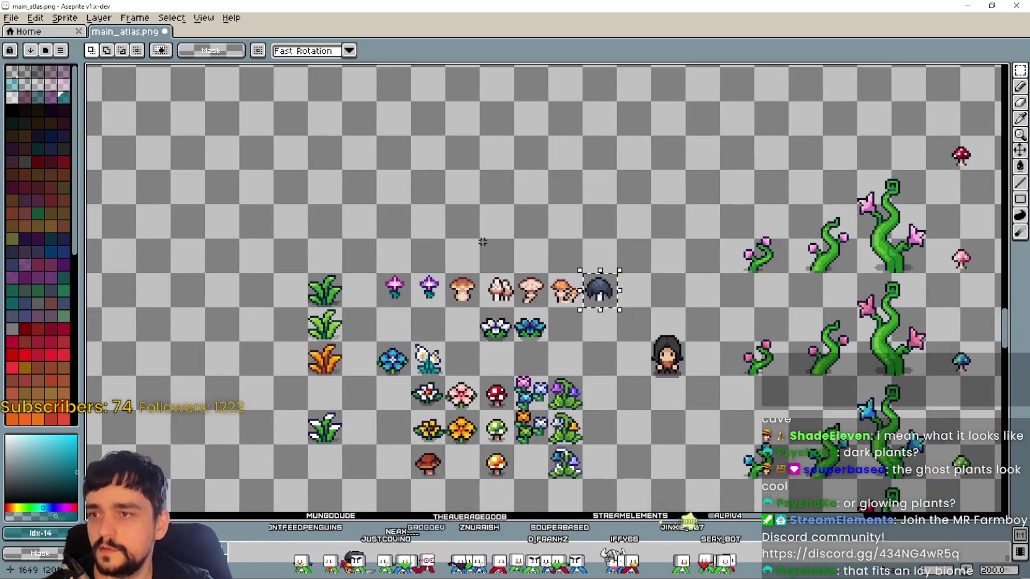
scroll(422, 171, down, 2)
scroll(495, 346, up, 2)
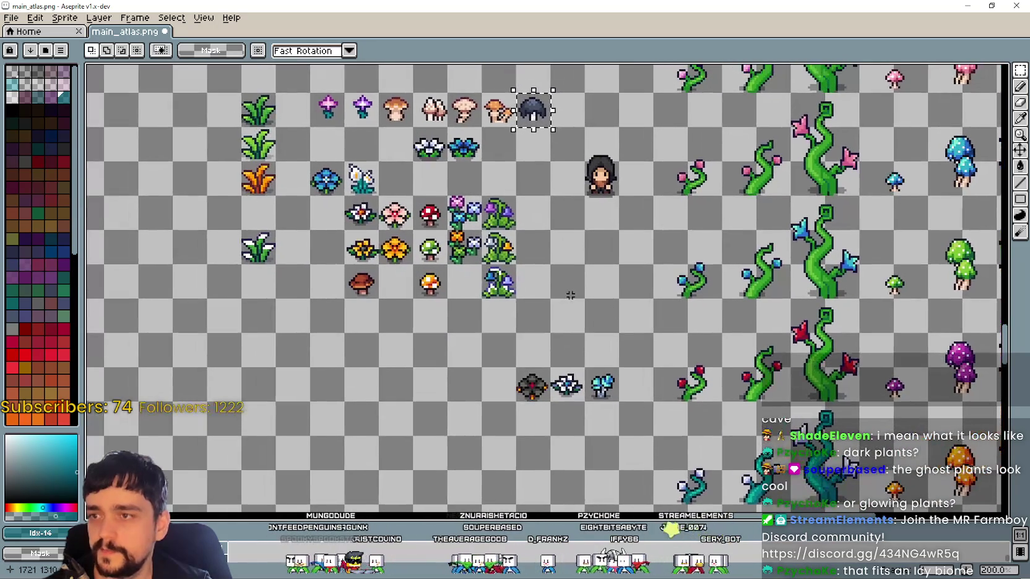
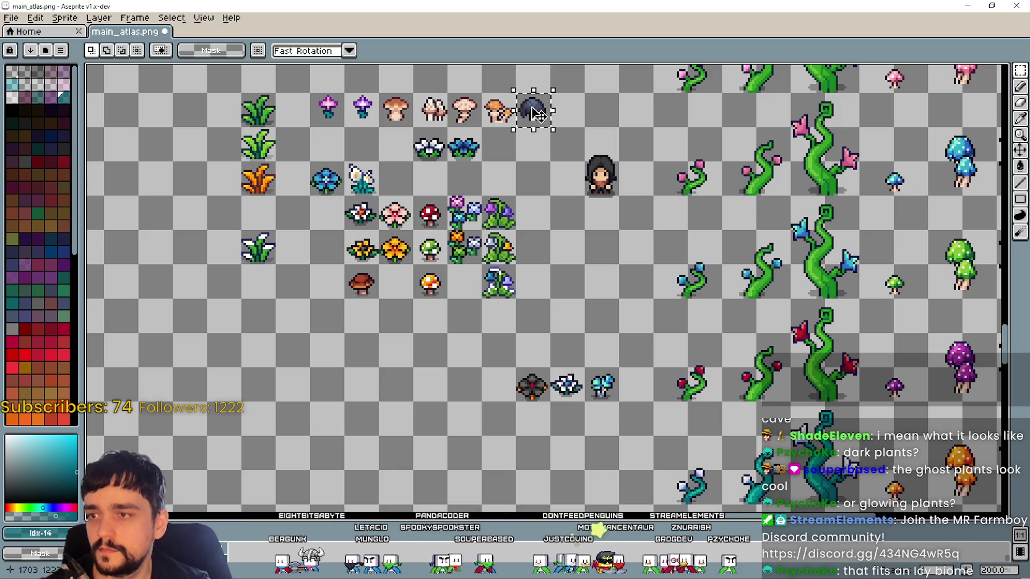
Move the icy blue plant beside the dark mushroom and dark red flower, then select all three
mouse_move(535, 298)
mouse_down()
mouse_move(524, 294)
mouse_move(491, 338)
mouse_move(524, 352)
mouse_move(547, 328)
mouse_up()
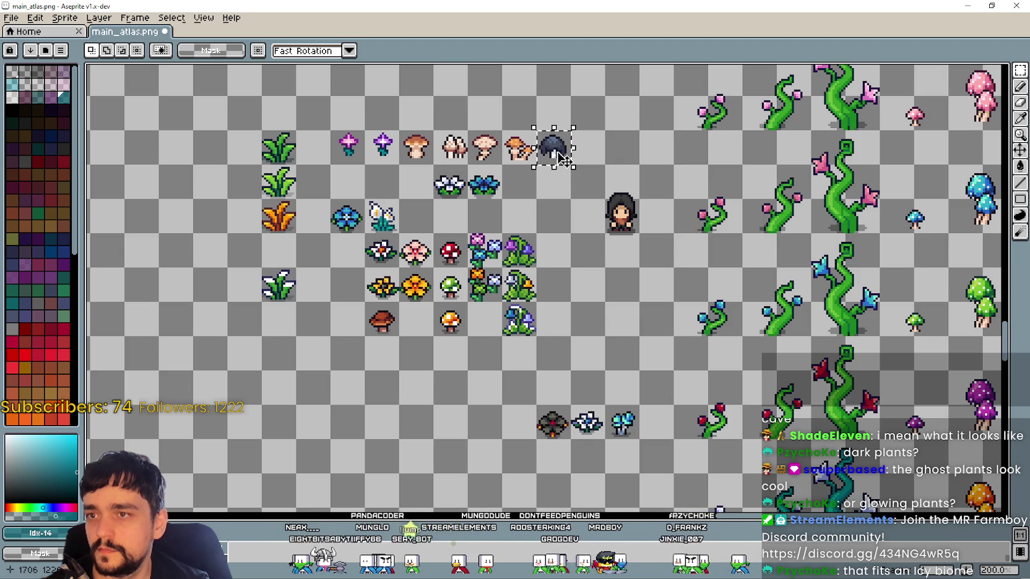
scroll(550, 174, down, 1)
scroll(547, 193, up, 1)
scroll(547, 194, down, 1)
scroll(619, 247, up, 1)
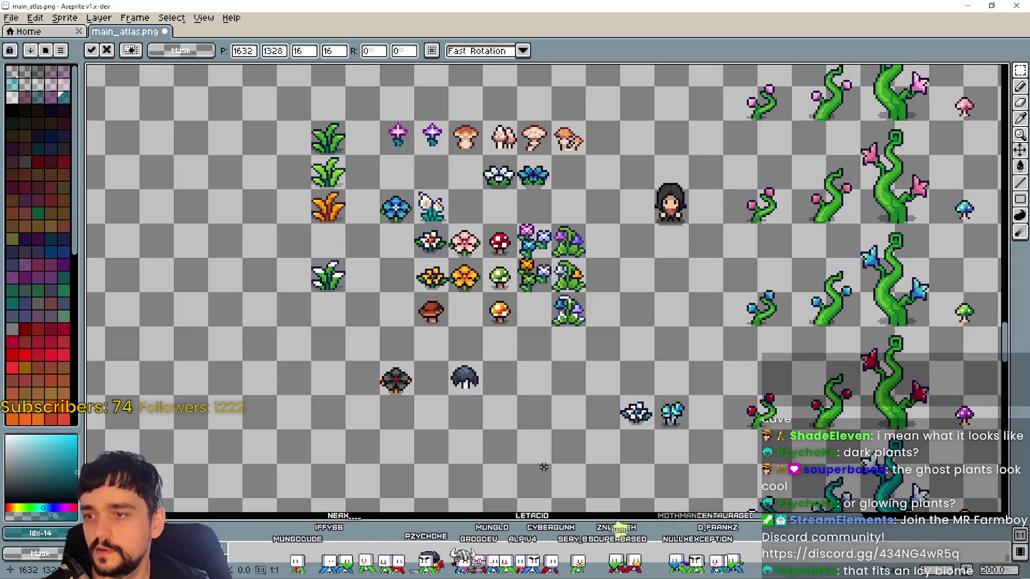
scroll(491, 402, up, 1)
drag(493, 397, 462, 363)
drag(756, 409, 702, 354)
drag(747, 406, 386, 356)
click(445, 426)
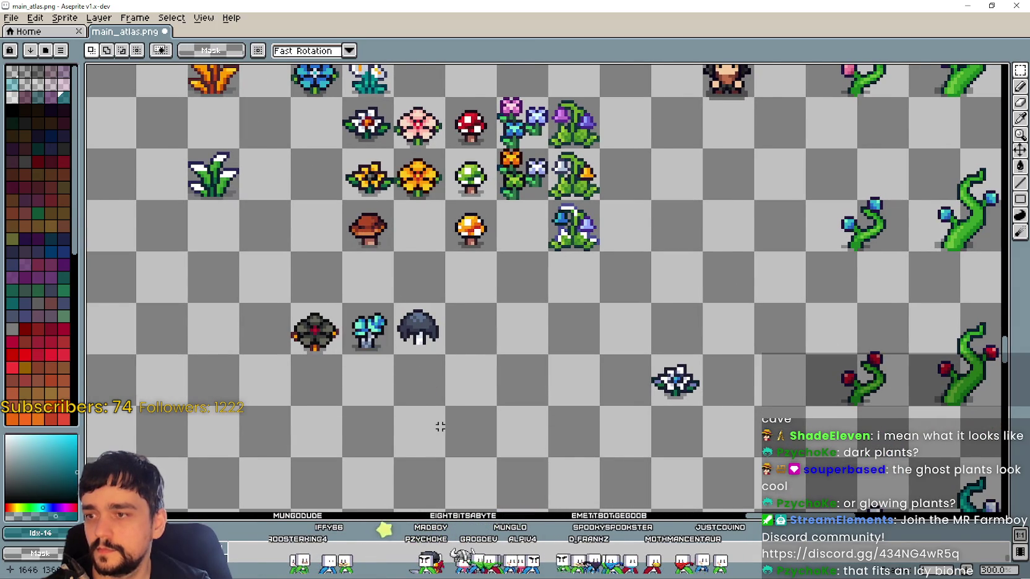
scroll(445, 426, down, 1)
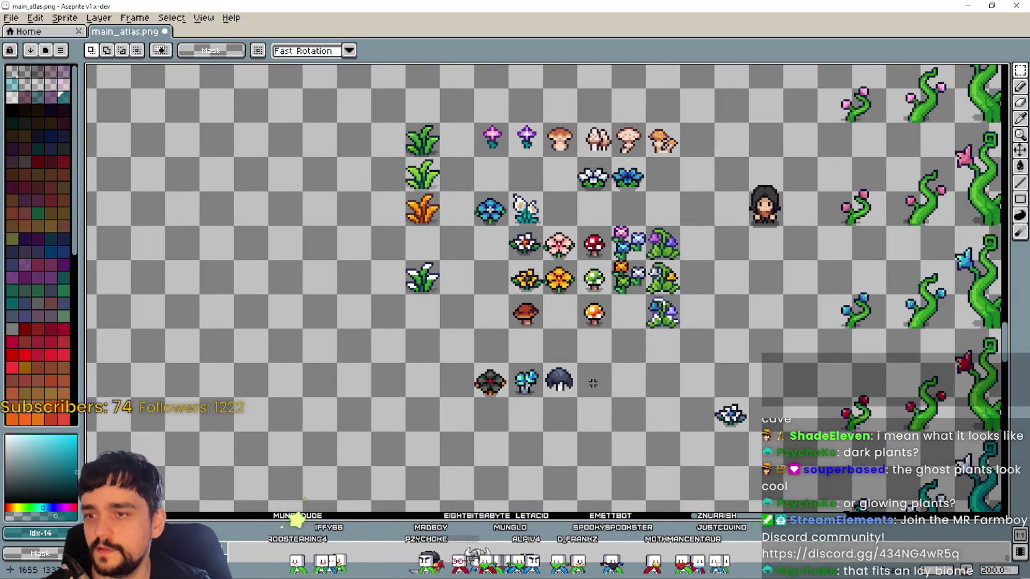
drag(471, 361, 579, 399)
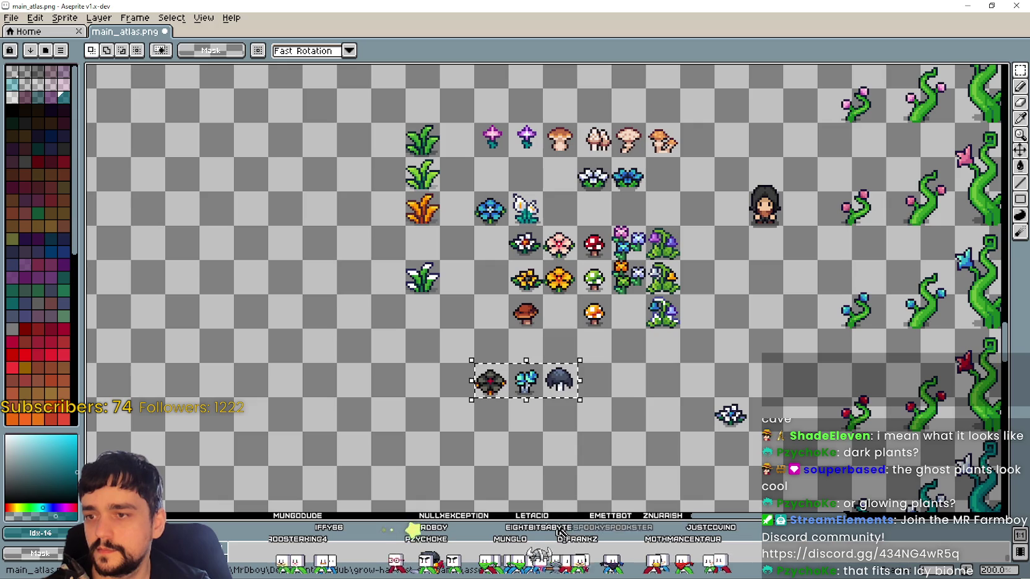
Drop the three dark plant sprites beneath The Dark Cave heading
scroll(531, 420, down, 1)
mouse_move(526, 405)
mouse_down()
mouse_move(405, 214)
mouse_move(358, 86)
mouse_up()
scroll(357, 87, up, 1)
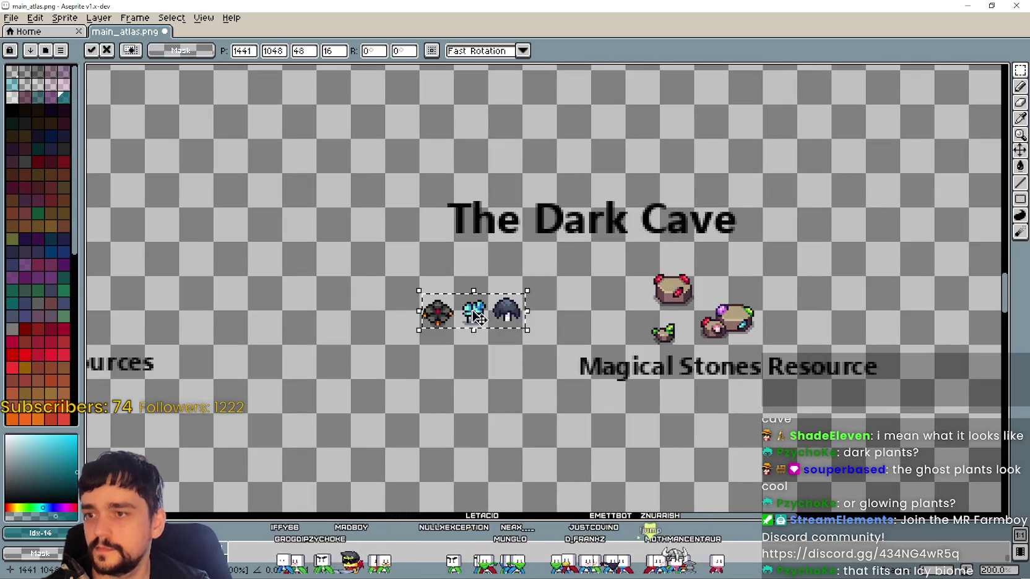
drag(463, 301, 432, 300)
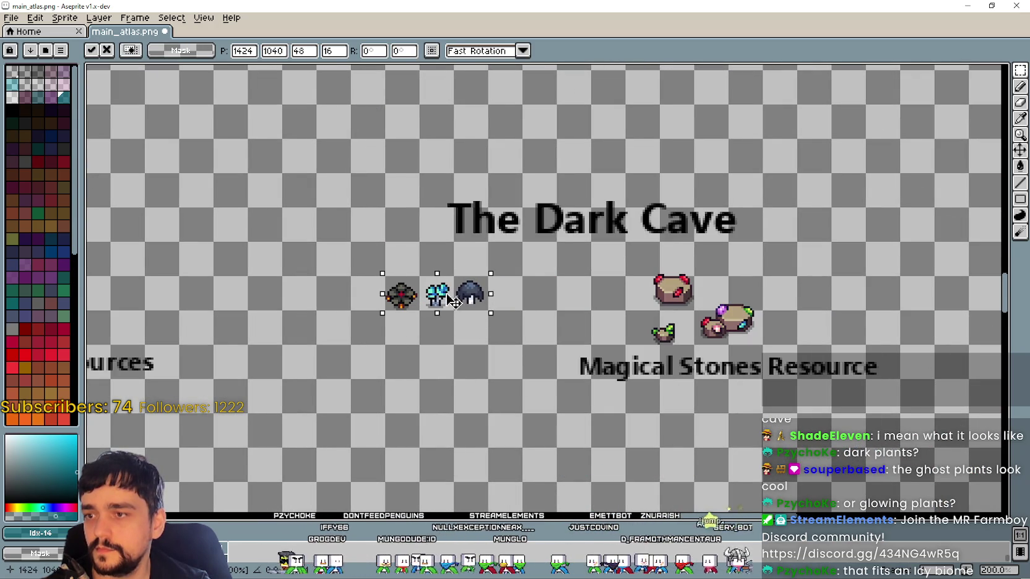
click(440, 357)
Paste a copy of a 'Plants to Harvest' label beneath the dark plant sprites
scroll(440, 356, down, 1)
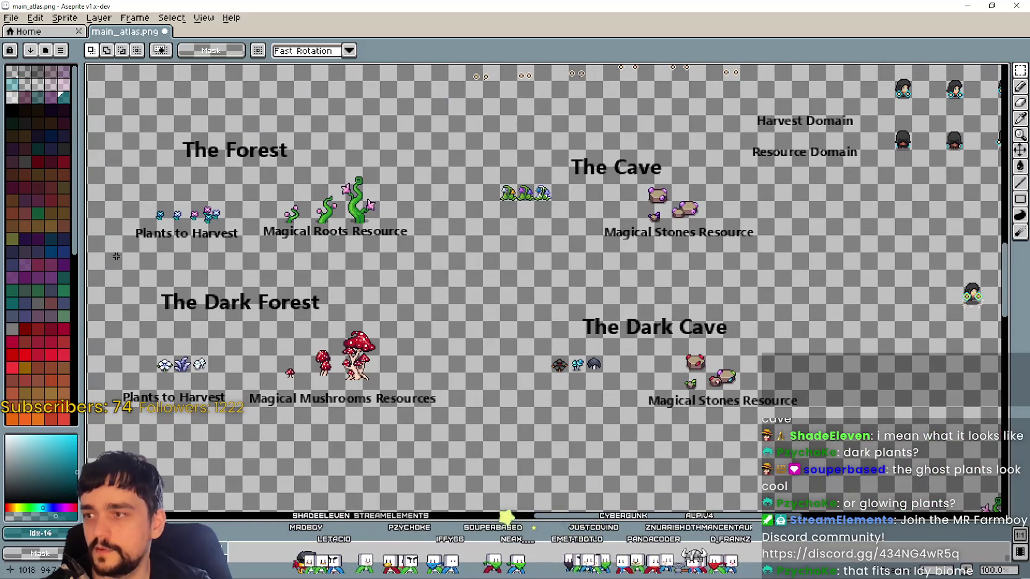
mouse_move(116, 256)
mouse_down()
mouse_move(239, 222)
mouse_move(58, 103)
mouse_up()
scroll(369, 243, up, 1)
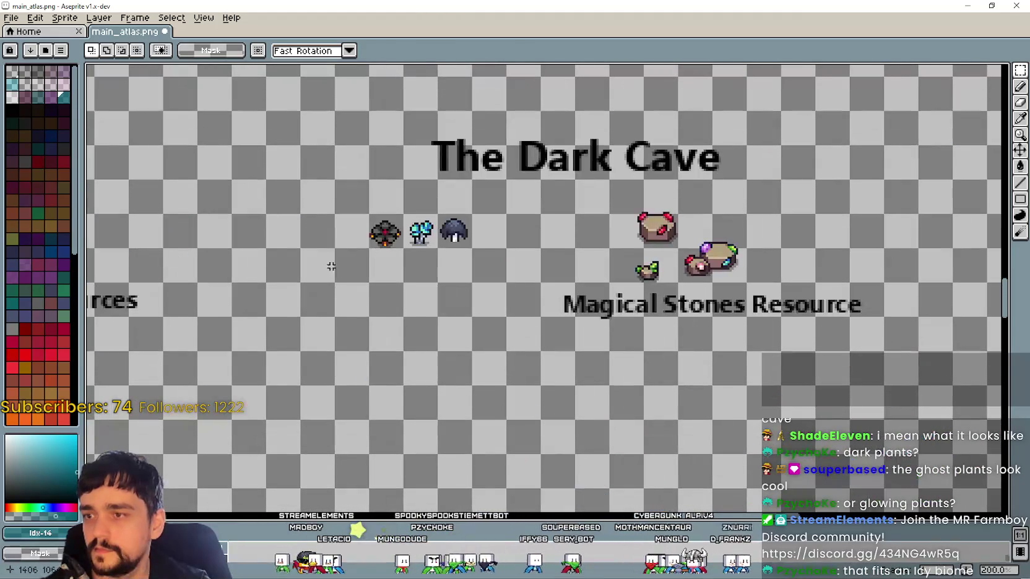
key(ctrl+v)
drag(557, 281, 404, 273)
click(410, 384)
Pan the atlas back to centre on the plant and mushroom sprite cluster
scroll(410, 385, down, 1)
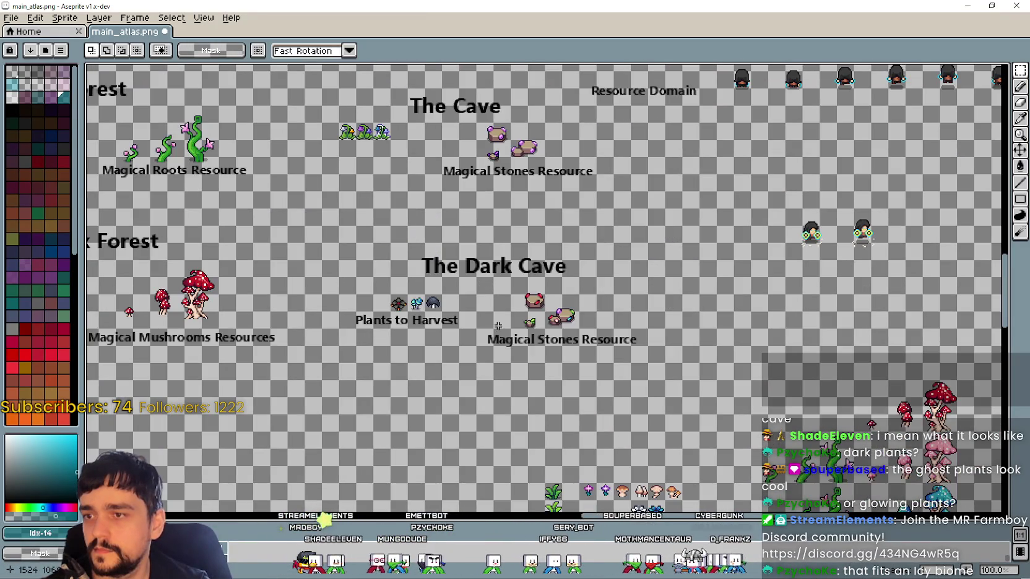
mouse_move(530, 323)
mouse_down()
mouse_move(424, 101)
mouse_move(475, 254)
mouse_up()
drag(433, 186, 479, 218)
mouse_move(269, 123)
mouse_down()
mouse_move(423, 122)
mouse_move(498, 137)
mouse_up()
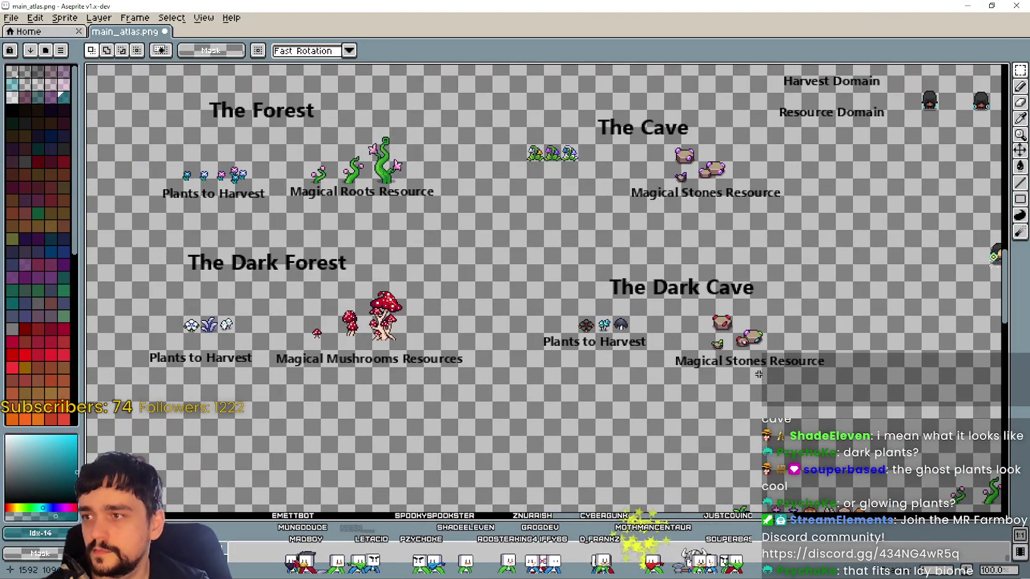
drag(758, 373, 514, 162)
scroll(586, 314, up, 1)
drag(586, 315, 536, 247)
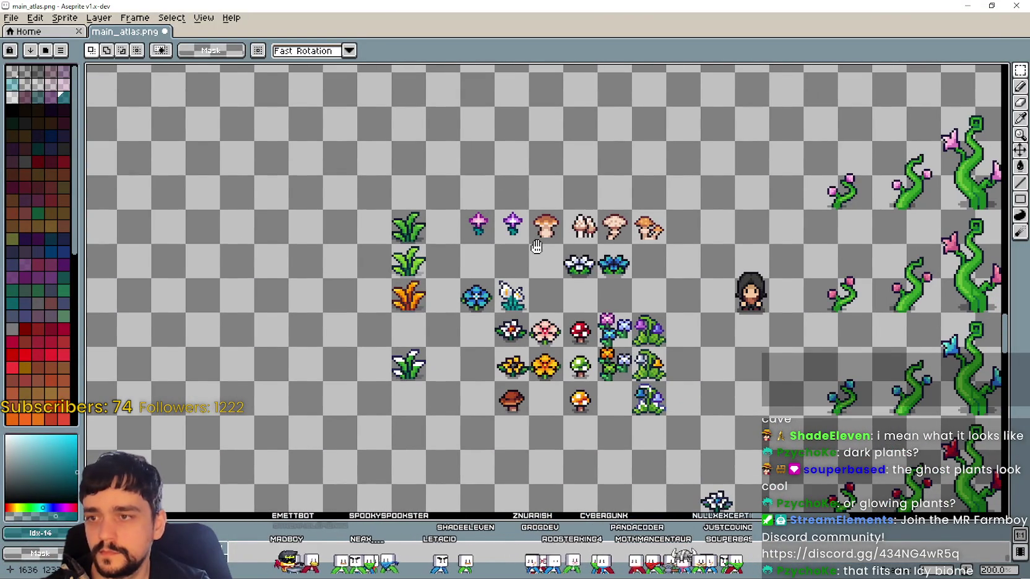
Pick up the white ghost plant and drag it toward the area above the plant cluster
scroll(548, 244, down, 1)
scroll(334, 116, down, 1)
scroll(437, 198, up, 1)
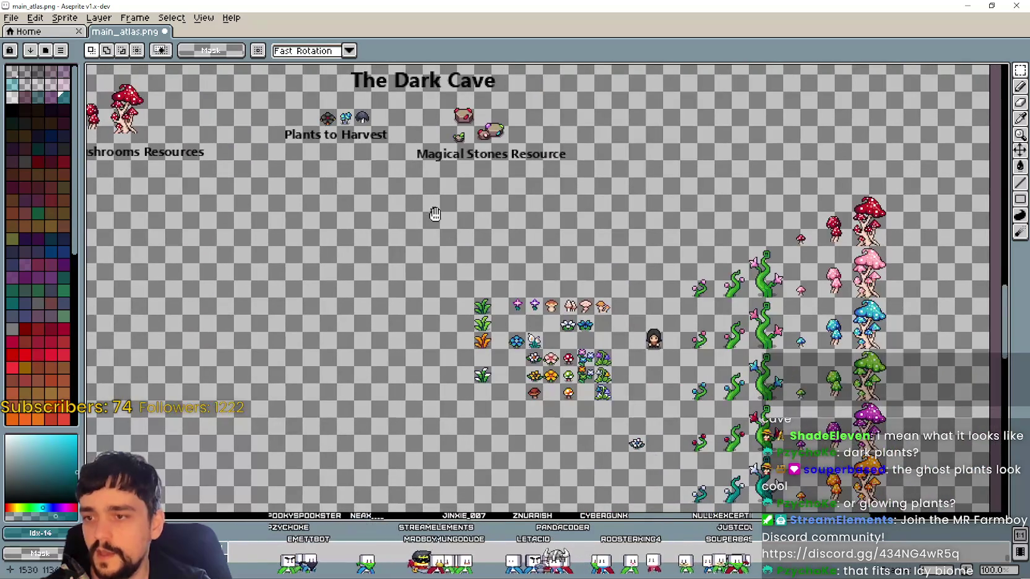
scroll(432, 198, up, 1)
mouse_move(403, 212)
mouse_down()
mouse_move(598, 362)
mouse_move(364, 174)
mouse_up()
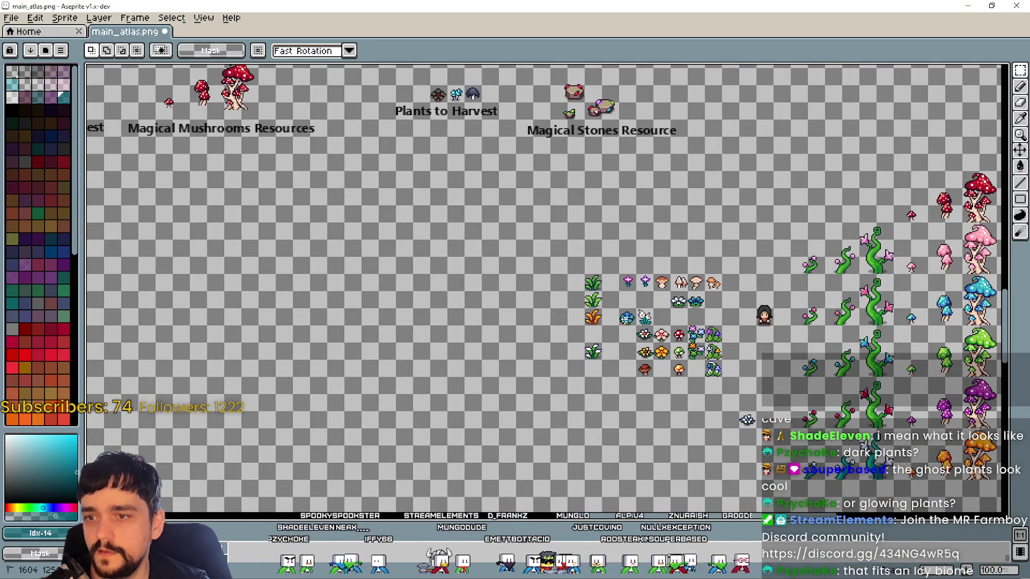
drag(627, 325, 614, 300)
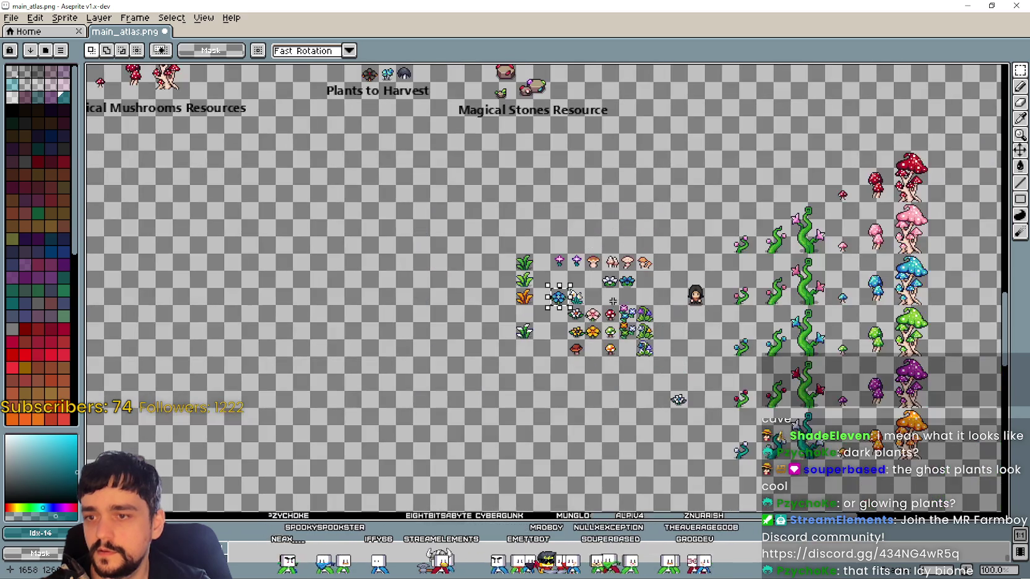
scroll(678, 399, up, 1)
mouse_move(436, 188)
mouse_down()
mouse_move(513, 467)
mouse_move(417, 428)
mouse_up()
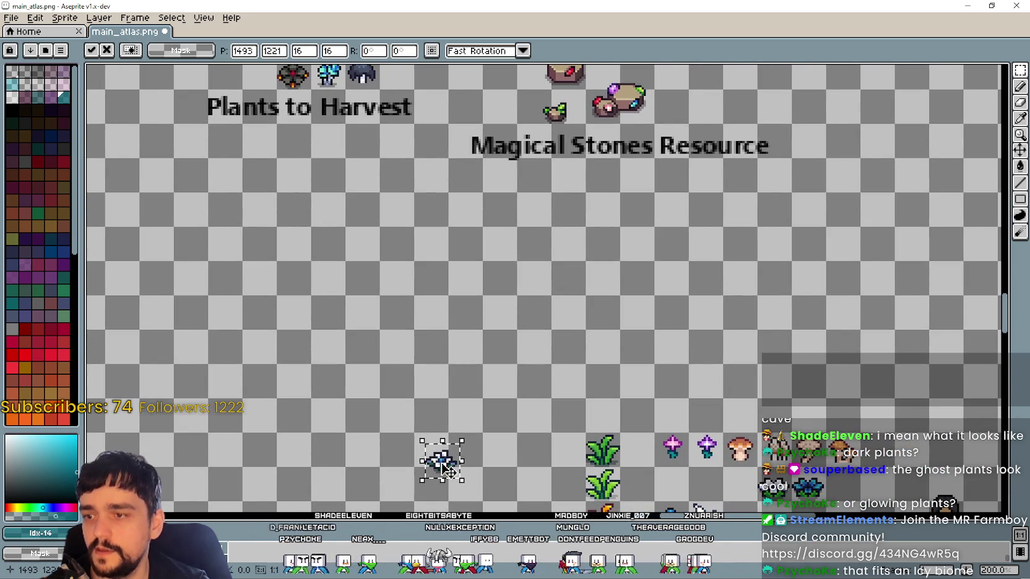
drag(448, 471, 534, 385)
Position the ghost plant above the main plant sprites near the pale icy flower and drop it
mouse_move(681, 502)
mouse_down()
mouse_move(550, 316)
mouse_move(542, 400)
mouse_up()
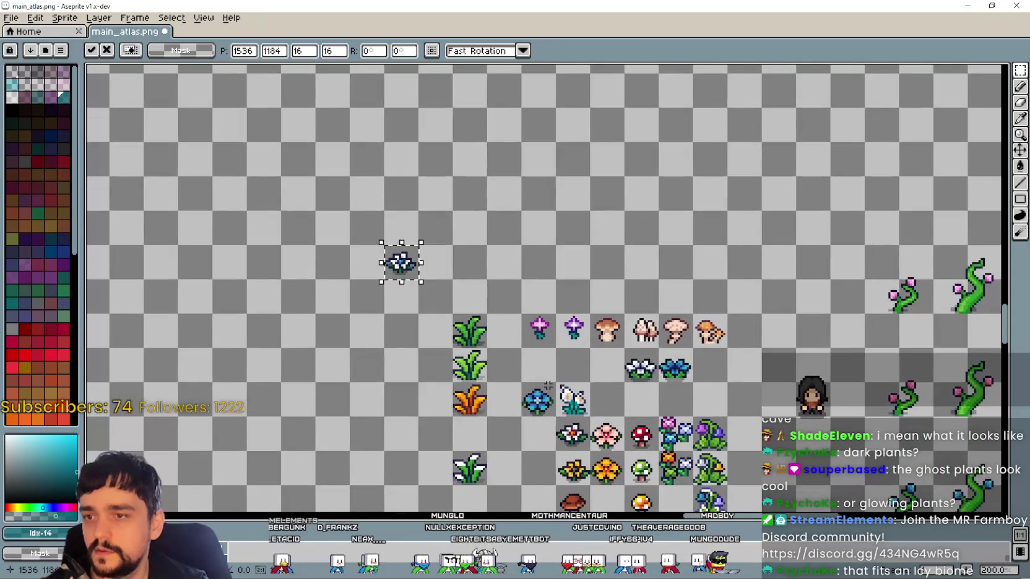
scroll(543, 400, down, 1)
drag(558, 346, 726, 377)
scroll(656, 359, up, 1)
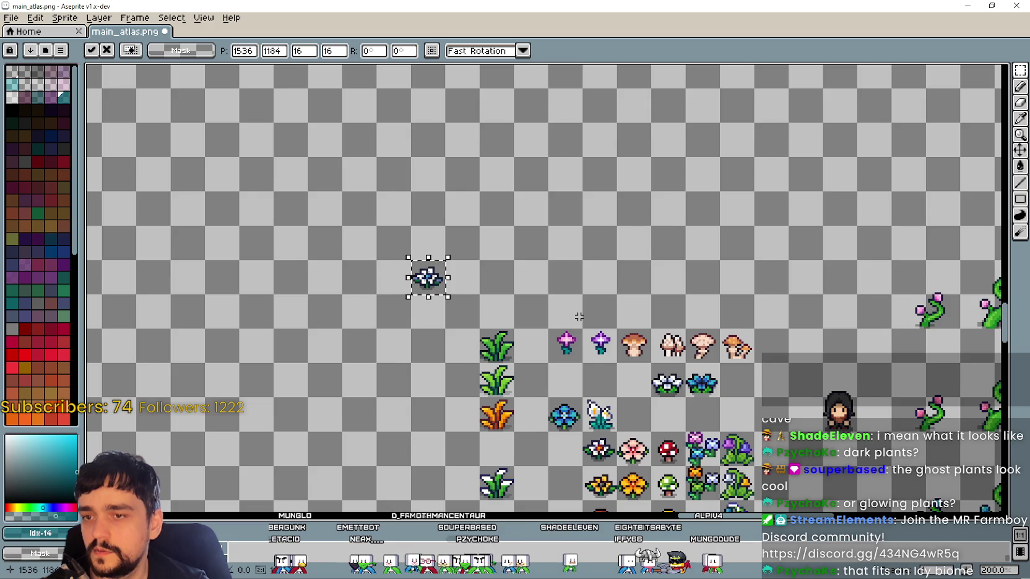
drag(579, 317, 649, 325)
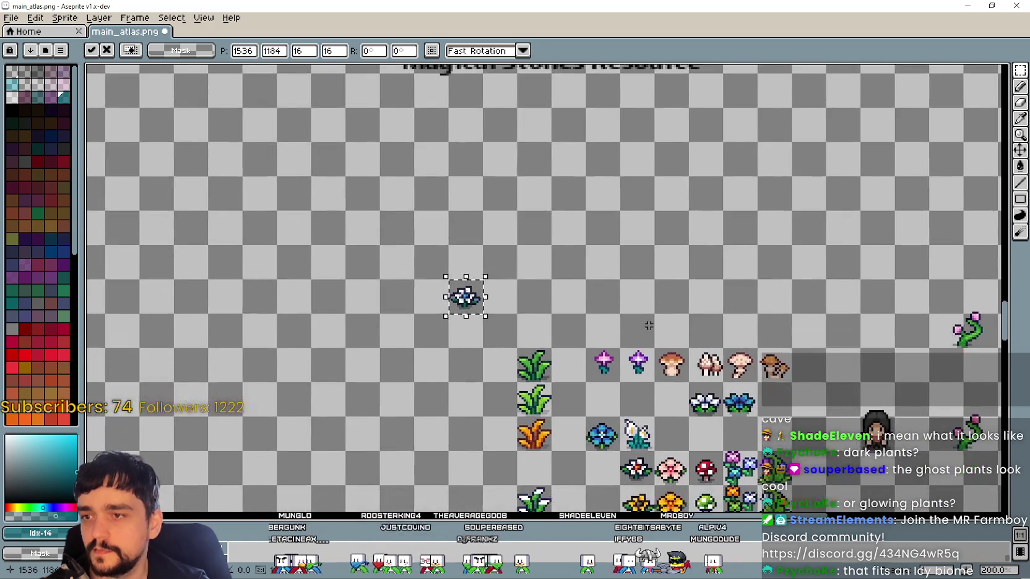
scroll(649, 326, down, 1)
scroll(649, 326, up, 1)
mouse_move(648, 326)
mouse_down()
mouse_move(743, 434)
mouse_move(533, 348)
mouse_up()
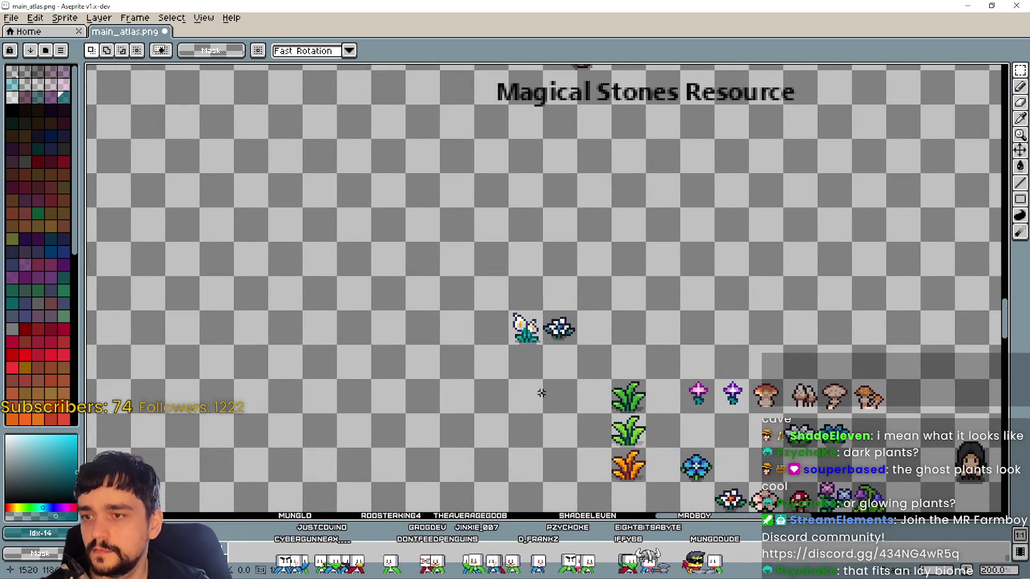
click(541, 393)
Pan the view back over the plant sprite cluster
scroll(542, 393, down, 1)
scroll(627, 372, up, 1)
scroll(693, 427, down, 2)
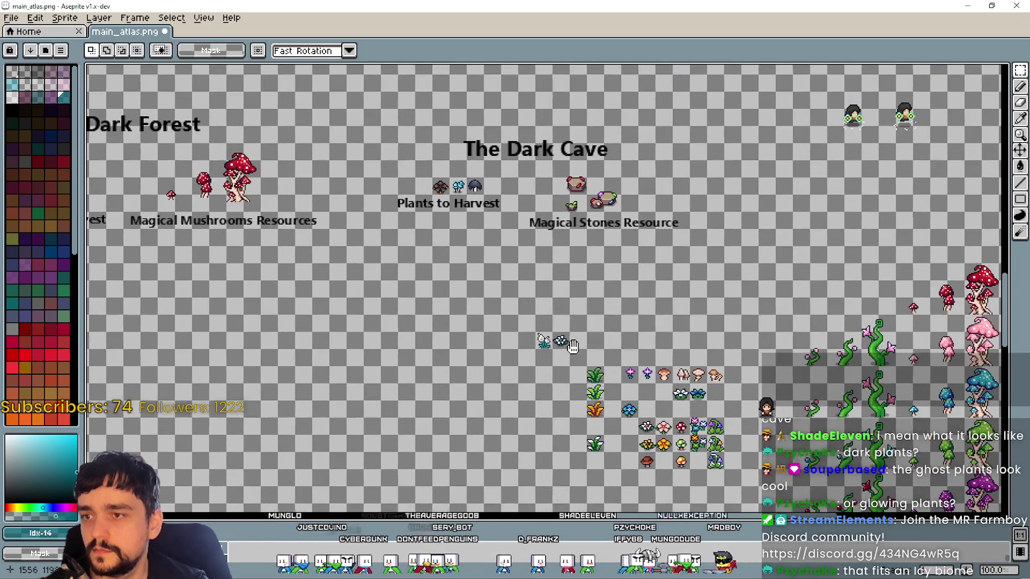
scroll(682, 415, up, 2)
mouse_move(646, 395)
mouse_down()
mouse_move(603, 320)
mouse_move(398, 219)
mouse_up()
Arrange the blue flower, pale icy flower and white ghost flower side by side in the new row
click(599, 337)
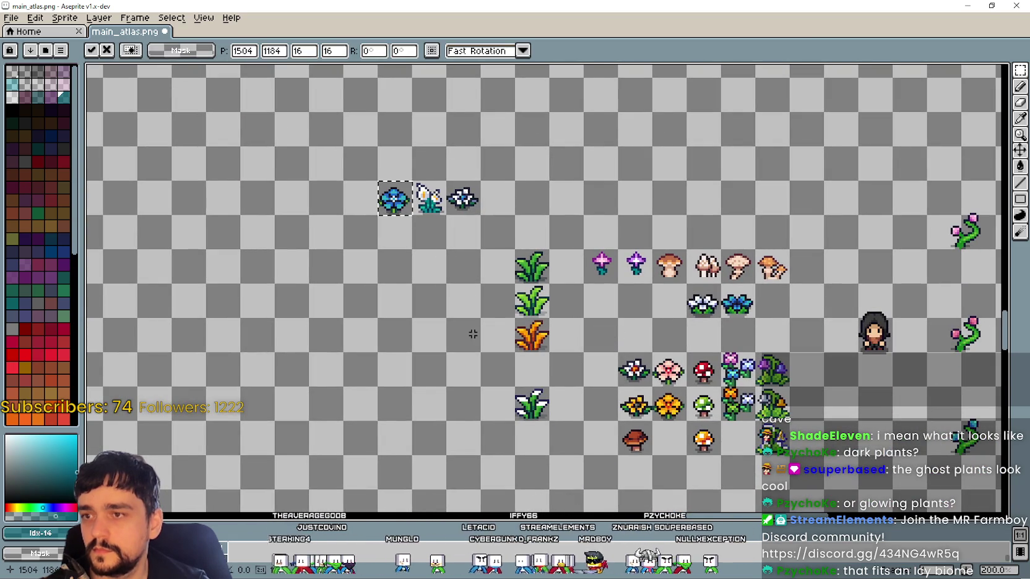
mouse_move(479, 175)
mouse_down()
mouse_move(587, 341)
mouse_move(557, 235)
mouse_up()
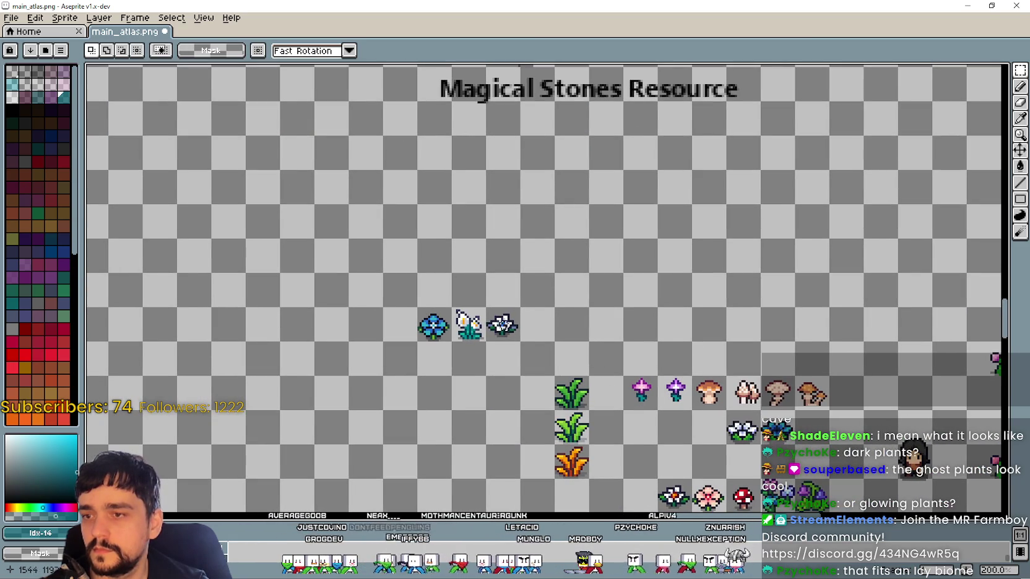
scroll(516, 282, up, 4)
scroll(526, 255, down, 4)
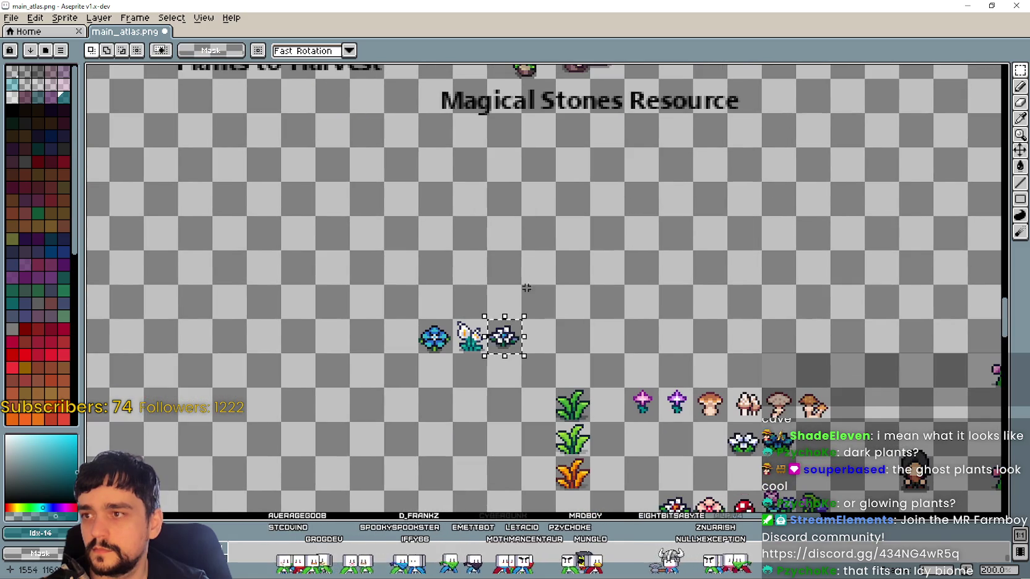
drag(519, 351, 551, 283)
scroll(551, 283, up, 3)
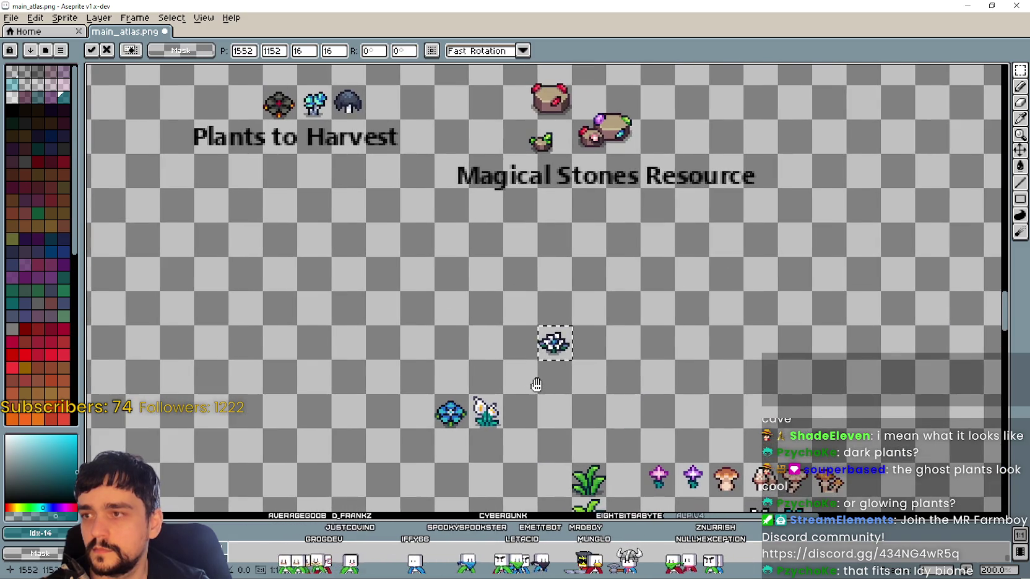
scroll(530, 335, down, 2)
mouse_move(492, 373)
mouse_down()
mouse_move(466, 347)
mouse_move(580, 361)
mouse_up()
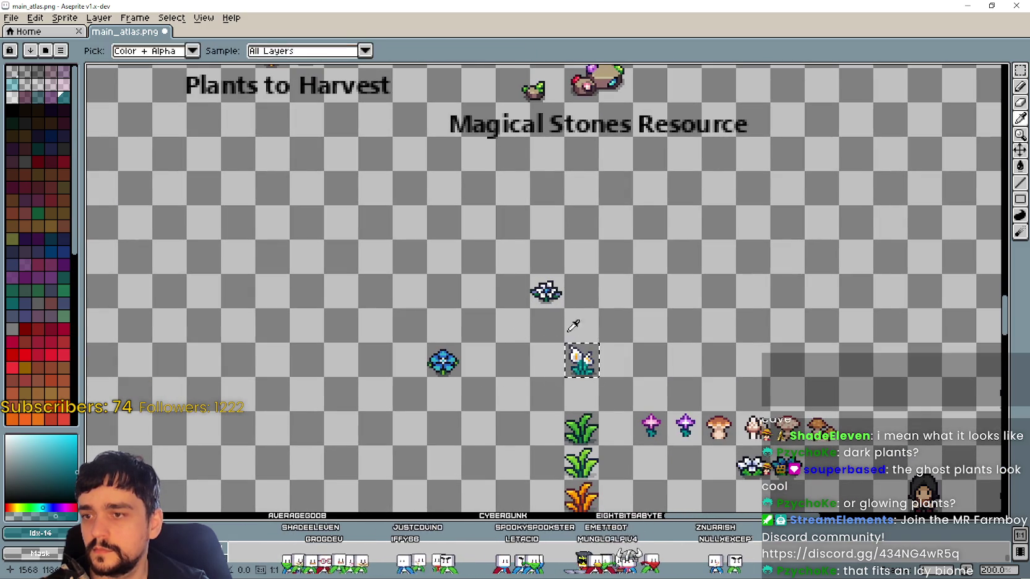
drag(547, 295, 479, 366)
Commit the ghost flower's placement and zoom across the loose sprites
scroll(718, 357, down, 3)
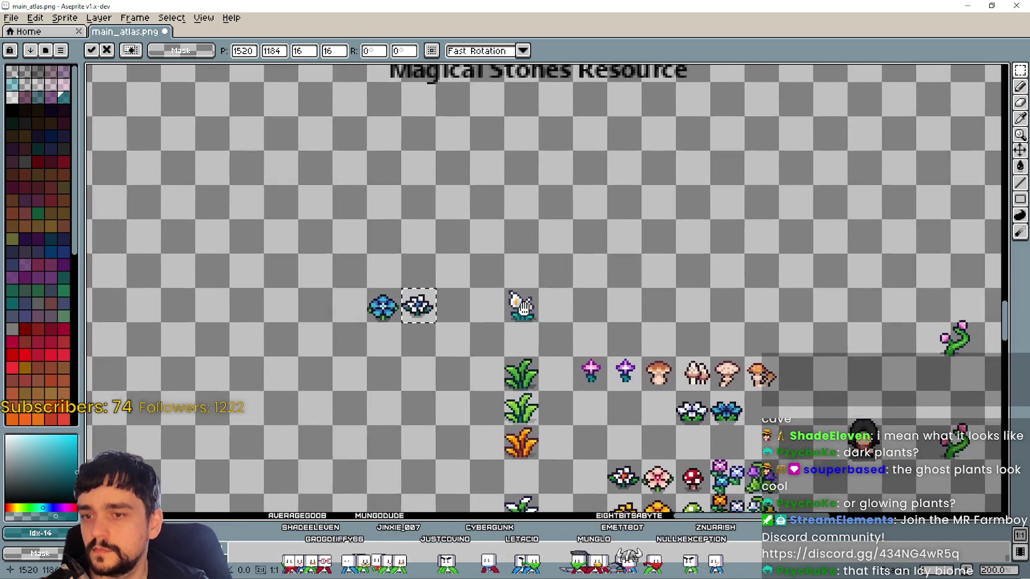
scroll(718, 357, down, 3)
scroll(718, 357, up, 3)
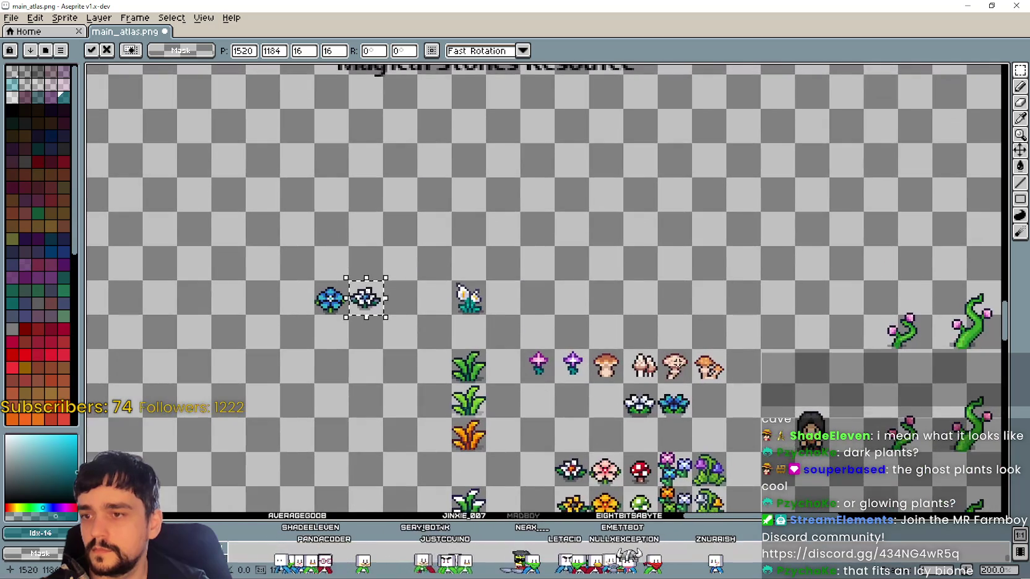
scroll(730, 396, left, 2)
scroll(730, 396, up, 1)
drag(768, 394, 790, 431)
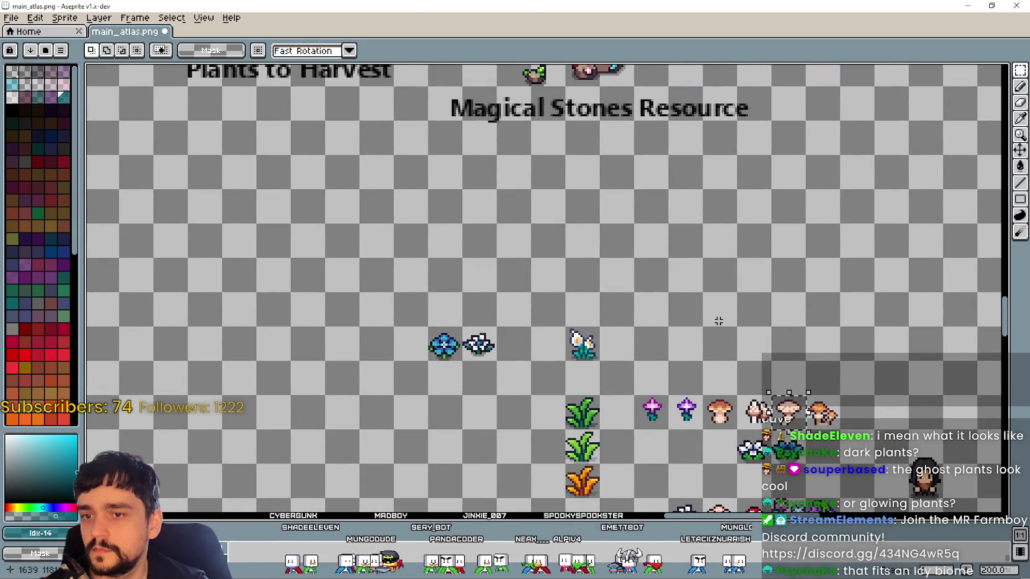
scroll(789, 396, up, 2)
scroll(789, 396, left, 2)
scroll(788, 378, down, 3)
scroll(789, 378, right, 3)
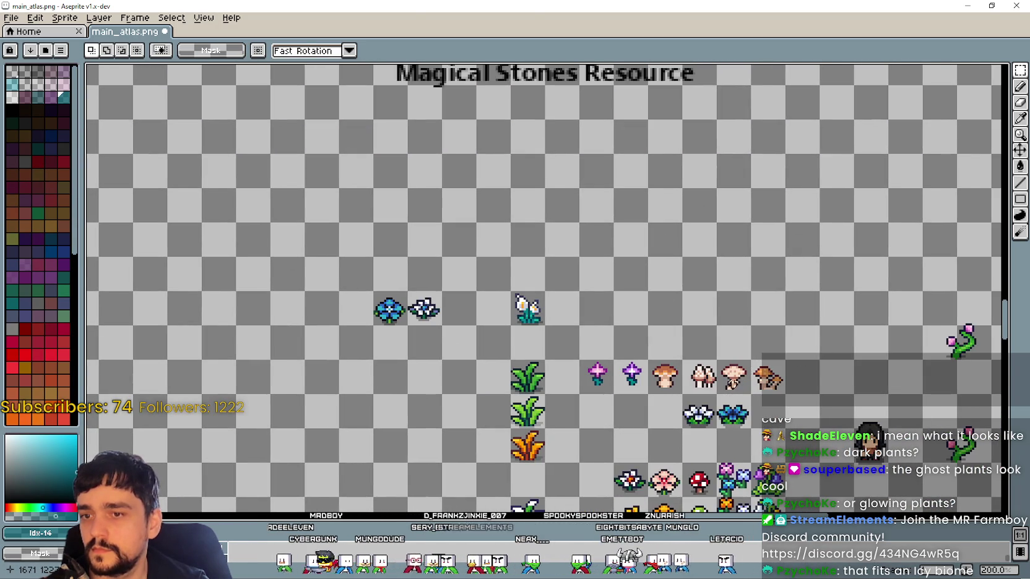
Bring The Dark Cave area into view and marquee-select one pale mushroom
scroll(778, 383, down, 2)
scroll(804, 387, up, 3)
scroll(805, 387, left, 3)
mouse_move(831, 390)
mouse_down()
mouse_move(455, 194)
mouse_move(848, 365)
mouse_move(454, 244)
mouse_up()
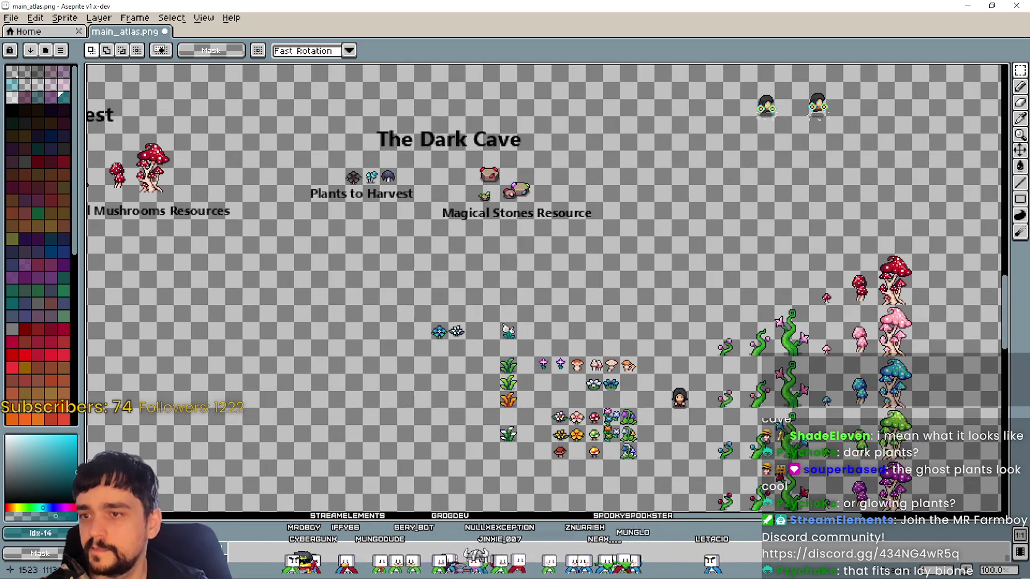
scroll(454, 244, up, 1)
scroll(640, 360, right, 2)
drag(537, 322, 577, 360)
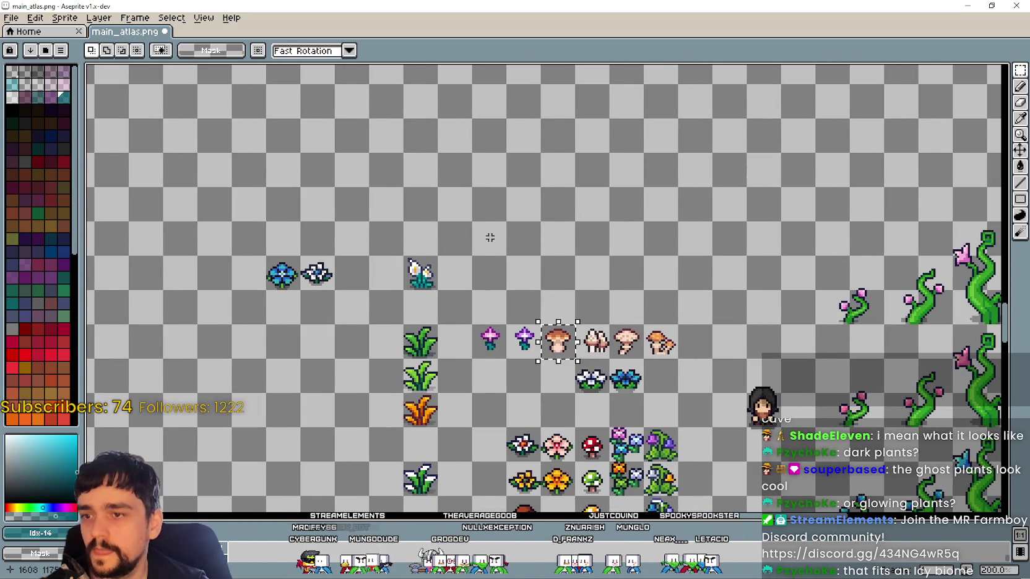
Pan and zoom around the atlas between the loose flowers, mushrooms and Dark Cave labels
mouse_move(427, 205)
mouse_down()
mouse_move(578, 301)
mouse_move(709, 422)
mouse_up()
scroll(579, 301, down, 1)
mouse_move(759, 478)
mouse_down()
mouse_move(491, 305)
mouse_move(449, 140)
mouse_up()
scroll(490, 305, up, 1)
mouse_move(524, 235)
mouse_down()
mouse_move(590, 390)
mouse_move(720, 388)
mouse_move(672, 318)
mouse_move(608, 259)
mouse_up()
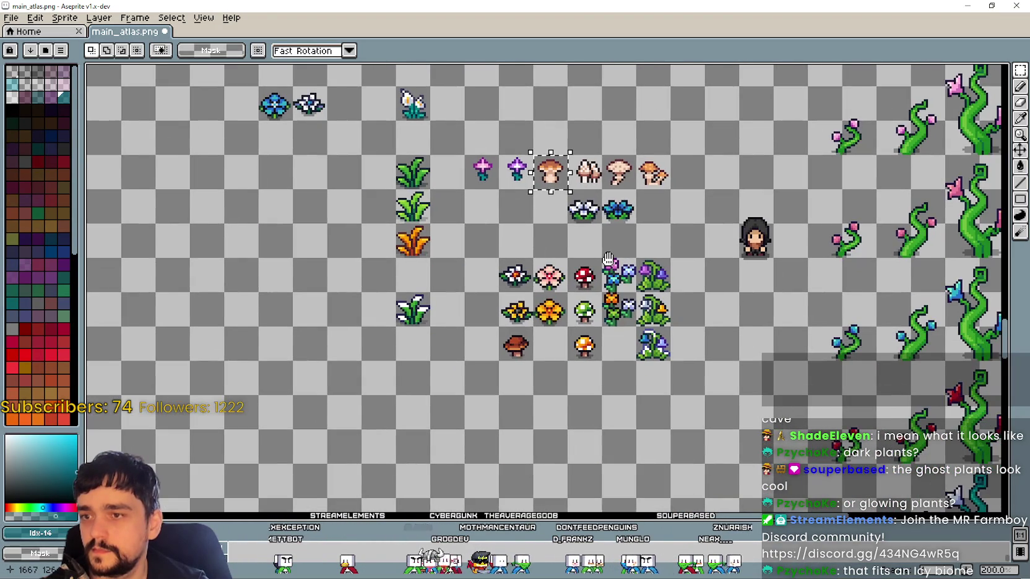
scroll(598, 299, down, 1)
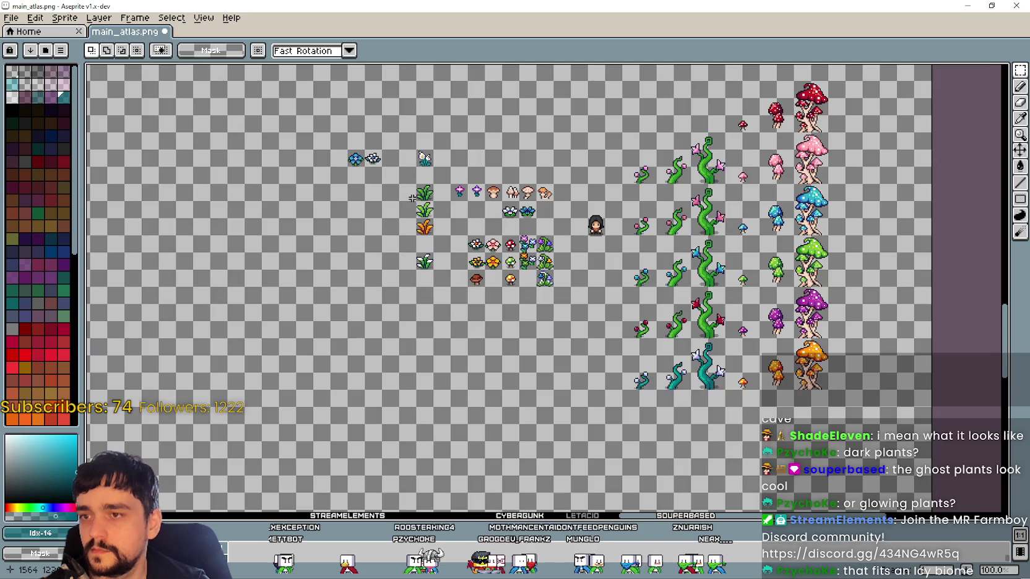
scroll(598, 300, up, 1)
drag(510, 294, 465, 329)
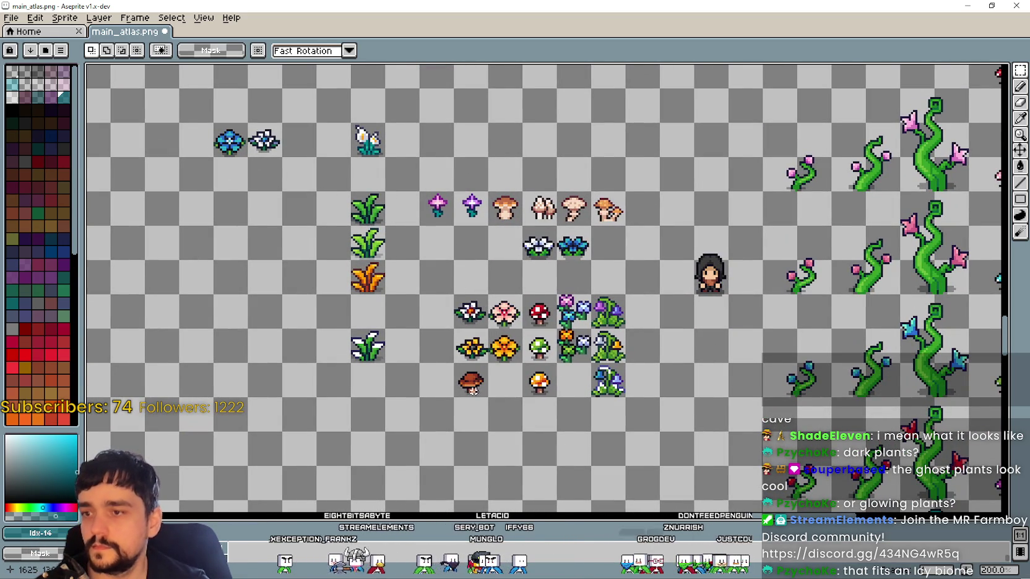
scroll(465, 381, up, 1)
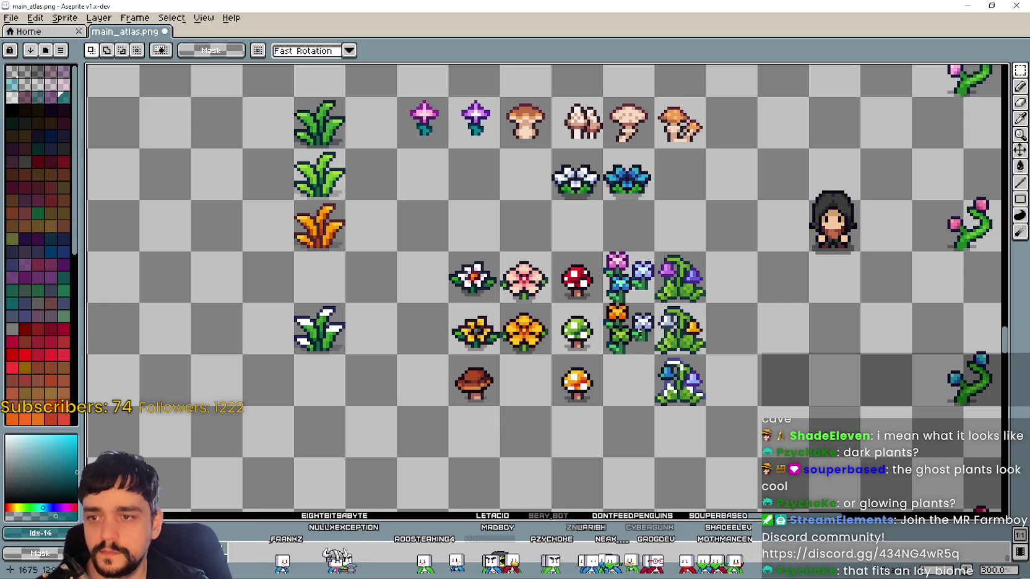
scroll(687, 408, down, 1)
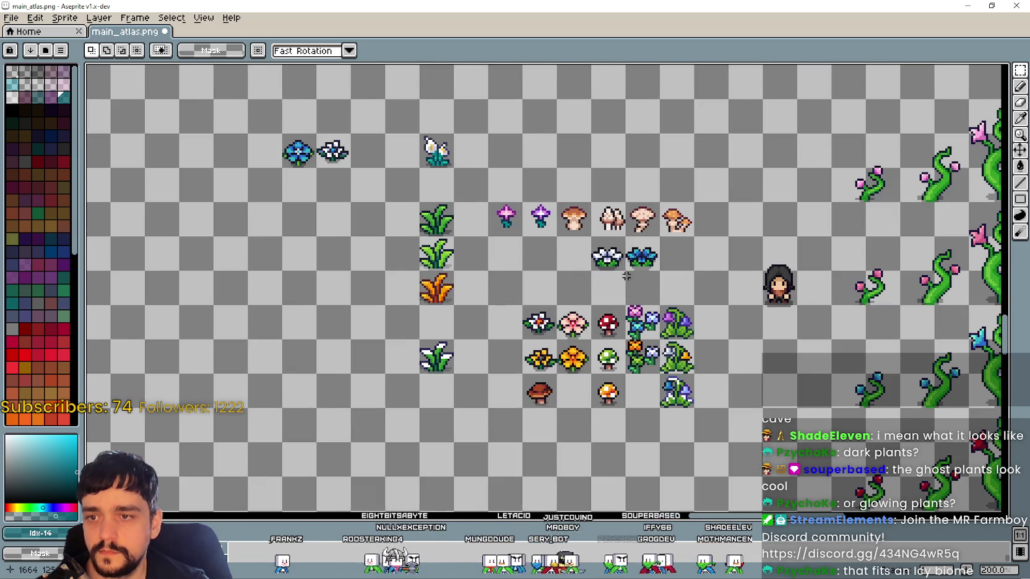
drag(622, 270, 644, 329)
scroll(687, 367, up, 1)
drag(687, 367, 706, 227)
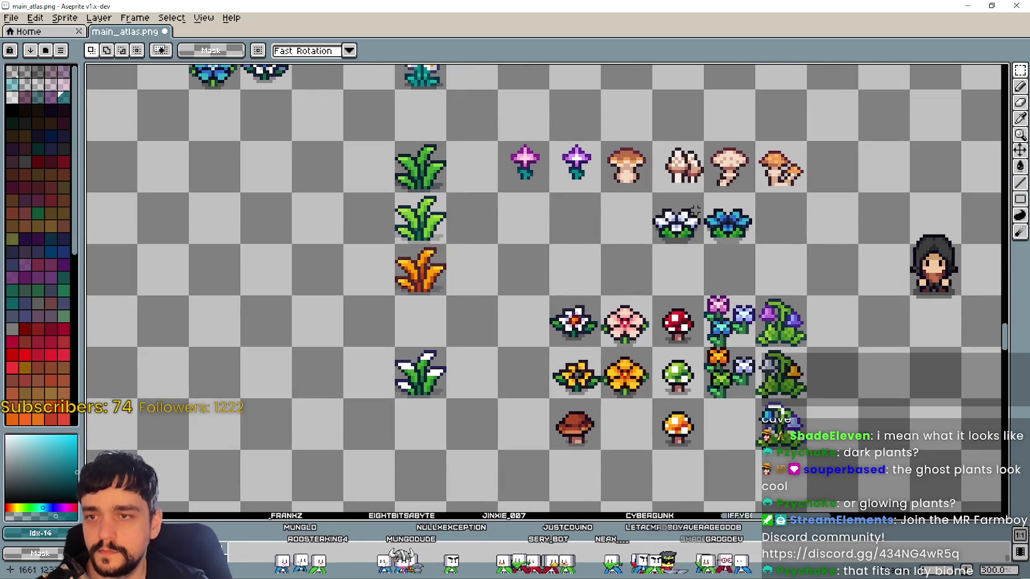
mouse_move(724, 189)
mouse_down()
mouse_move(715, 256)
mouse_move(313, 131)
mouse_up()
scroll(339, 211, down, 1)
scroll(523, 314, down, 1)
mouse_move(471, 284)
mouse_down()
mouse_move(530, 372)
mouse_move(591, 384)
mouse_up()
Move the blue flower, white flower and pale mushroom up near the Magical Stones Resource area
drag(580, 379, 486, 120)
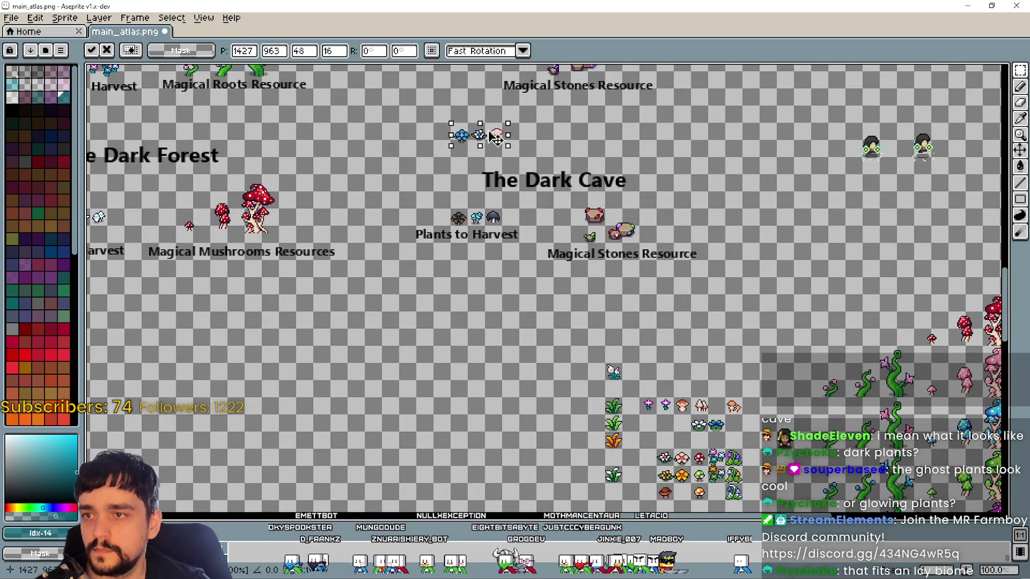
scroll(489, 222, up, 1)
drag(489, 222, 427, 167)
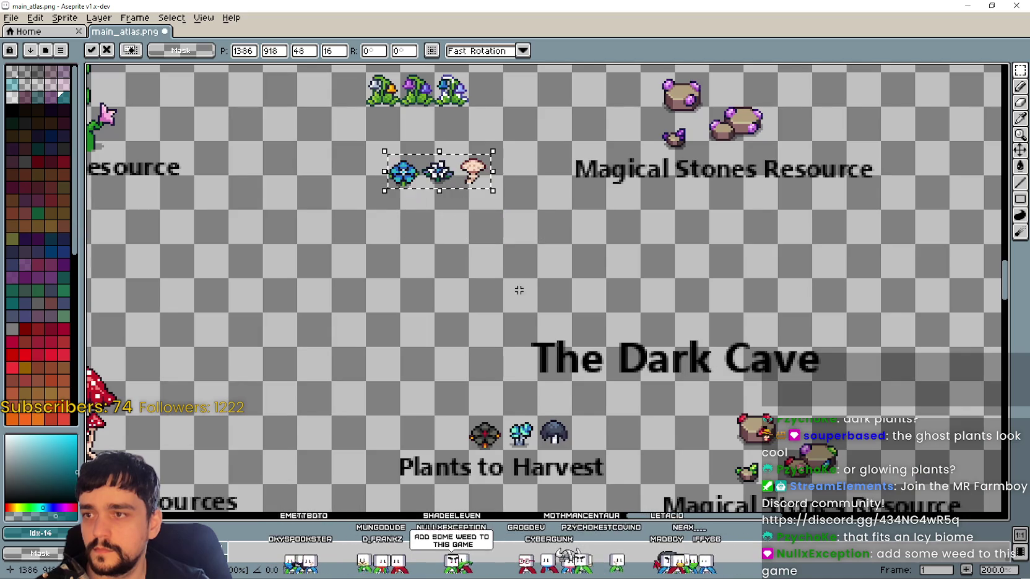
drag(518, 292, 536, 344)
drag(381, 176, 423, 193)
mouse_move(377, 220)
mouse_down()
mouse_move(506, 151)
mouse_move(455, 161)
mouse_up()
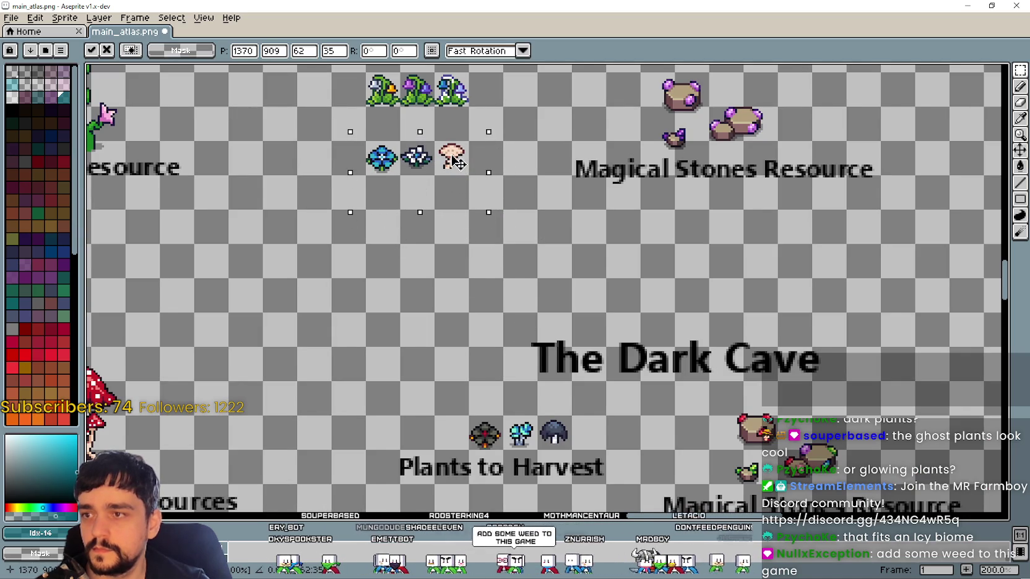
drag(438, 236, 509, 324)
click(509, 325)
Delete the three green plants under The Cave heading
drag(409, 199, 556, 154)
scroll(543, 178, down, 2)
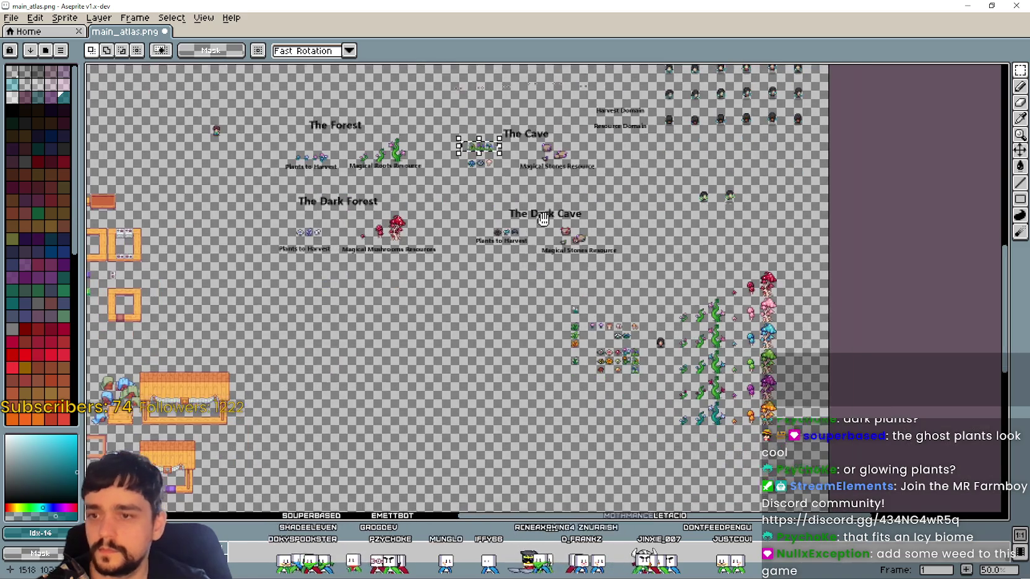
scroll(543, 219, up, 1)
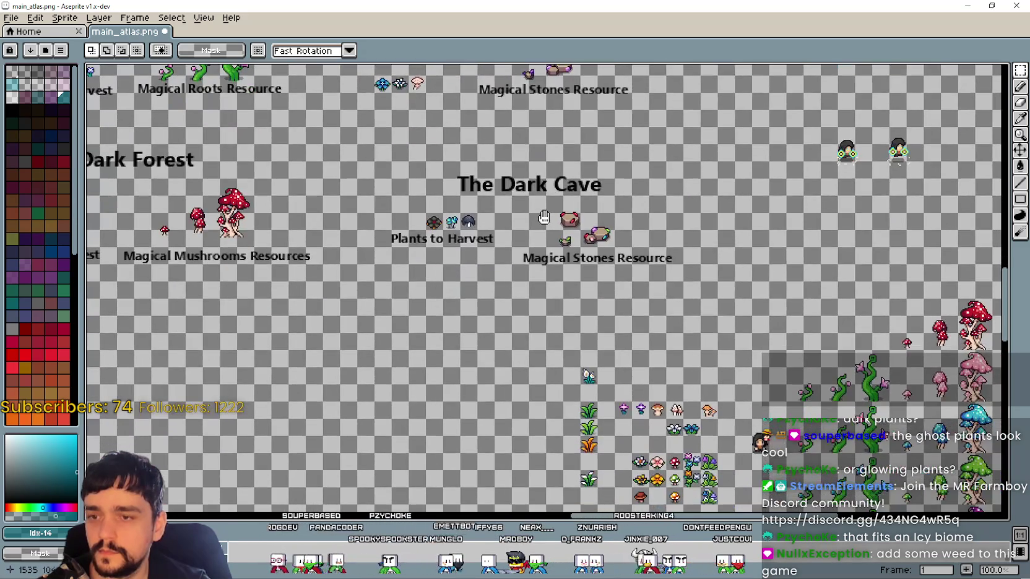
drag(544, 218, 568, 311)
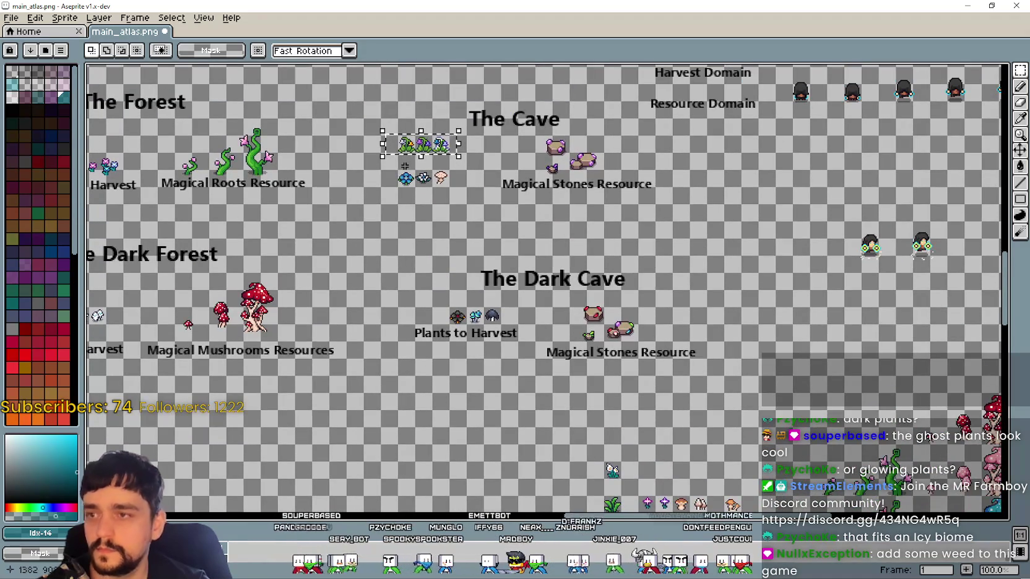
scroll(404, 166, up, 1)
drag(404, 166, 429, 230)
key(Delete)
Move the blue flower, white flower and pale mushroom into the emptied spot under The Cave
drag(389, 284, 516, 223)
drag(499, 257, 502, 190)
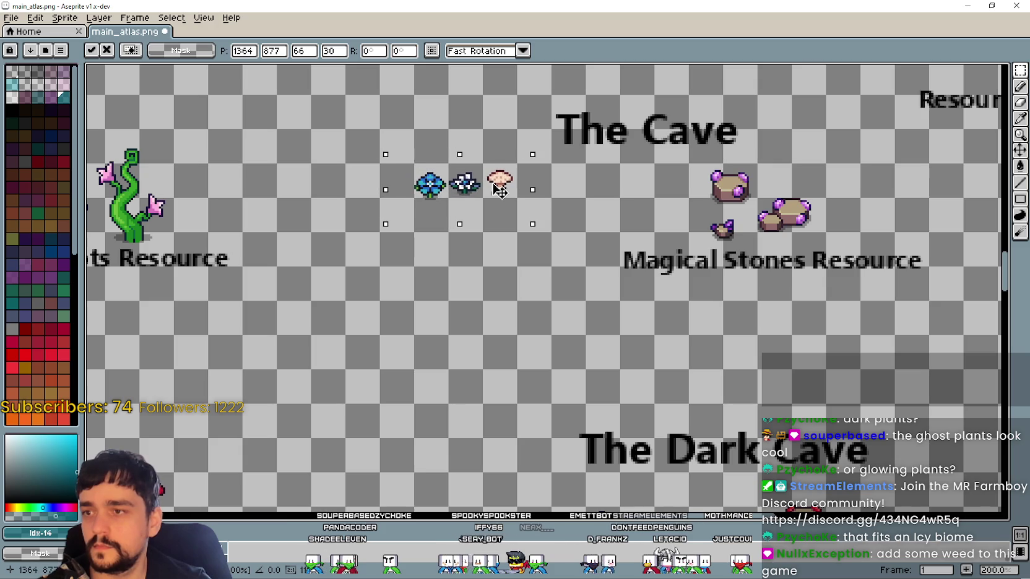
key(Return)
scroll(448, 271, down, 1)
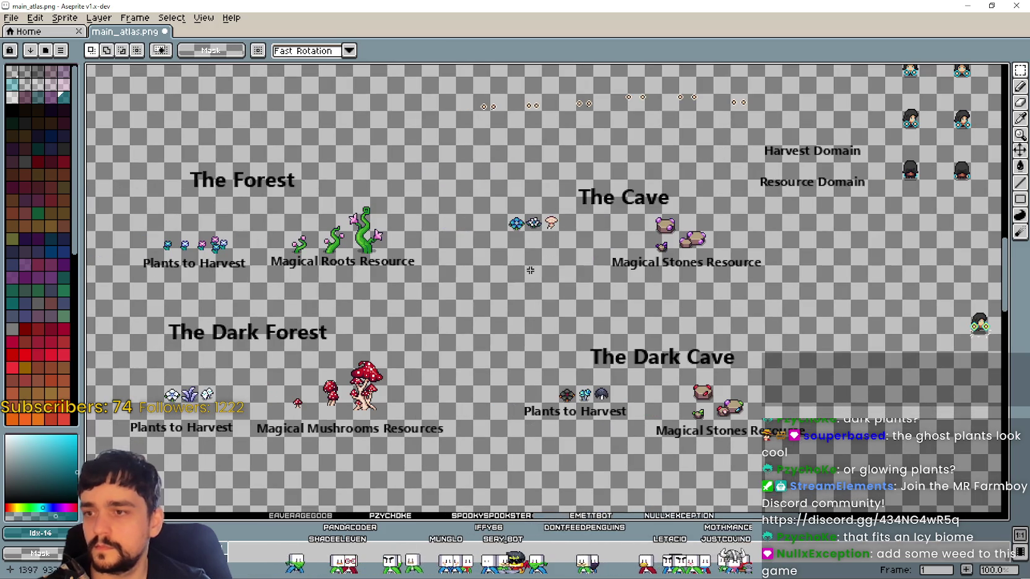
key(ctrl+t)
Insert dark-coloured 'Plants to Harvest' text and place it beneath the new Cave plant row
text(Plants to Harvest)
click(539, 310)
click(539, 352)
click(522, 313)
click(553, 358)
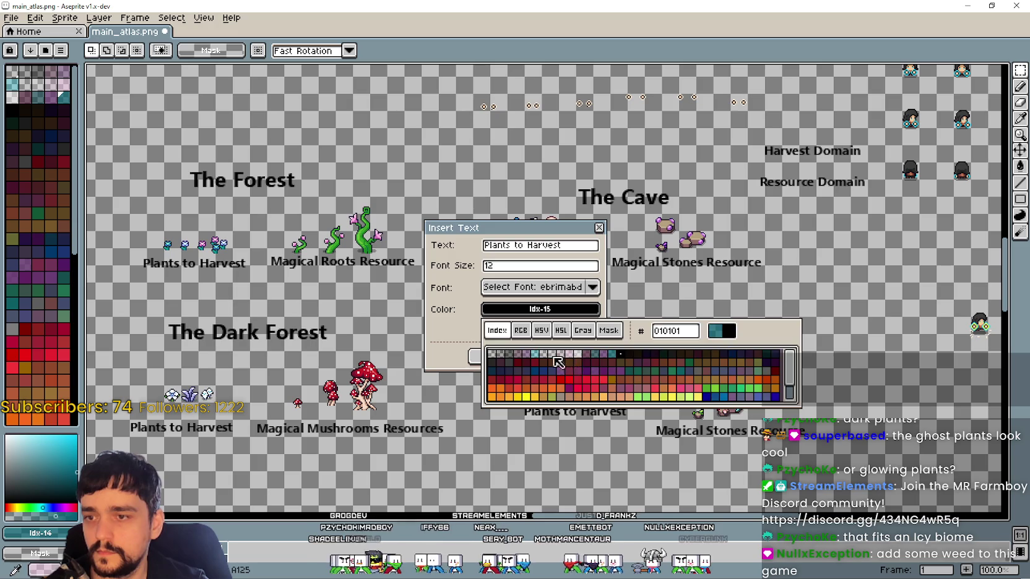
click(498, 356)
scroll(560, 355, up, 1)
drag(575, 294, 540, 195)
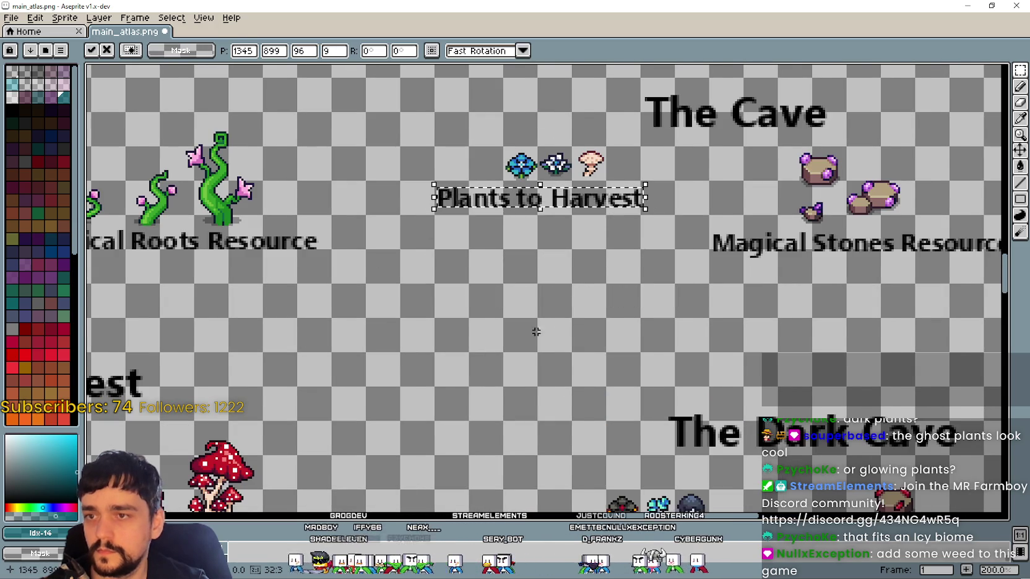
scroll(561, 355, down, 1)
scroll(561, 356, down, 2)
key(Return)
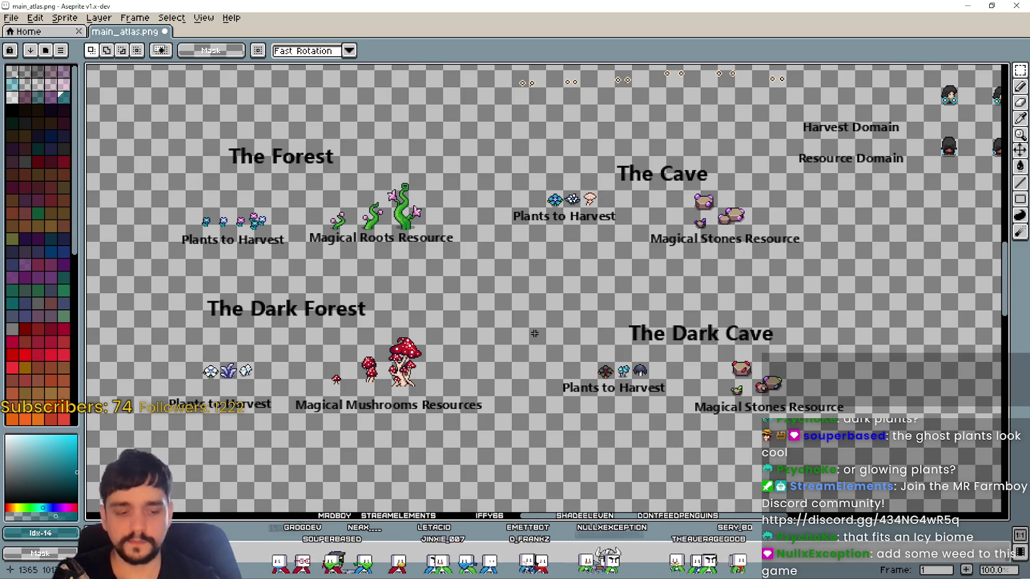
Pan and zoom across the atlas, past The Forest and Cave sections, to the loose sprites area
scroll(171, 228, up, 1)
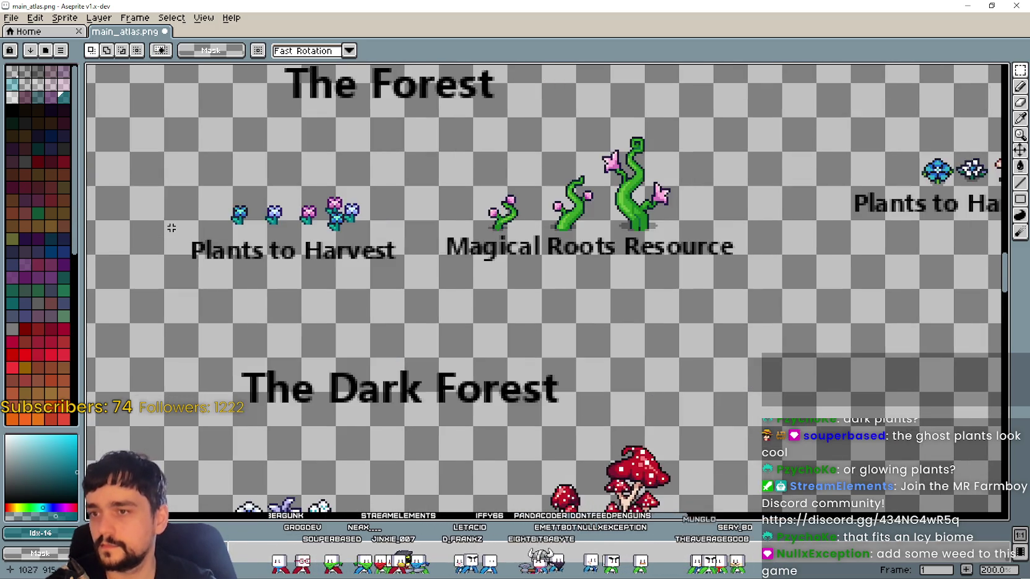
scroll(179, 221, up, 1)
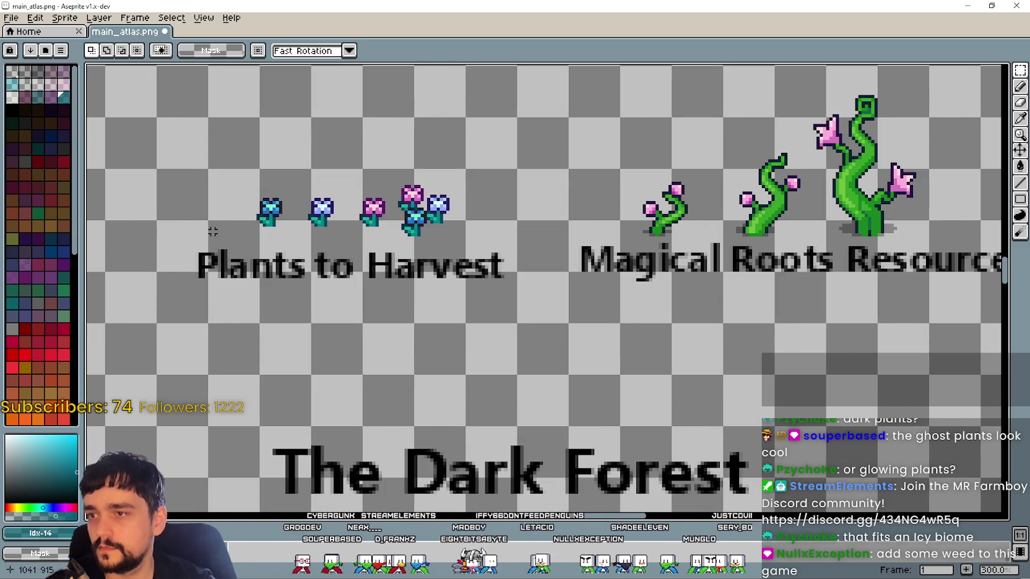
scroll(216, 234, down, 1)
scroll(692, 389, down, 2)
scroll(692, 389, up, 2)
scroll(619, 371, down, 2)
scroll(556, 371, up, 1)
mouse_move(396, 247)
mouse_down()
mouse_move(511, 368)
mouse_move(345, 205)
mouse_up()
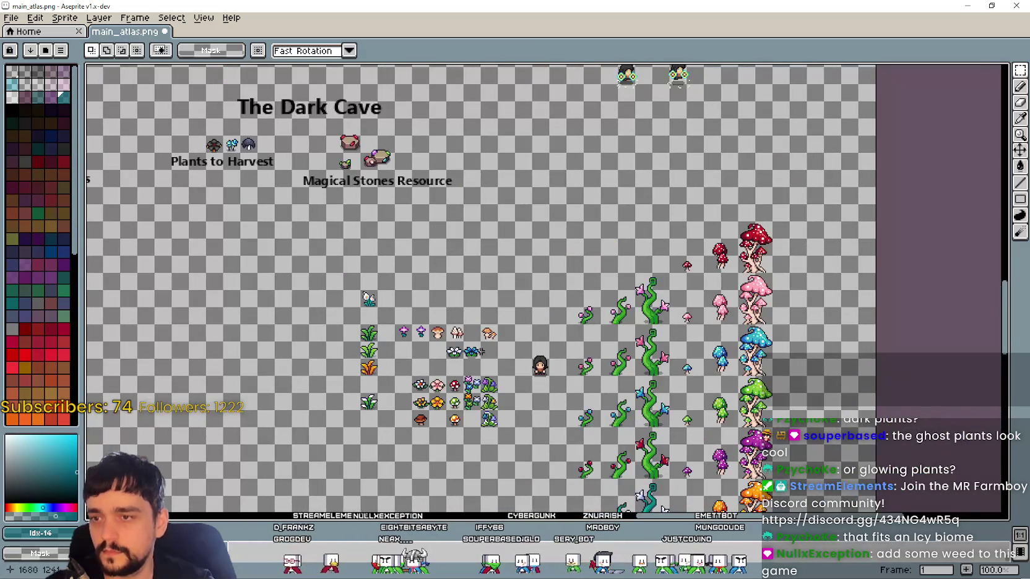
drag(486, 357, 469, 265)
scroll(467, 263, up, 1)
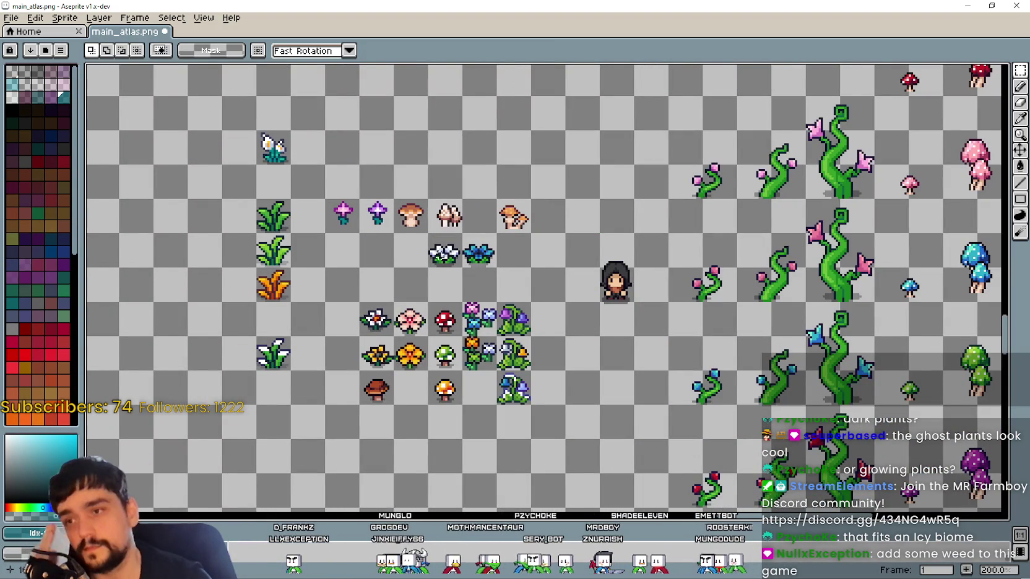
scroll(469, 259, down, 3)
scroll(396, 248, up, 1)
scroll(396, 248, up, 2)
drag(442, 297, 359, 184)
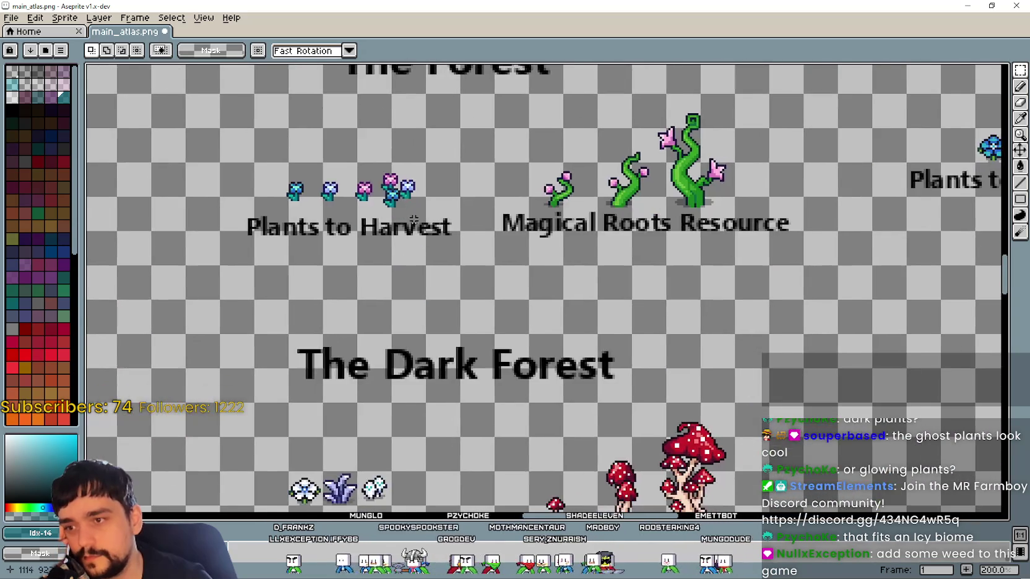
scroll(456, 280, down, 1)
drag(617, 391, 450, 307)
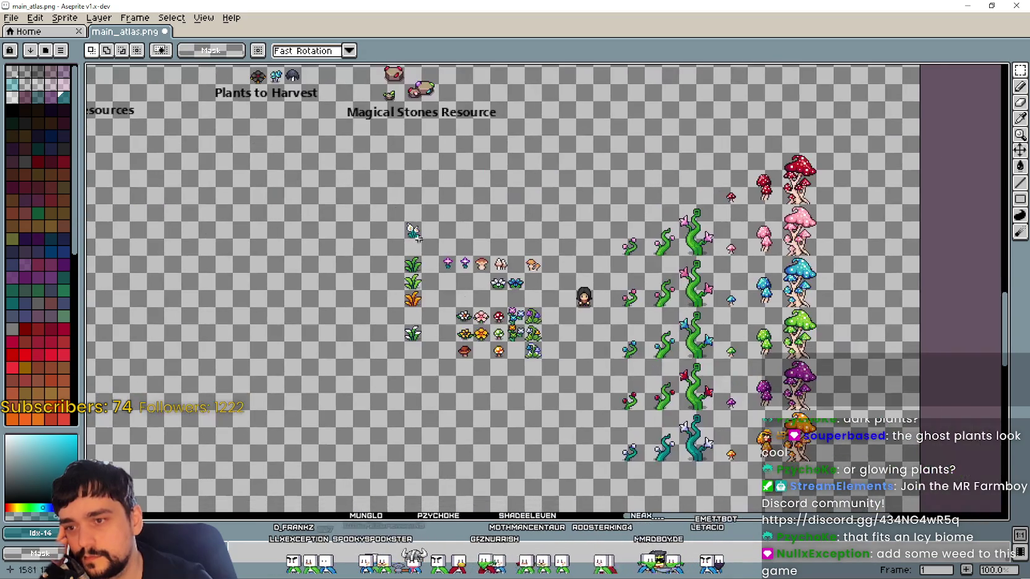
scroll(449, 308, up, 1)
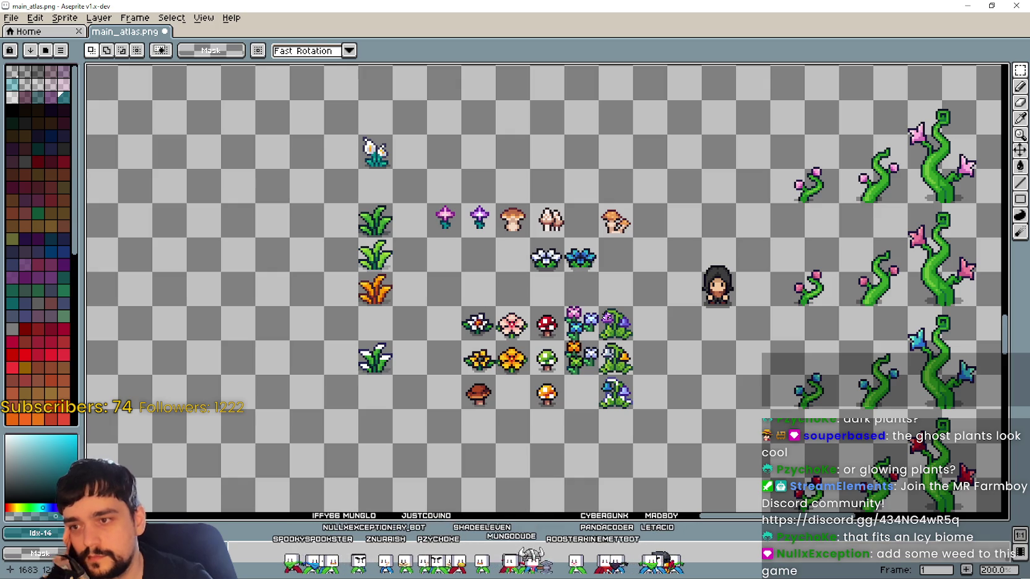
Marquee-select the middle green grass tuft, then shift the selection onto another tuft
drag(354, 236, 396, 275)
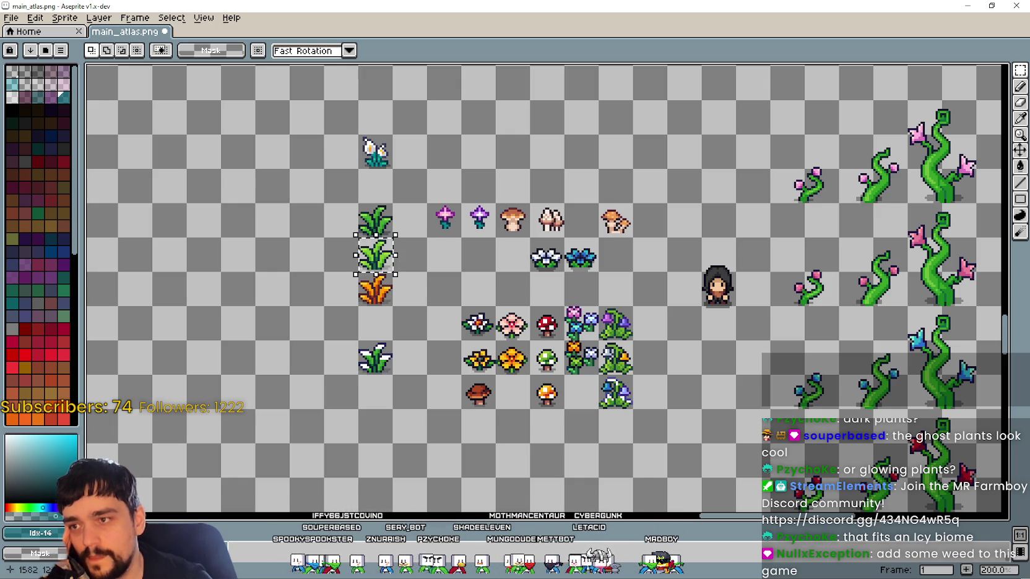
drag(478, 281, 563, 319)
drag(440, 240, 480, 278)
scroll(451, 248, down, 1)
drag(323, 222, 681, 424)
Move the existing Forest flowers down-left, out of the way of Plants to Harvest
drag(297, 179, 377, 248)
scroll(379, 245, up, 1)
mouse_move(398, 186)
mouse_down()
mouse_move(380, 245)
mouse_move(578, 175)
mouse_up()
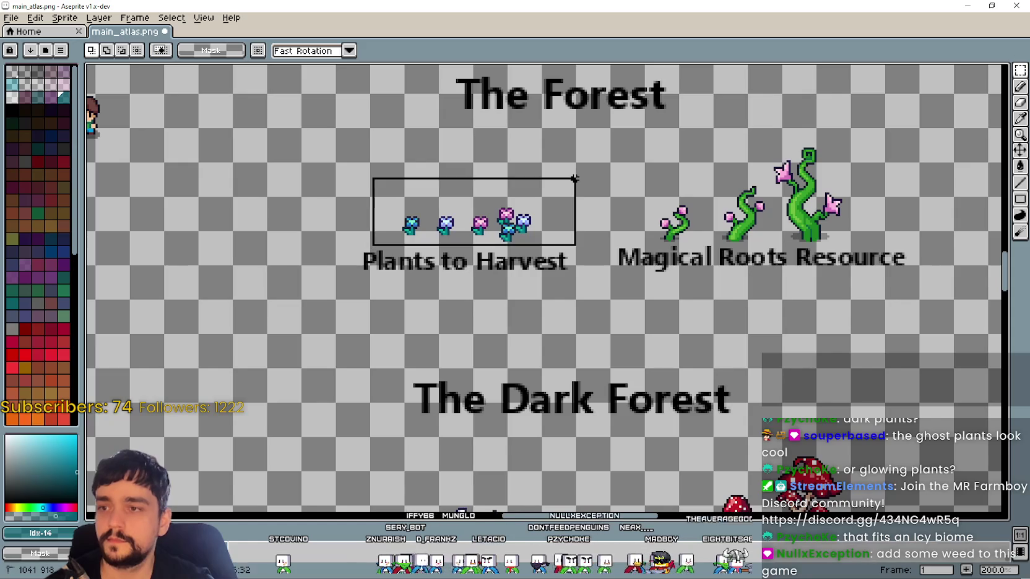
mouse_move(524, 216)
mouse_down()
mouse_move(516, 178)
mouse_move(502, 172)
mouse_up()
scroll(515, 178, up, 1)
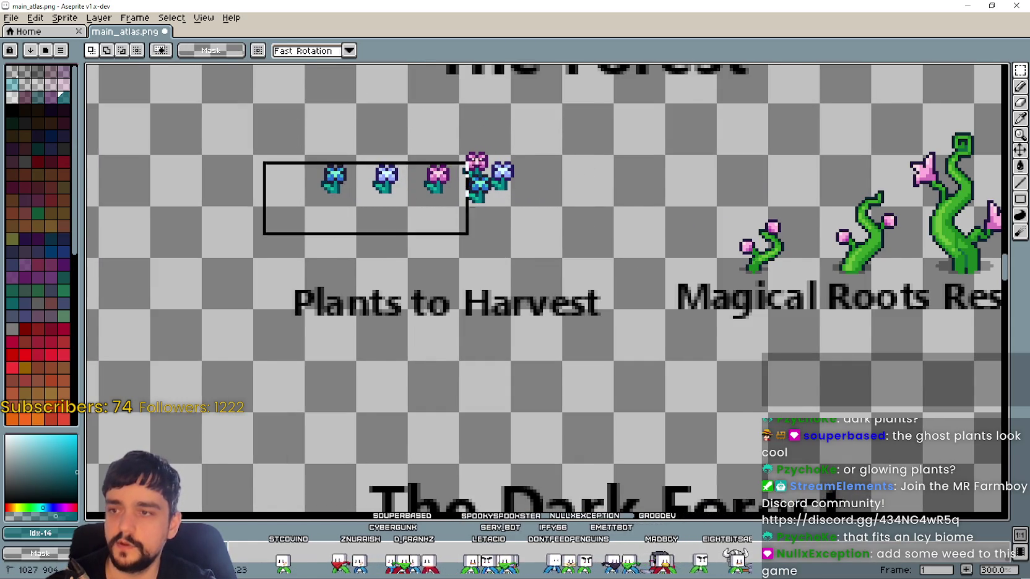
scroll(545, 158, down, 1)
drag(588, 198, 285, 372)
click(452, 203)
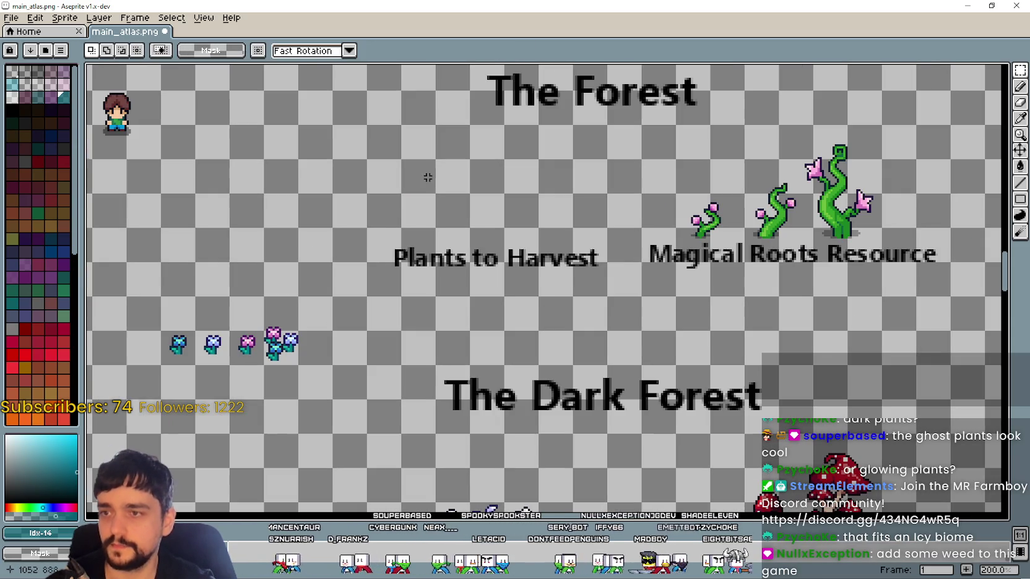
Paste the grass as a weed above Plants to Harvest and move the blue and pink flowers beside it
key(ctrl+v)
drag(544, 290, 455, 184)
click(544, 328)
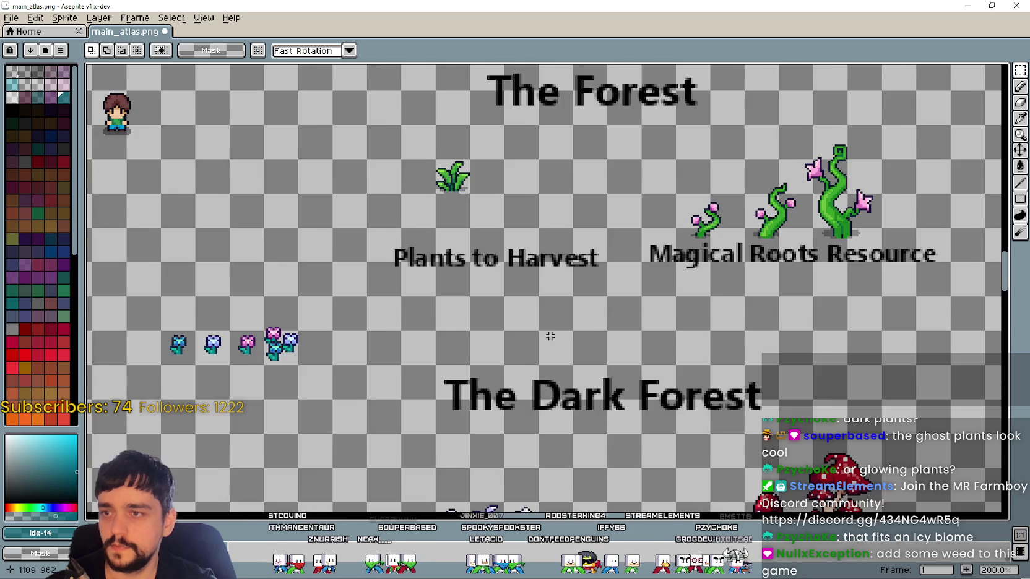
scroll(490, 280, down, 1)
scroll(375, 267, up, 1)
scroll(317, 286, up, 1)
drag(311, 292, 405, 195)
scroll(423, 310, down, 1)
drag(408, 338, 606, 144)
scroll(609, 145, up, 1)
key(Return)
Select the white flower sprite among the loose plants
scroll(644, 192, down, 2)
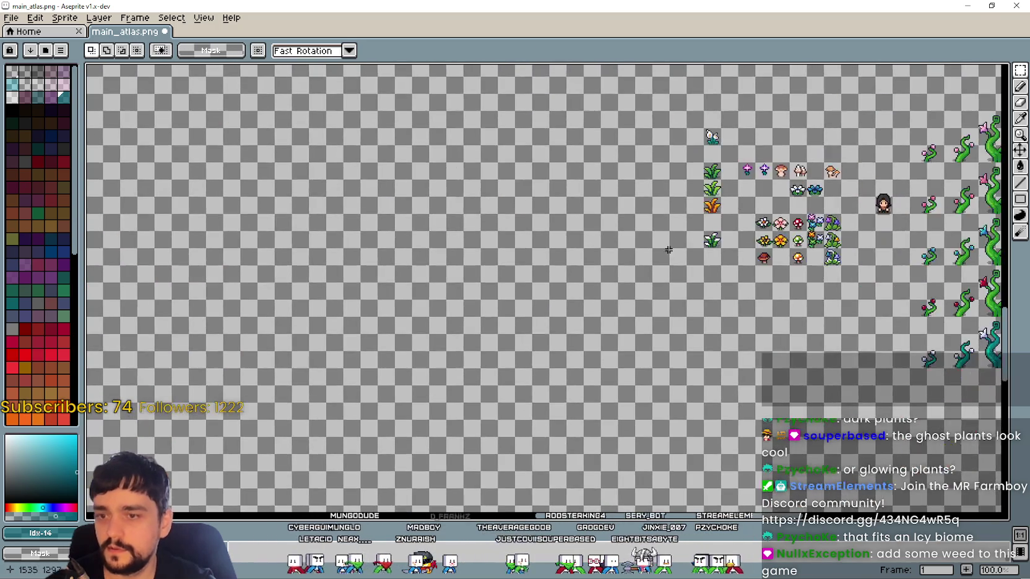
scroll(599, 296, up, 1)
scroll(598, 296, up, 2)
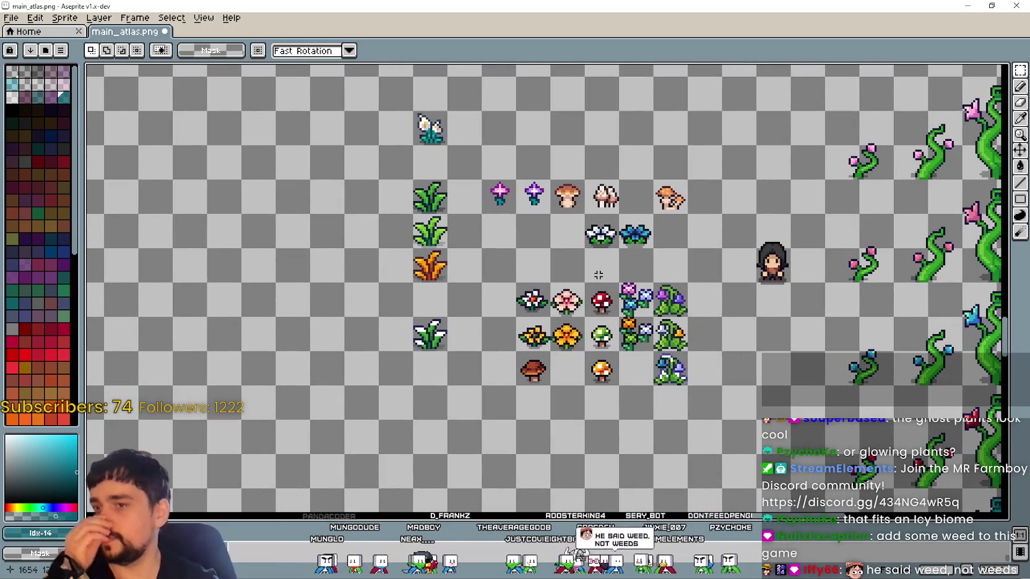
drag(599, 285, 599, 322)
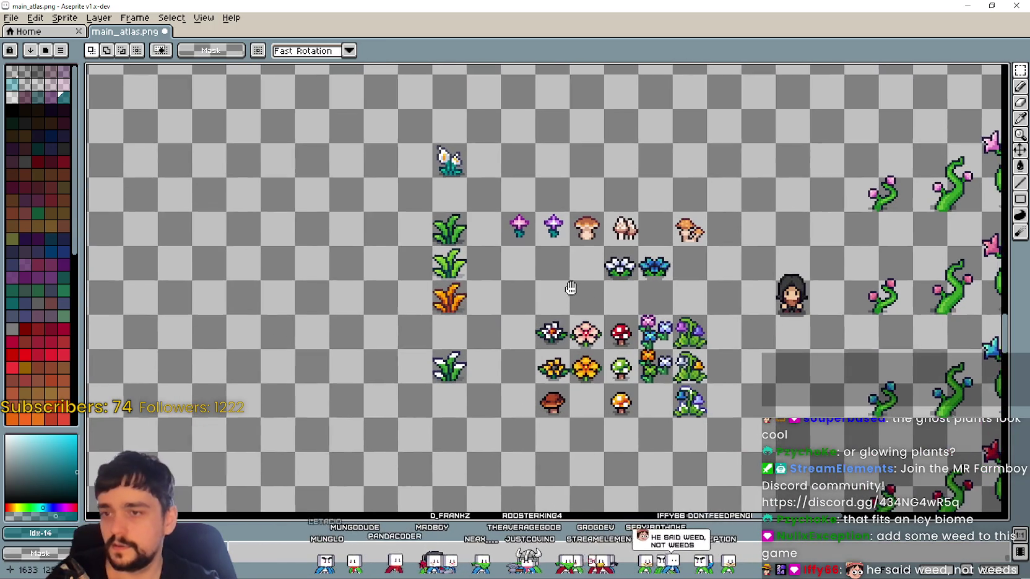
drag(538, 317, 577, 355)
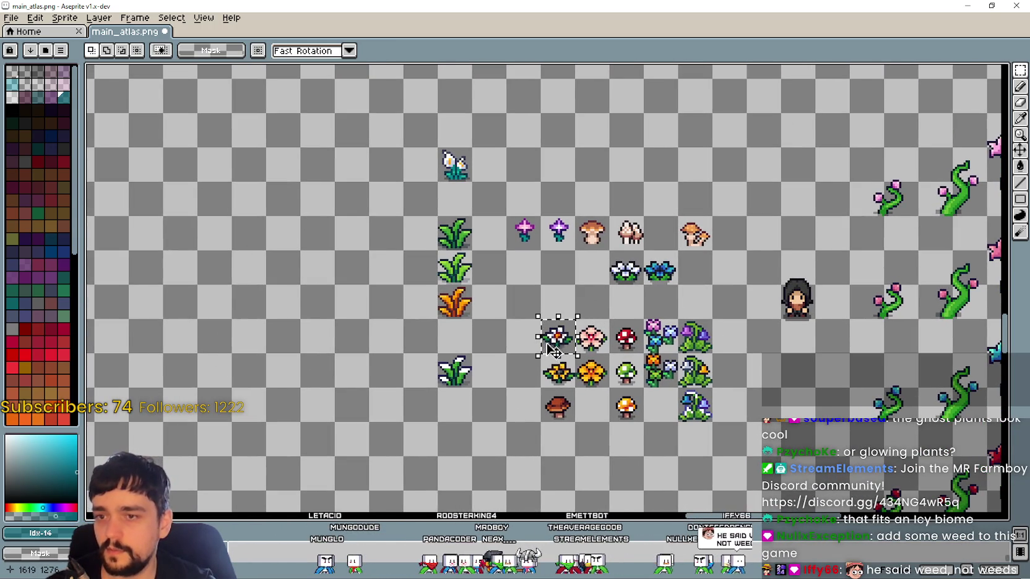
key(ctrl+d)
mouse_move(443, 143)
mouse_down()
mouse_move(398, 187)
mouse_move(481, 187)
mouse_up()
Paste the white flower beside the weed and flowers in The Forest's group
drag(308, 169, 657, 379)
scroll(657, 379, down, 2)
mouse_move(392, 215)
mouse_down()
mouse_move(497, 287)
mouse_move(349, 197)
mouse_up()
scroll(272, 106, up, 1)
key(ctrl+v)
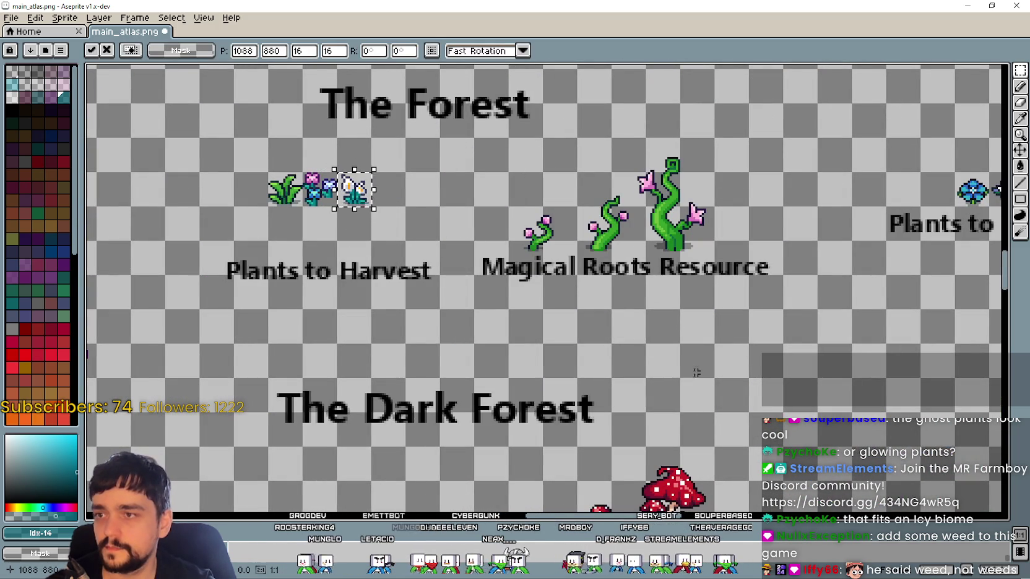
key(Return)
drag(698, 374, 540, 285)
scroll(540, 284, down, 1)
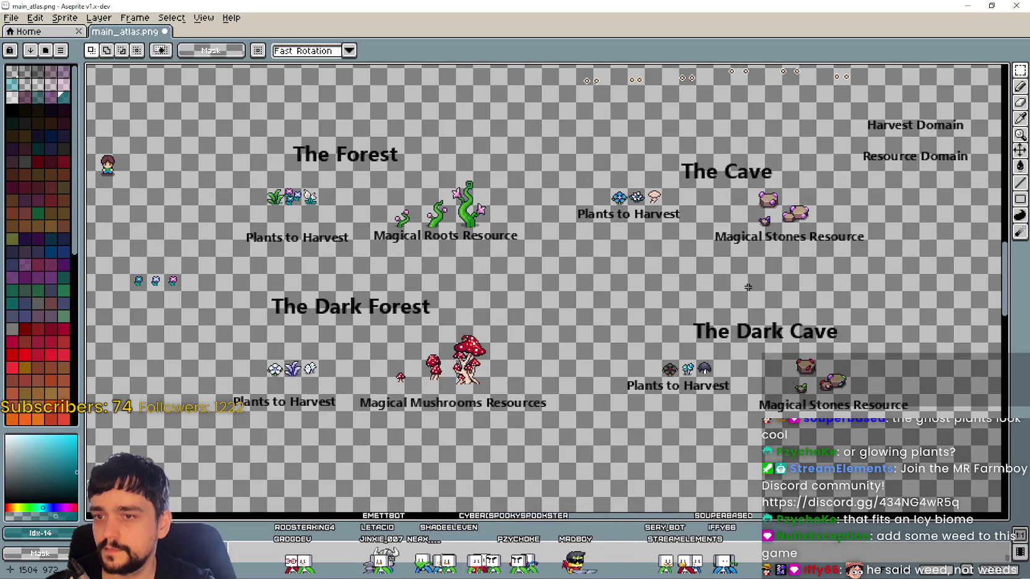
drag(748, 287, 715, 271)
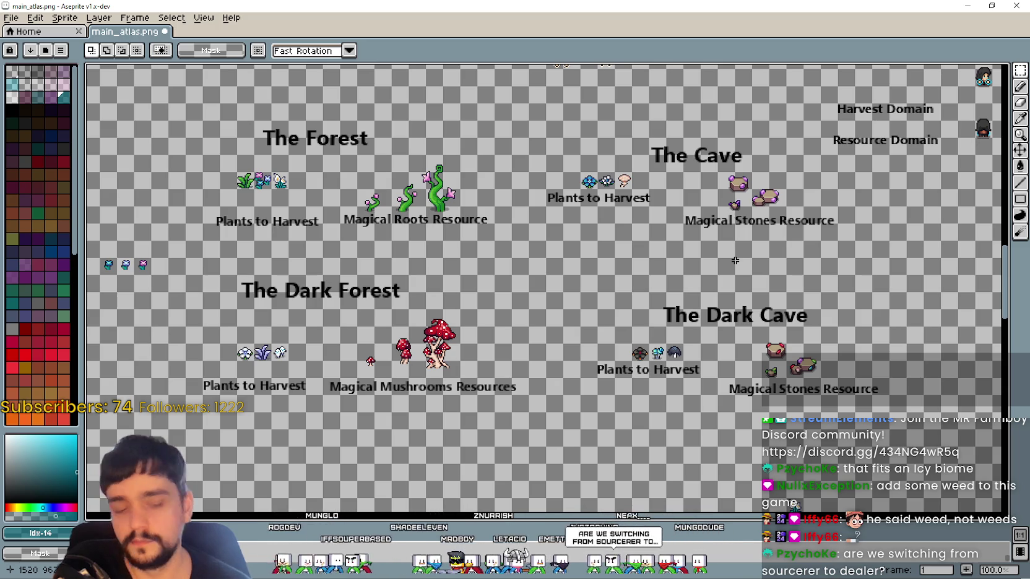
scroll(555, 301, down, 5)
scroll(549, 257, down, 3)
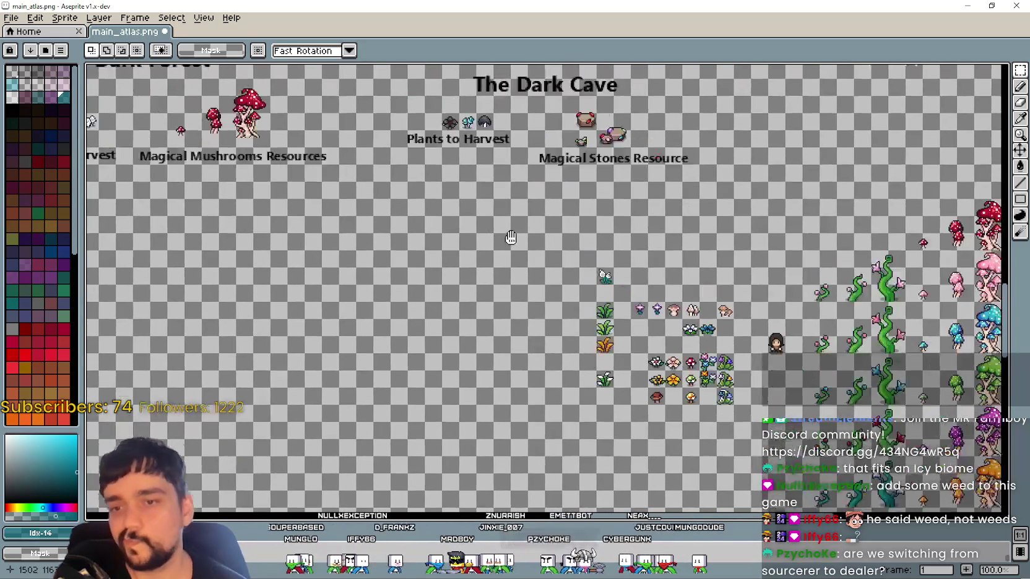
mouse_move(353, 180)
mouse_down()
mouse_move(313, 172)
mouse_move(270, 196)
mouse_up()
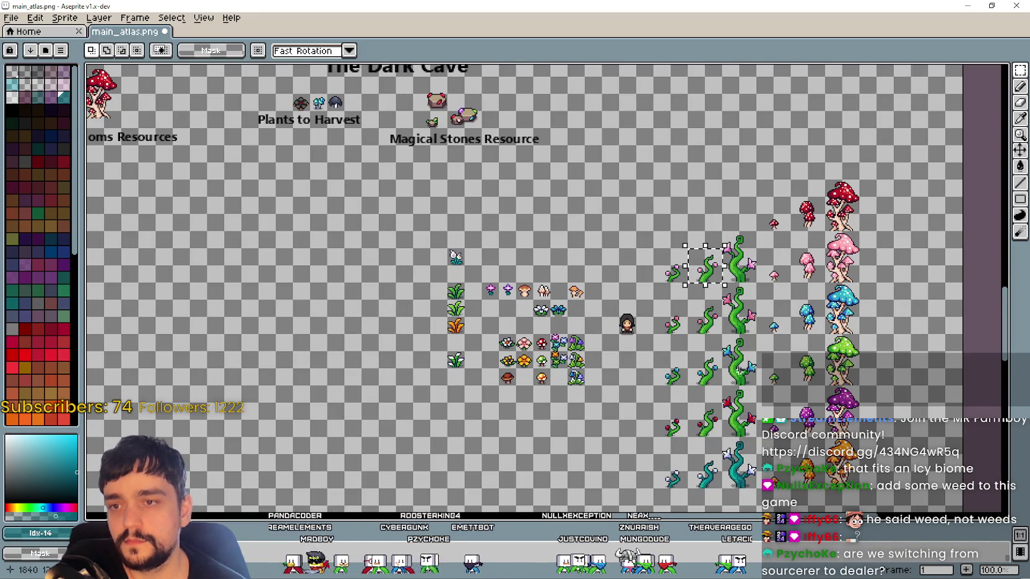
scroll(699, 272, up, 1)
mouse_move(749, 298)
mouse_down()
mouse_move(630, 275)
mouse_move(596, 228)
mouse_move(663, 227)
mouse_up()
click(661, 333)
drag(568, 268, 647, 192)
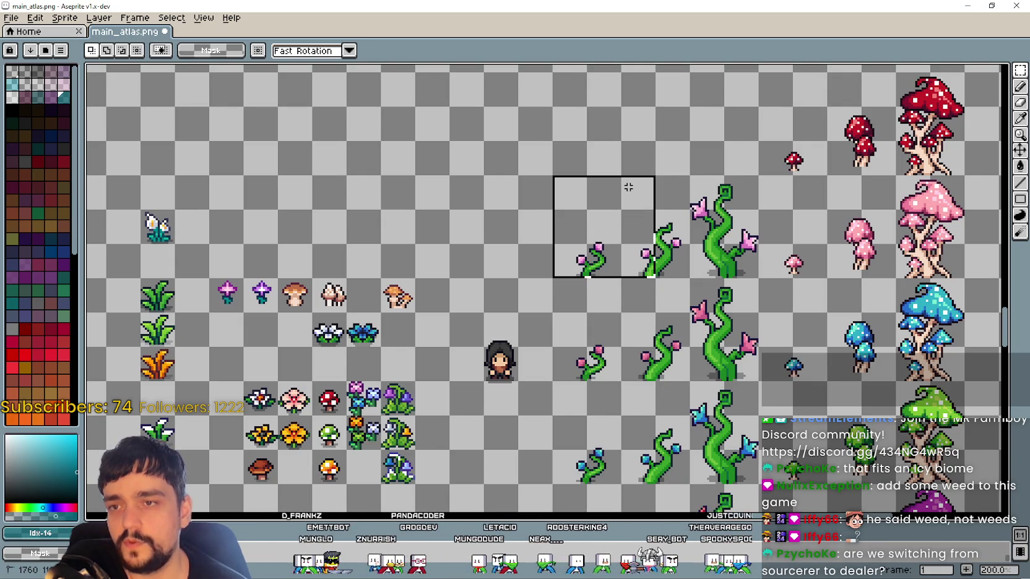
drag(715, 170, 756, 181)
scroll(640, 366, down, 1)
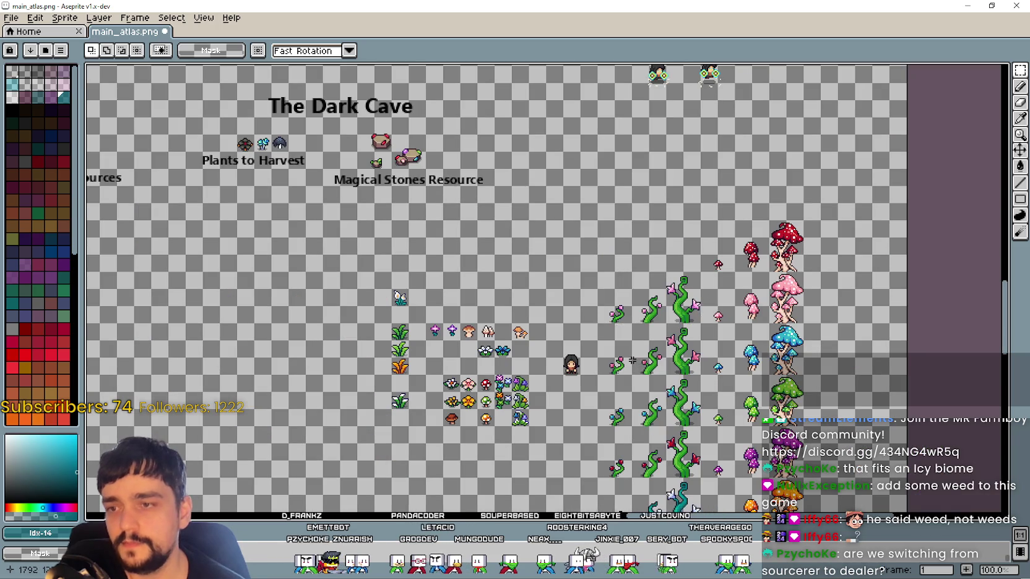
scroll(619, 362, up, 3)
scroll(594, 356, left, 5)
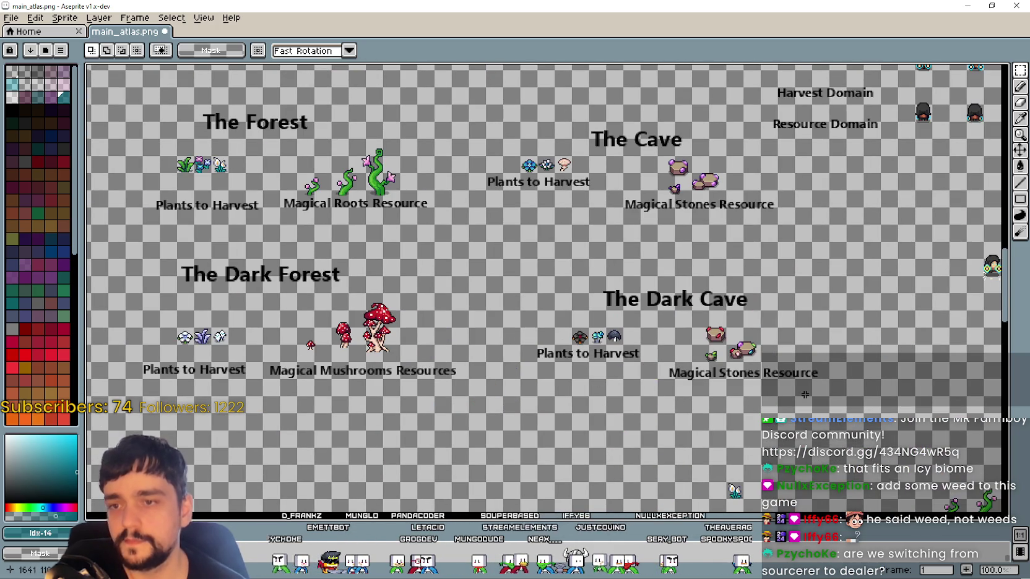
scroll(804, 394, up, 1)
scroll(557, 318, up, 2)
scroll(557, 317, left, 3)
scroll(424, 236, down, 1)
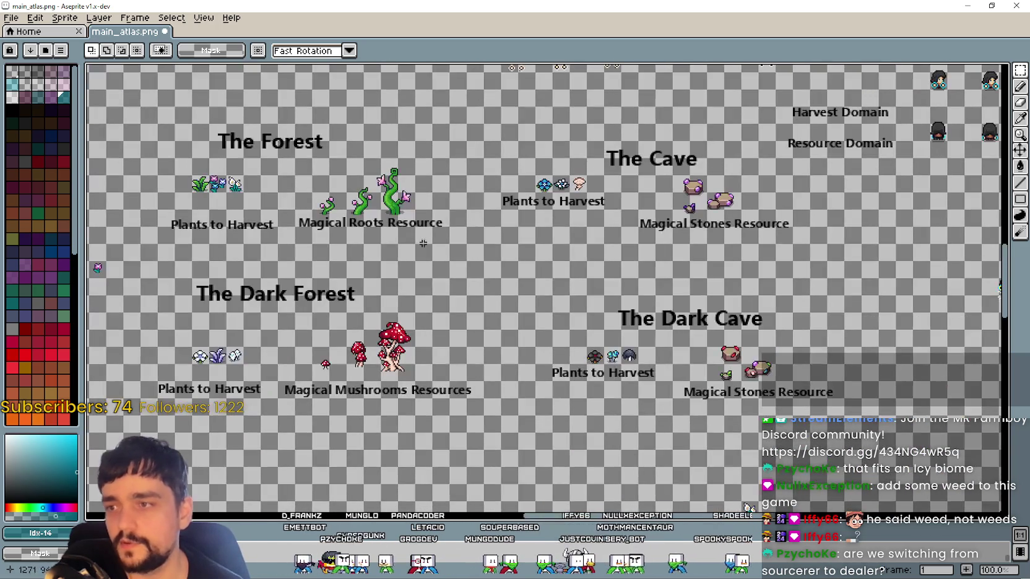
mouse_move(298, 378)
mouse_down()
mouse_move(370, 332)
mouse_move(449, 314)
mouse_up()
key(ctrl+d)
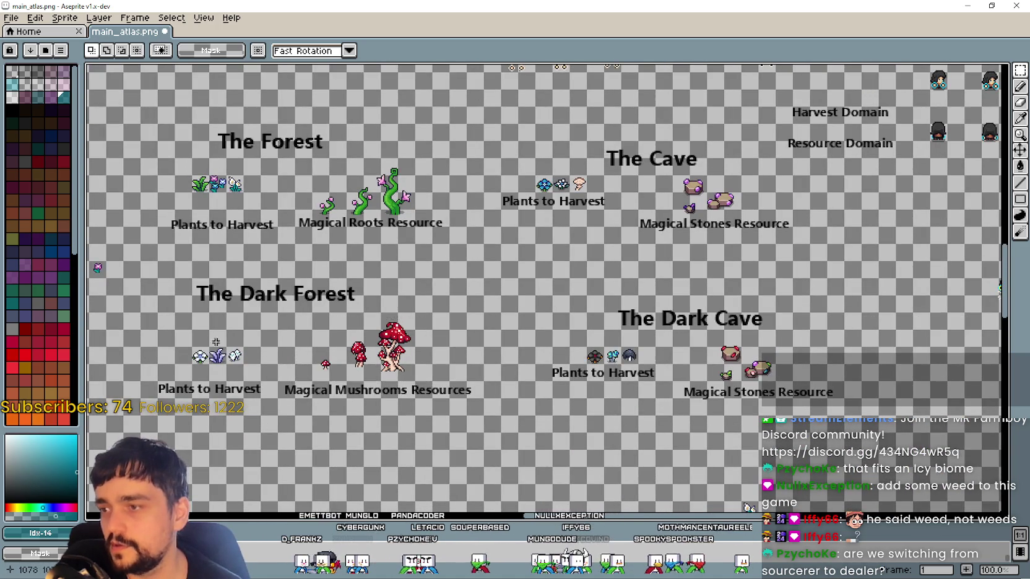
scroll(369, 275, left, 3)
scroll(370, 275, up, 1)
scroll(369, 276, up, 1)
scroll(520, 398, down, 1)
scroll(701, 373, down, 2)
scroll(702, 373, right, 1)
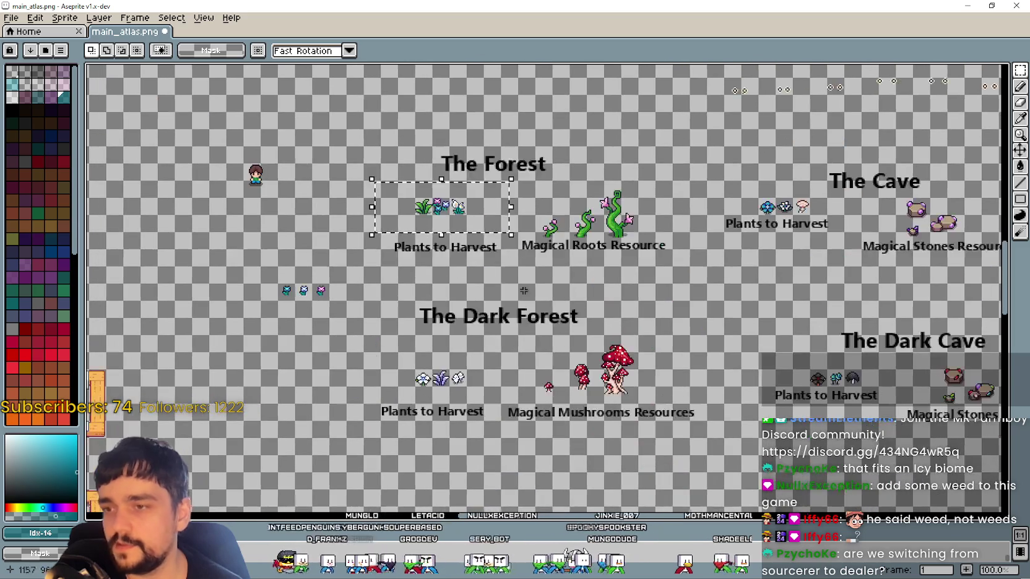
scroll(701, 373, down, 1)
scroll(674, 324, up, 1)
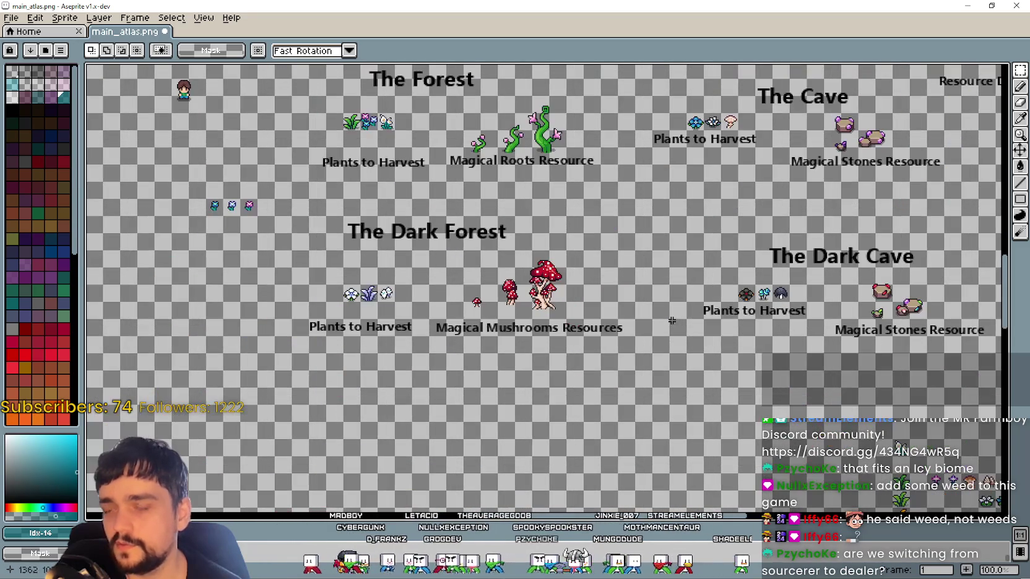
scroll(746, 345, down, 1)
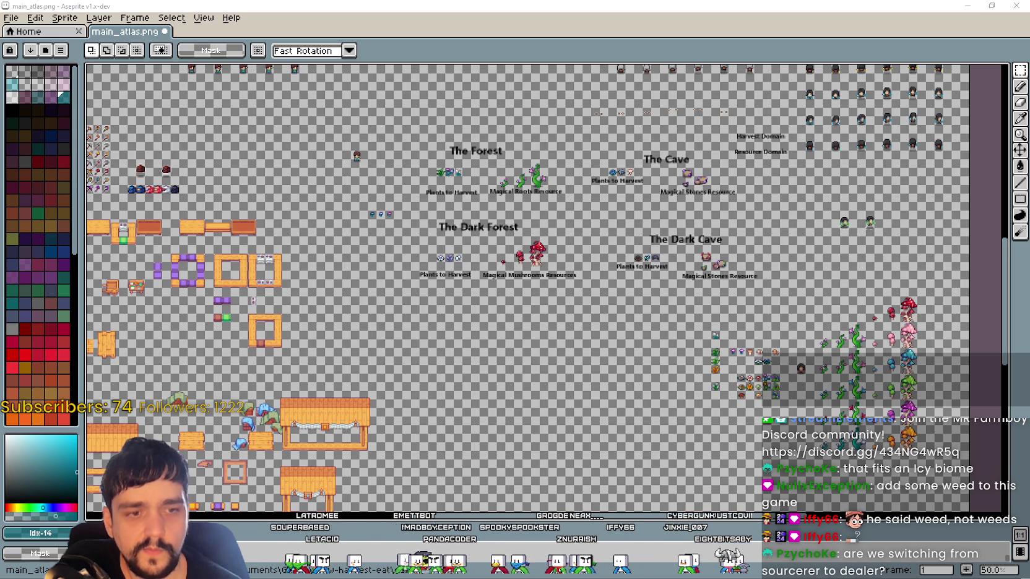
key(alt+Tab)
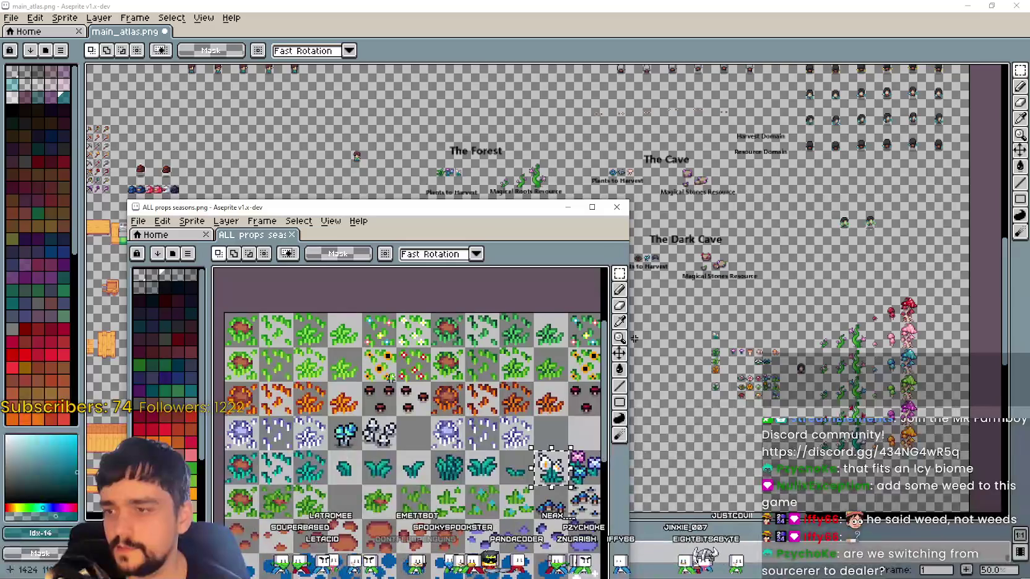
mouse_move(411, 395)
mouse_down()
mouse_move(326, 321)
mouse_move(280, 318)
mouse_up()
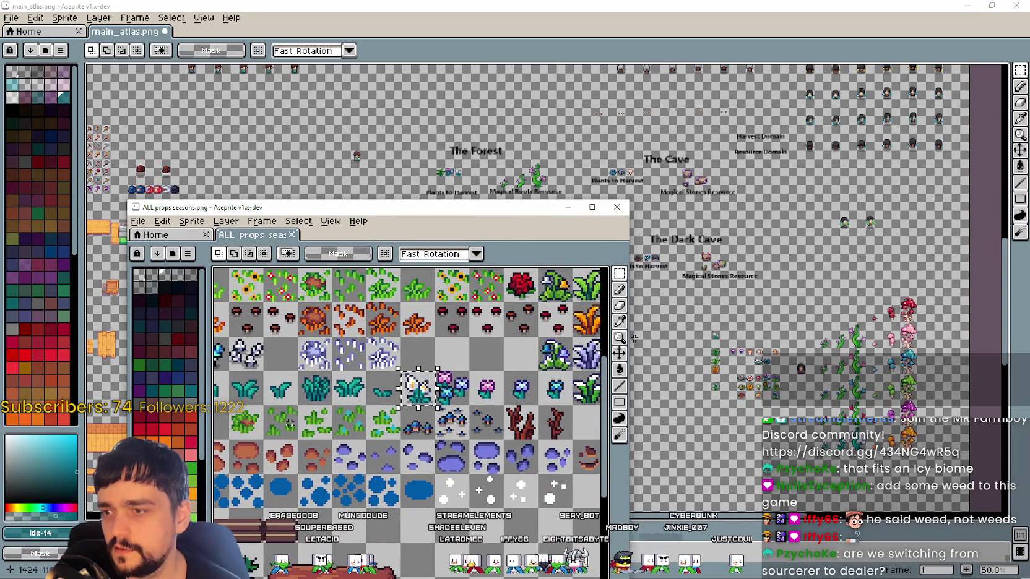
drag(290, 423, 338, 421)
mouse_move(423, 427)
mouse_down()
mouse_move(488, 417)
mouse_move(264, 403)
mouse_up()
mouse_move(401, 366)
mouse_down()
mouse_move(280, 428)
mouse_move(479, 464)
mouse_up()
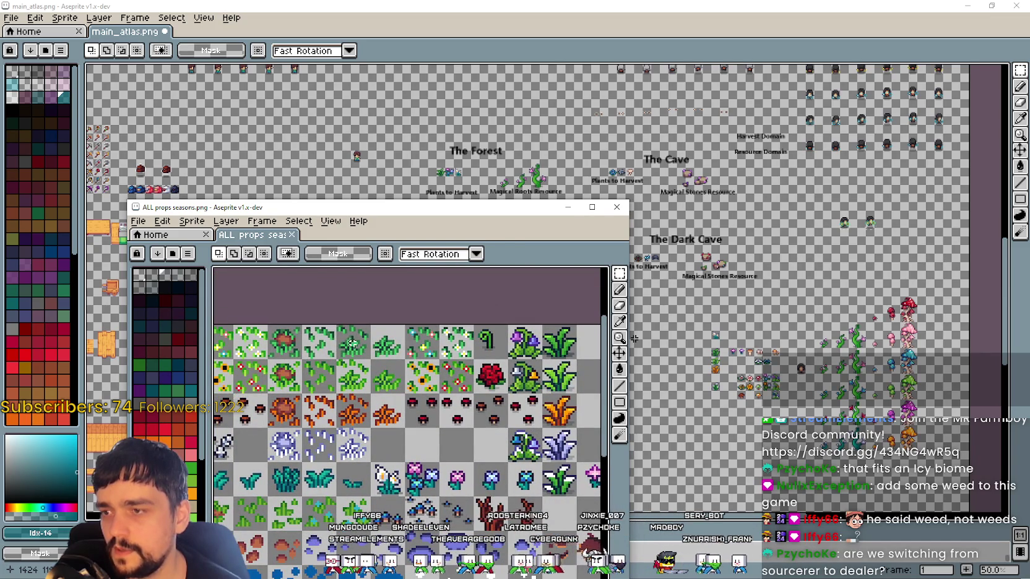
mouse_move(311, 332)
mouse_down()
mouse_move(310, 360)
mouse_move(292, 360)
mouse_up()
drag(294, 203, 345, 203)
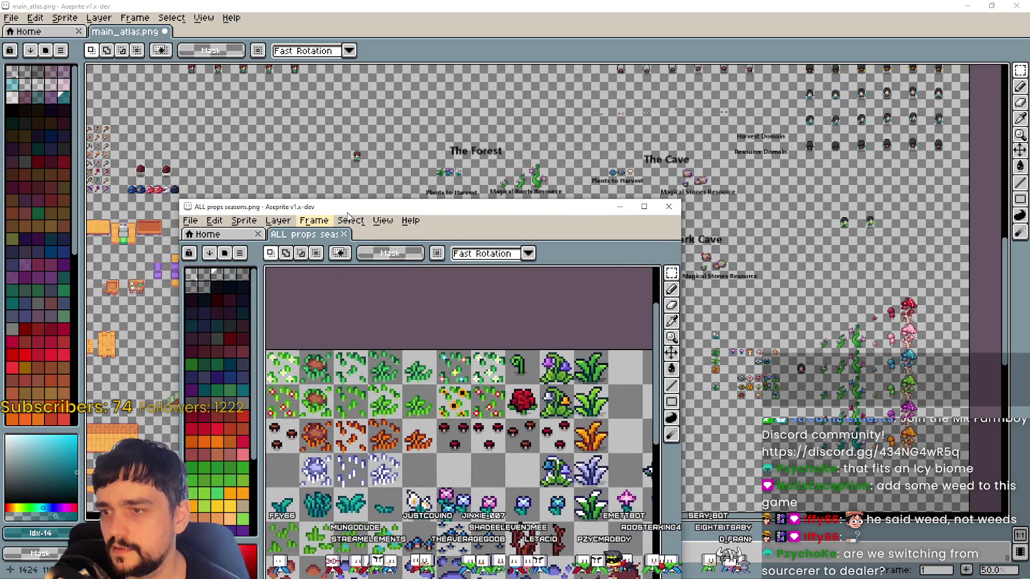
mouse_move(627, 414)
mouse_down()
mouse_move(619, 468)
mouse_move(617, 448)
mouse_up()
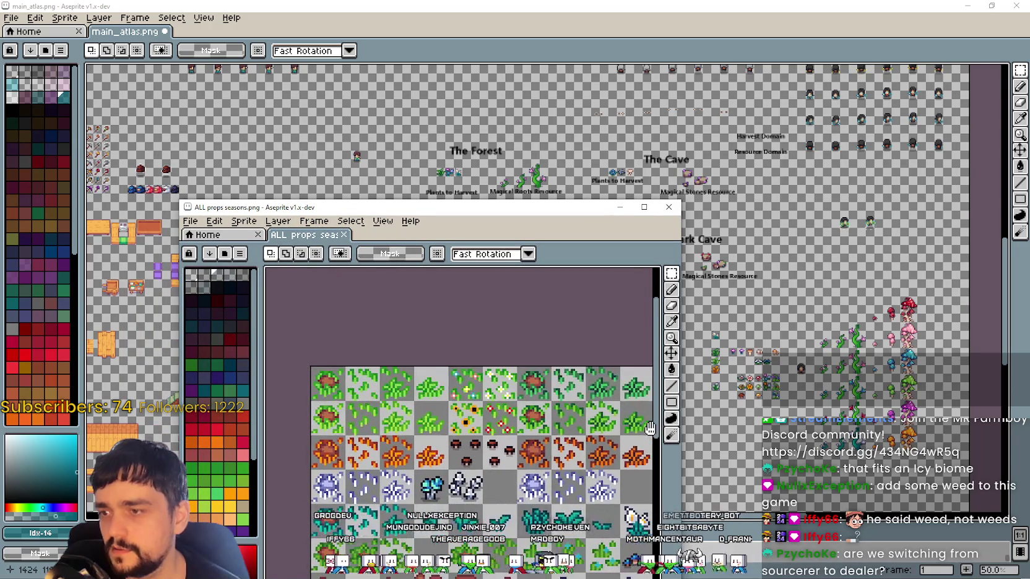
drag(455, 214, 532, 309)
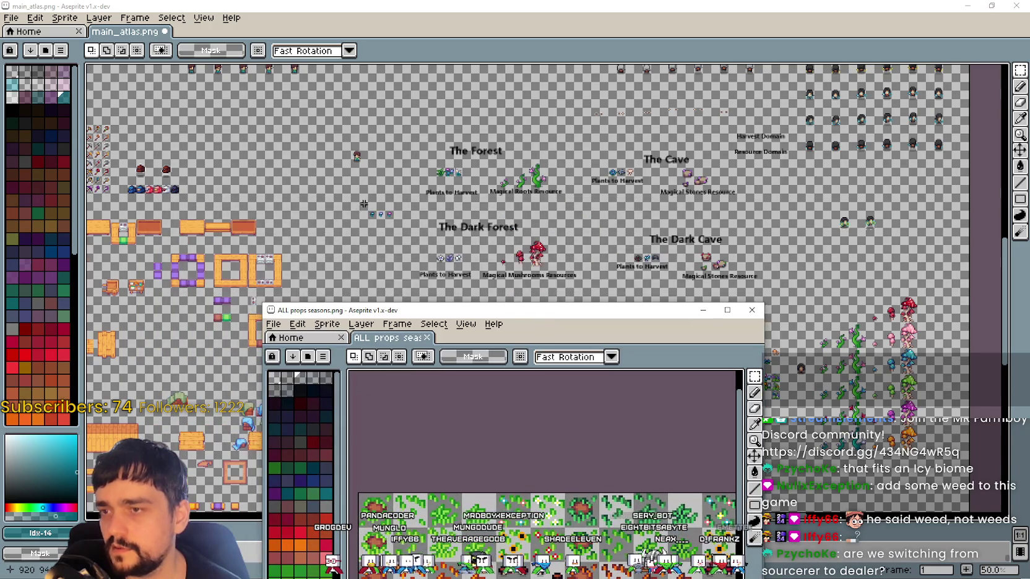
scroll(379, 207, up, 2)
click(426, 253)
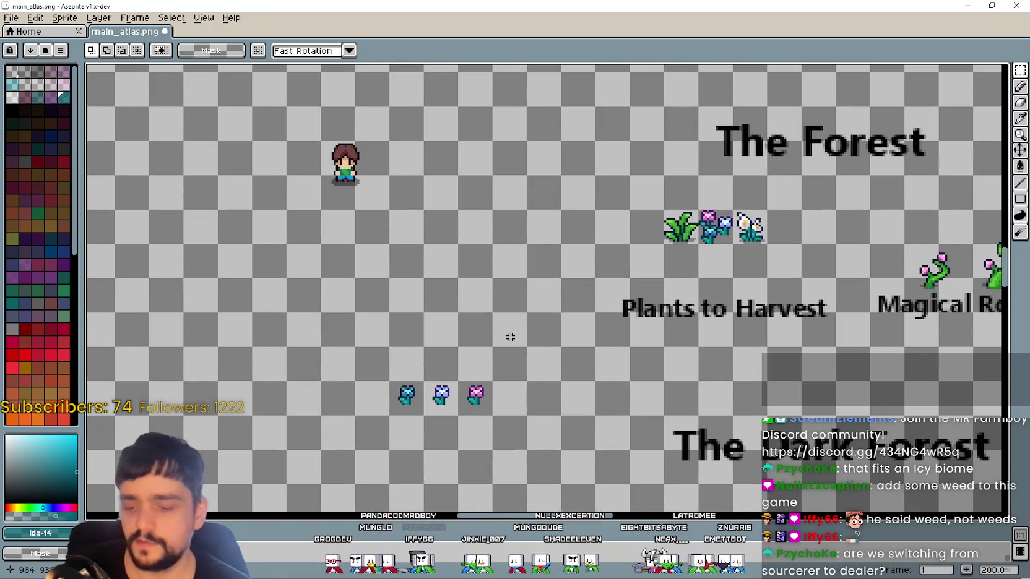
Move the tall grass plant left, away from The Forest flowers
key(alt+Tab)
mouse_move(669, 509)
mouse_down()
mouse_move(609, 500)
mouse_move(592, 451)
mouse_up()
scroll(592, 451, up, 1)
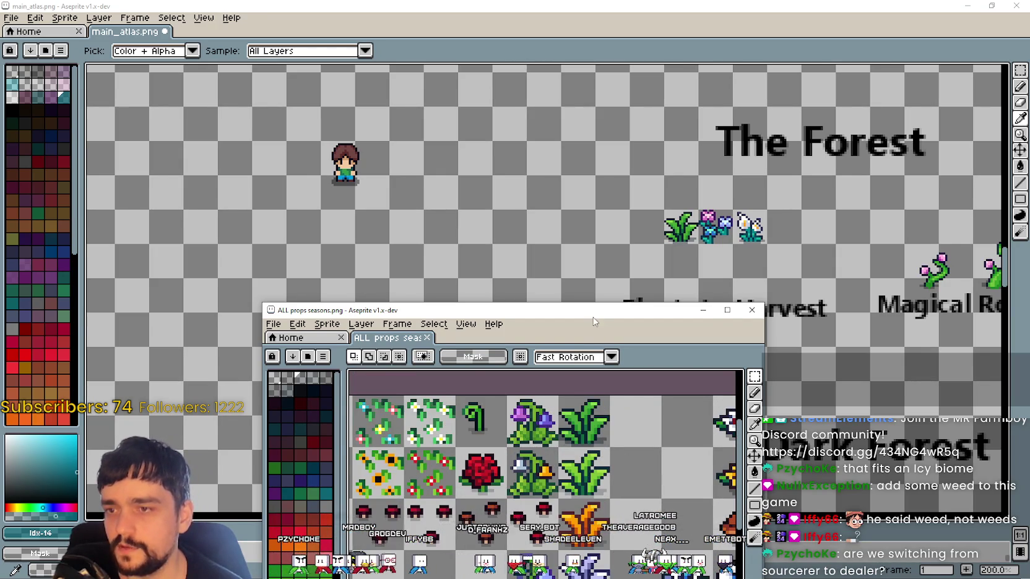
drag(592, 321, 578, 320)
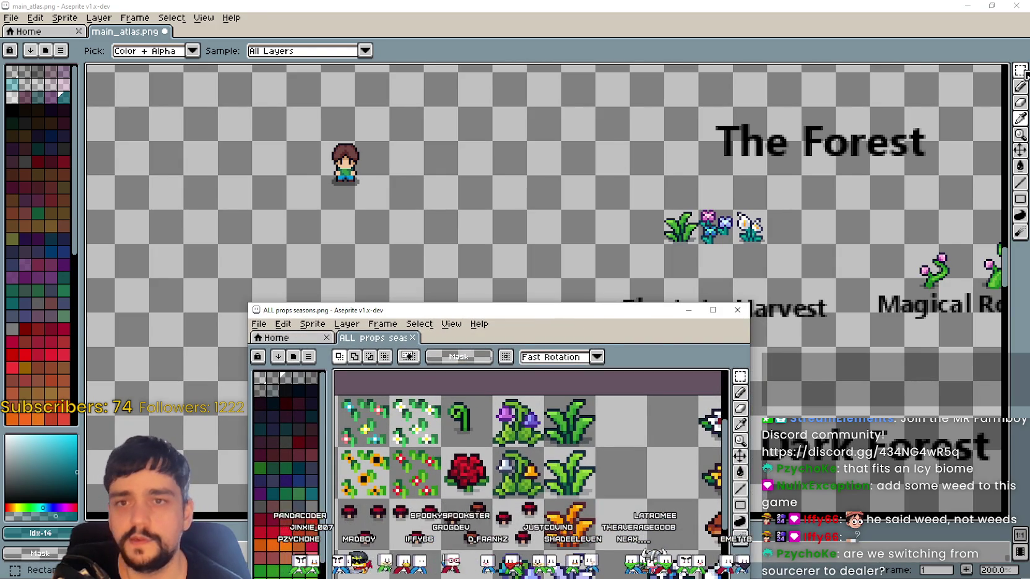
click(640, 248)
scroll(641, 248, up, 1)
mouse_move(671, 186)
mouse_down()
mouse_move(733, 248)
mouse_move(506, 230)
mouse_up()
click(487, 391)
Find a grass tile on the props sheet and paste it into main_atlas
key(alt+Tab)
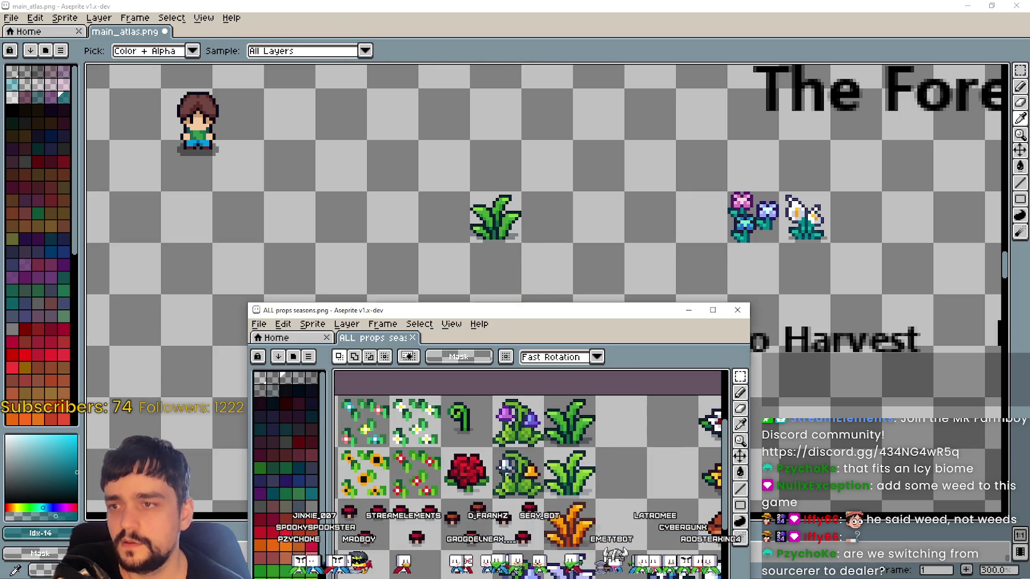
scroll(476, 452, down, 1)
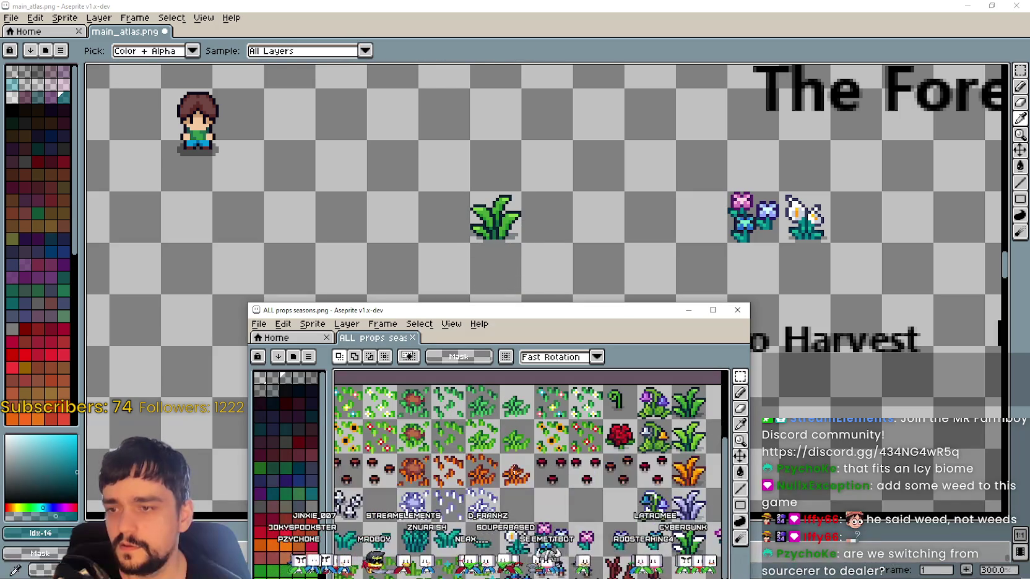
mouse_move(483, 469)
mouse_down()
mouse_move(414, 452)
mouse_move(536, 470)
mouse_up()
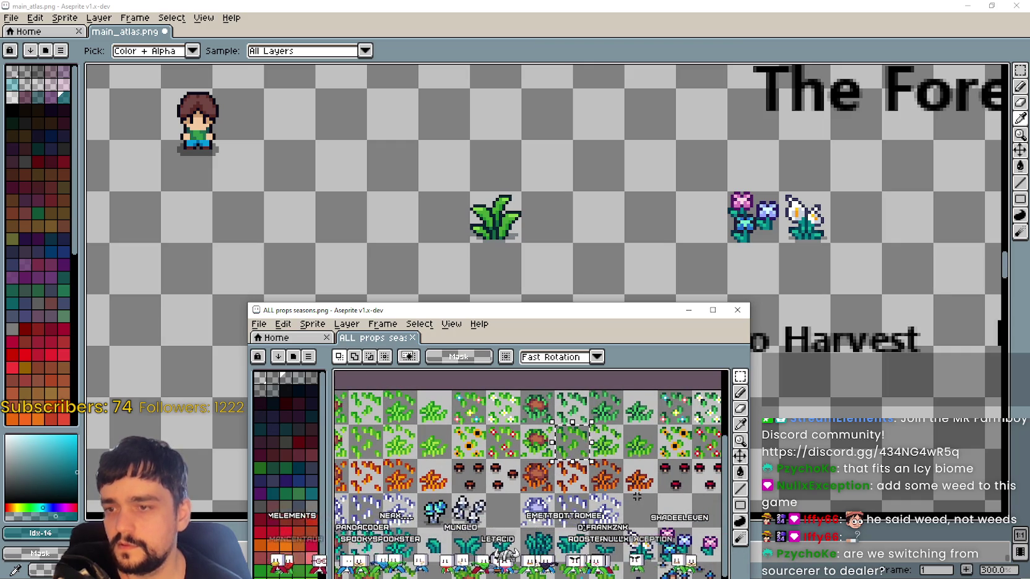
drag(628, 470, 517, 470)
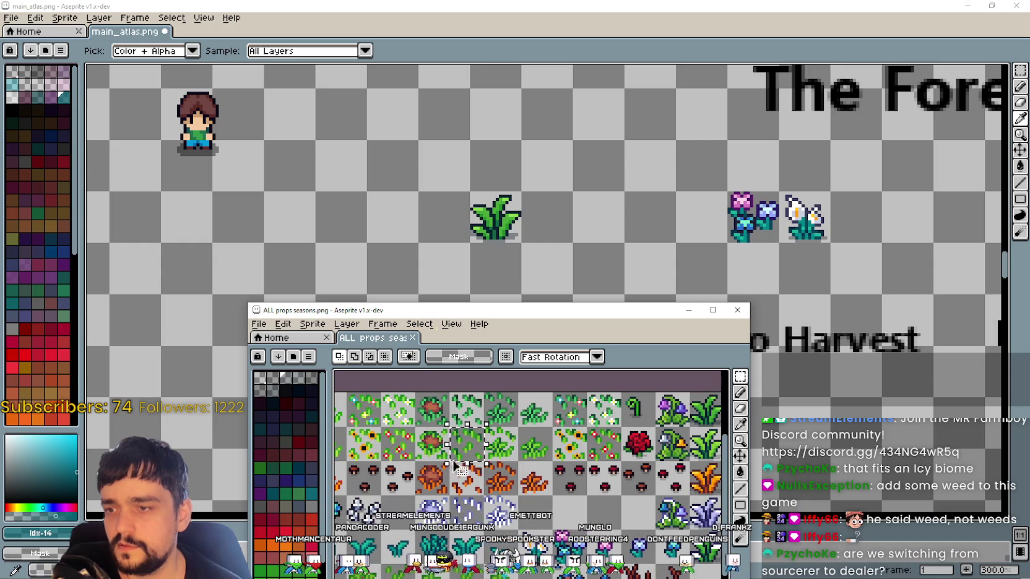
drag(427, 374, 461, 374)
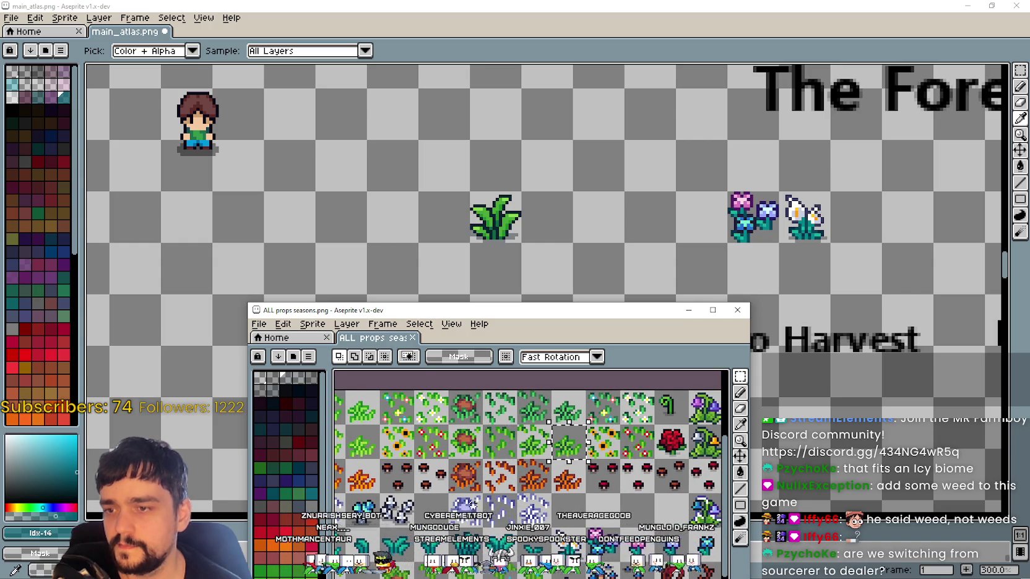
drag(490, 444, 474, 441)
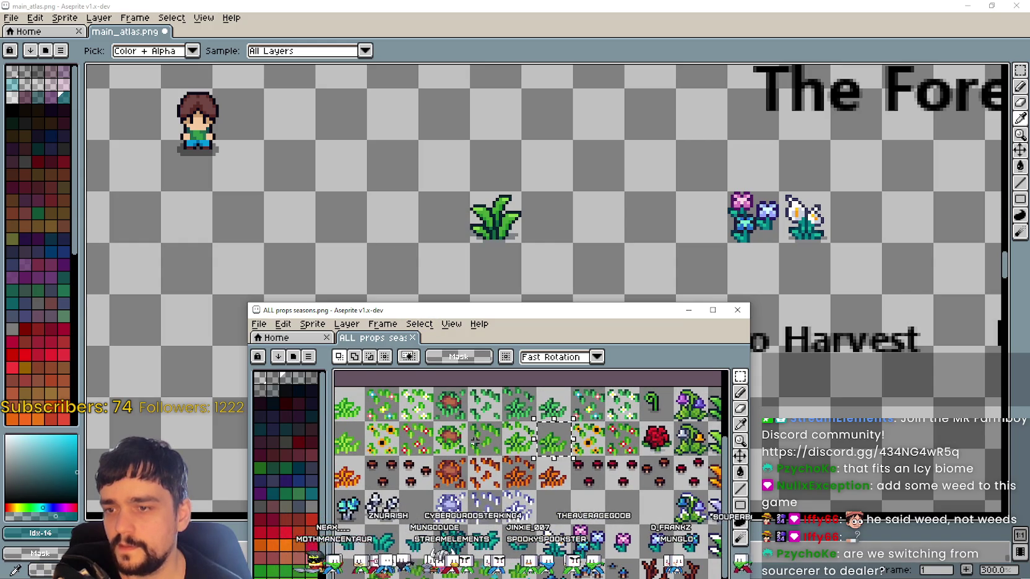
click(374, 254)
key(ctrl+v)
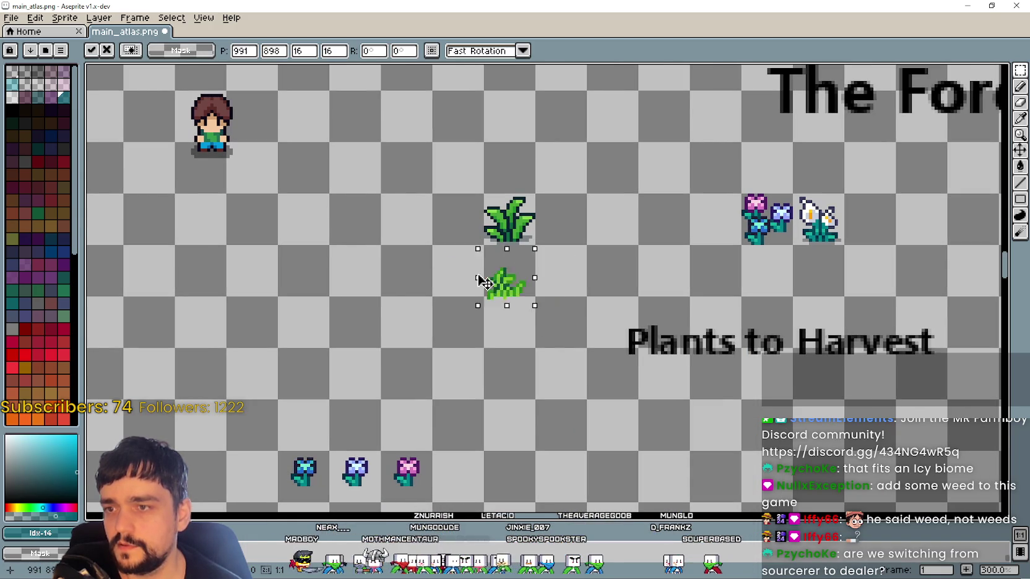
Place the pasted grass tile below the tall grass and add a second grass tile from the props sheet
drag(529, 291, 376, 243)
key(alt+Tab)
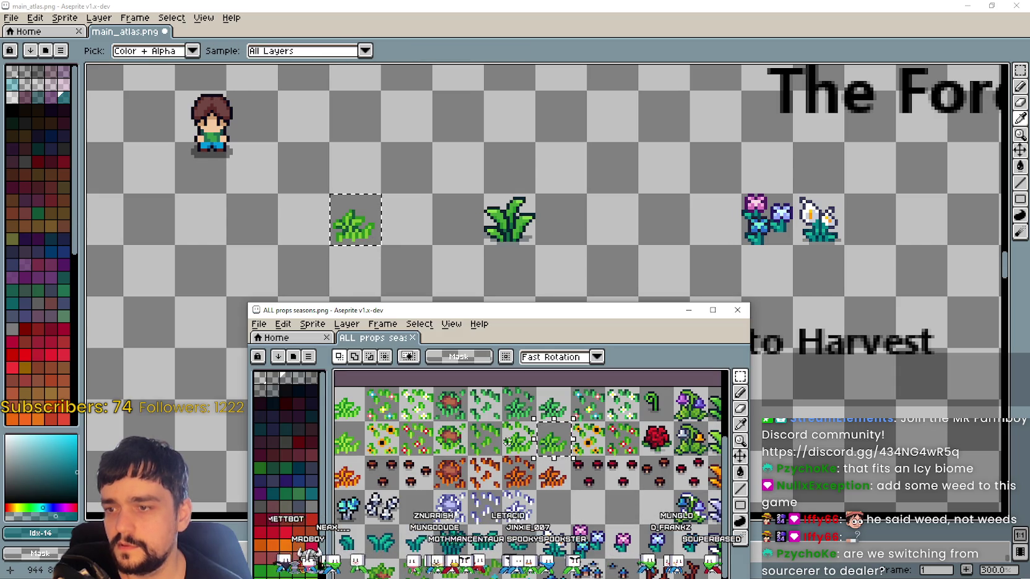
drag(468, 421, 502, 457)
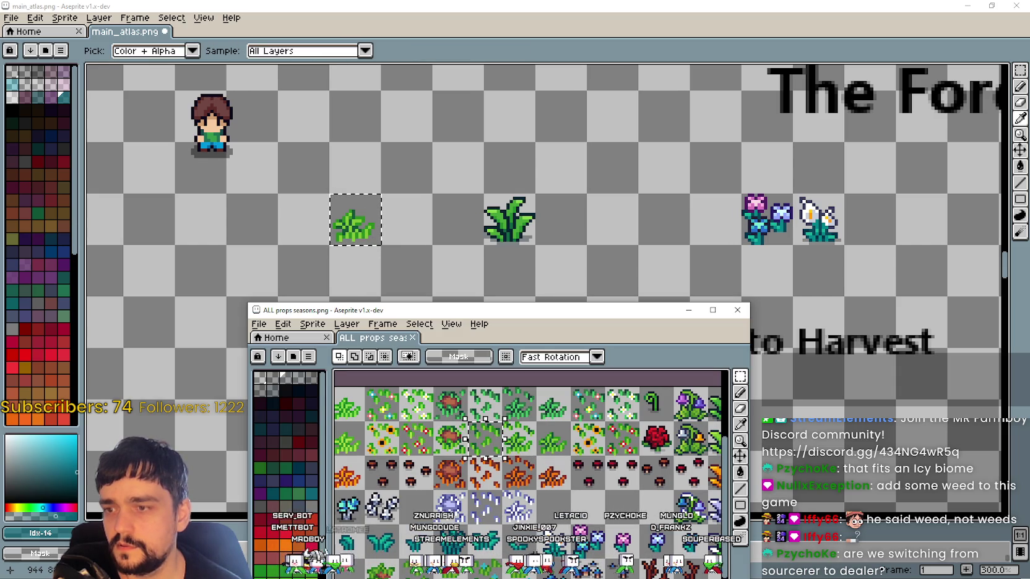
click(369, 220)
key(ctrl+v)
mouse_move(370, 219)
mouse_down()
mouse_move(563, 297)
mouse_move(392, 220)
mouse_up()
key(alt+Tab)
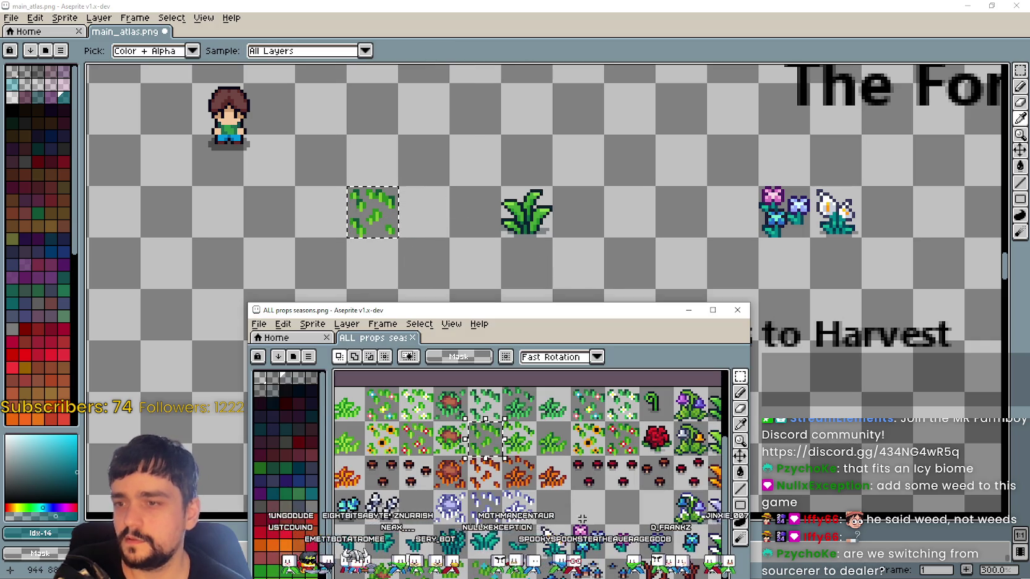
Copy a different grass tuft from the props sheet and place it beside the first tile
drag(537, 422, 570, 456)
key(ctrl+c)
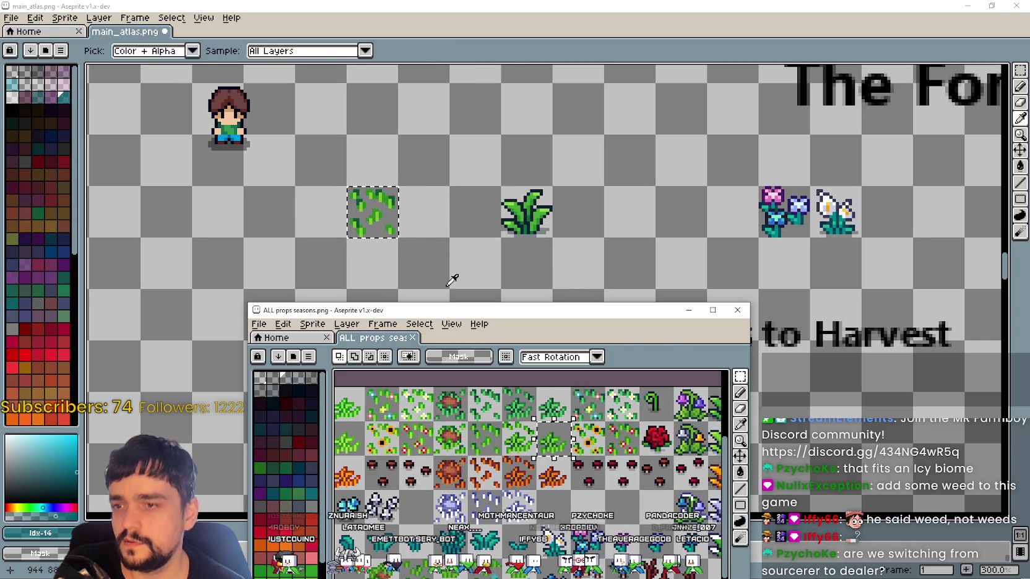
key(alt+Tab)
key(ctrl+v)
drag(540, 302, 420, 223)
click(480, 329)
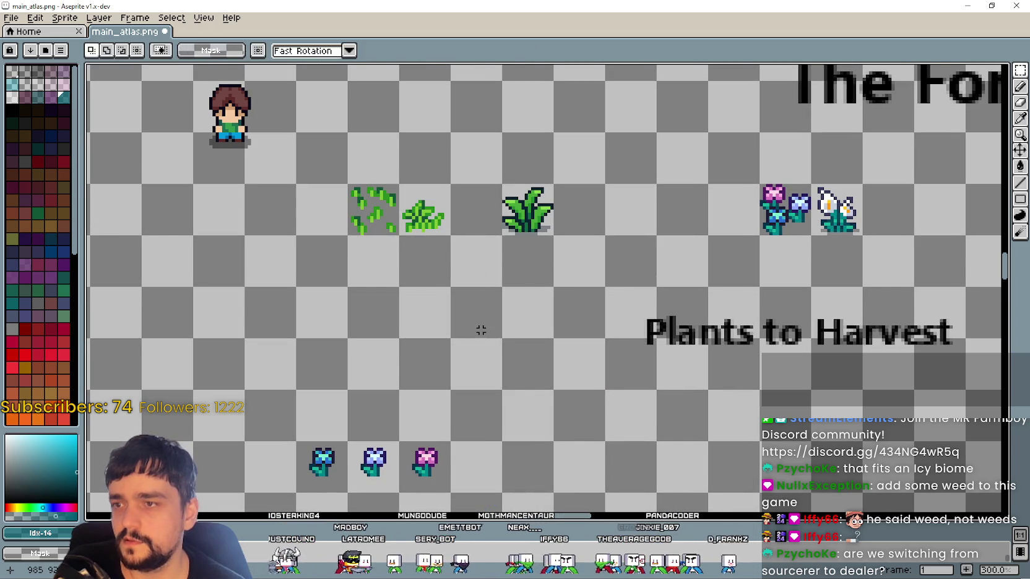
Copy another grass tile from the props sheet and line it up next to the others
key(alt+Tab)
drag(502, 421, 536, 456)
key(ctrl+c)
key(alt+Tab)
key(ctrl+v)
drag(532, 300, 463, 227)
click(424, 271)
Look over the props sheet again and select the three grass tiles left of the tall grass
drag(367, 227, 551, 186)
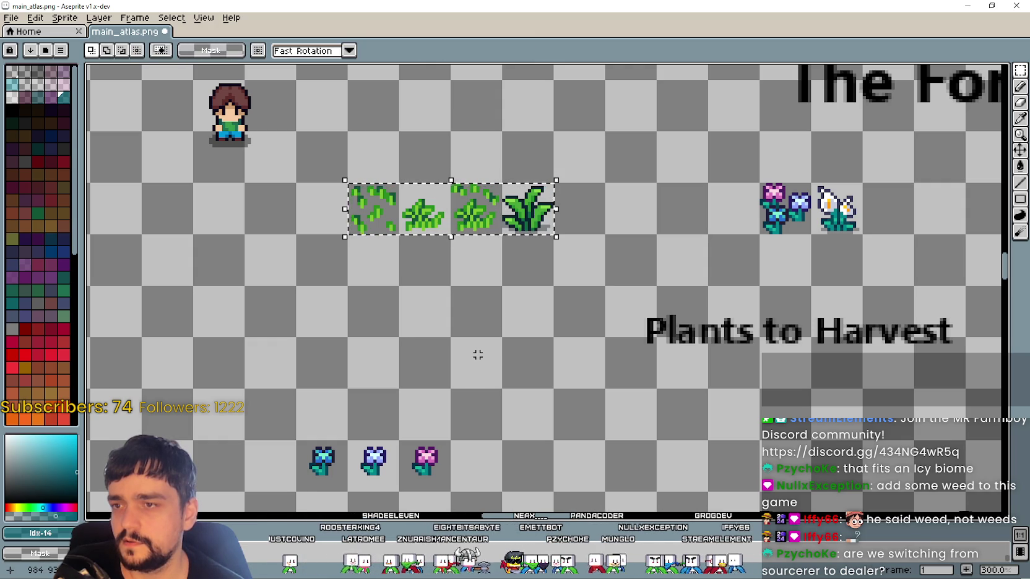
scroll(478, 354, down, 2)
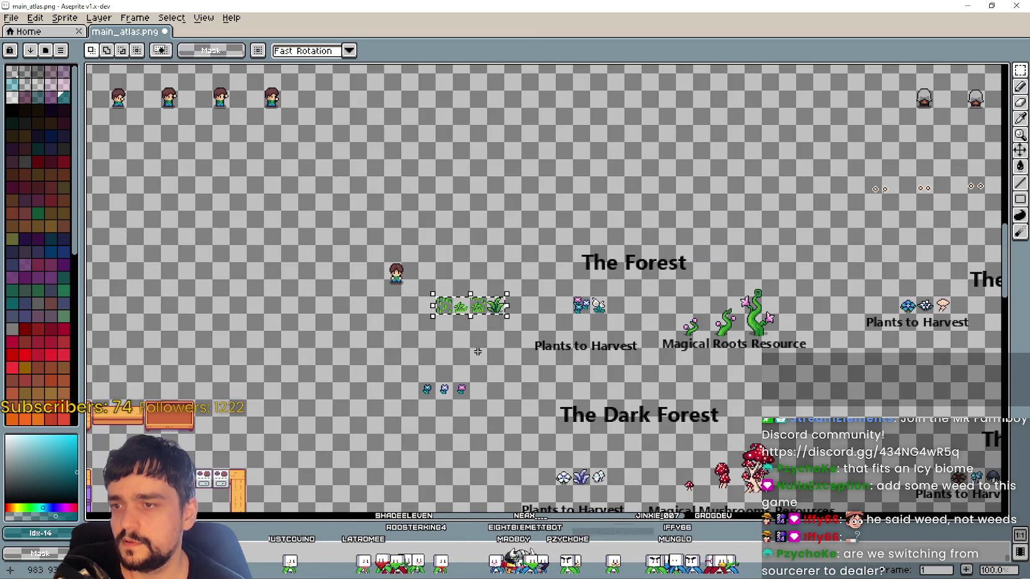
scroll(478, 352, up, 1)
scroll(478, 352, up, 1)
key(alt+Tab)
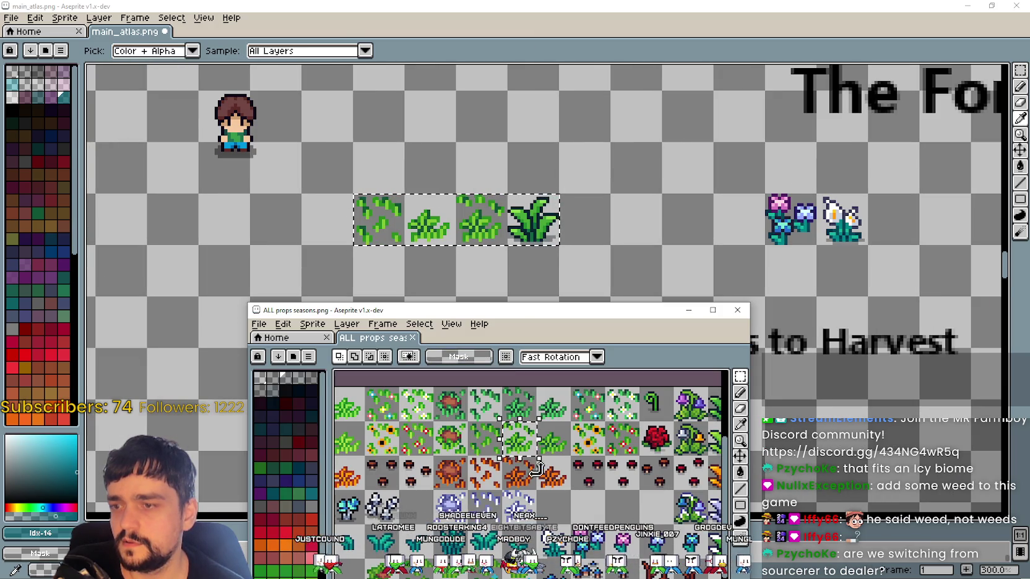
mouse_move(554, 510)
mouse_down()
mouse_move(465, 513)
mouse_move(515, 448)
mouse_move(542, 457)
mouse_up()
key(alt+Tab)
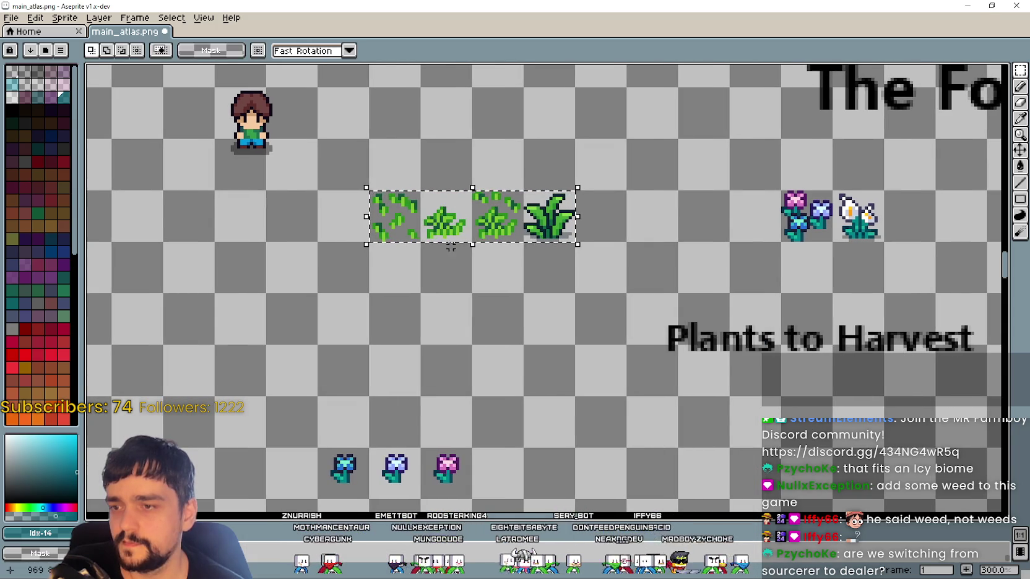
key(alt+Tab)
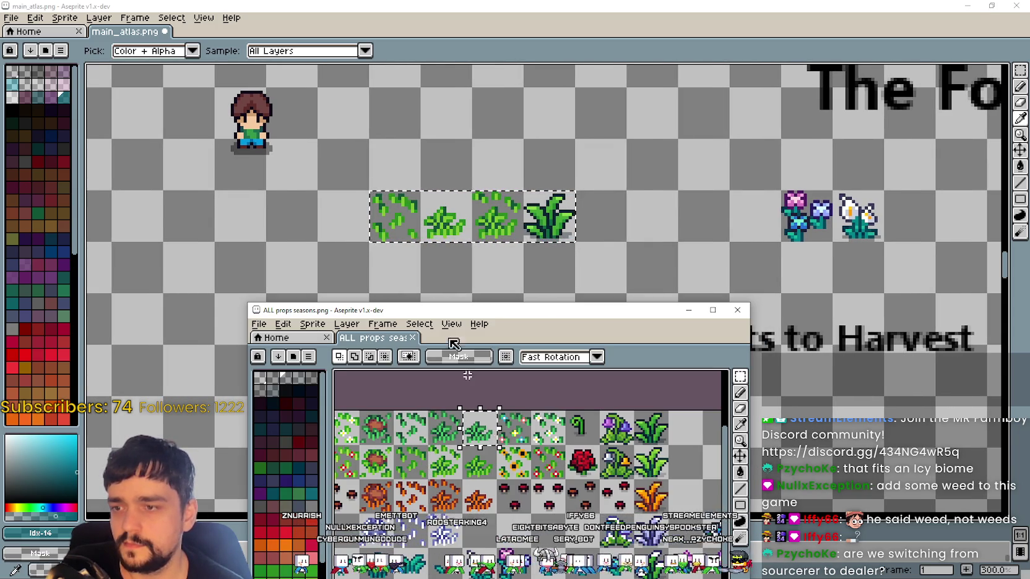
key(alt+Tab)
drag(361, 157, 520, 266)
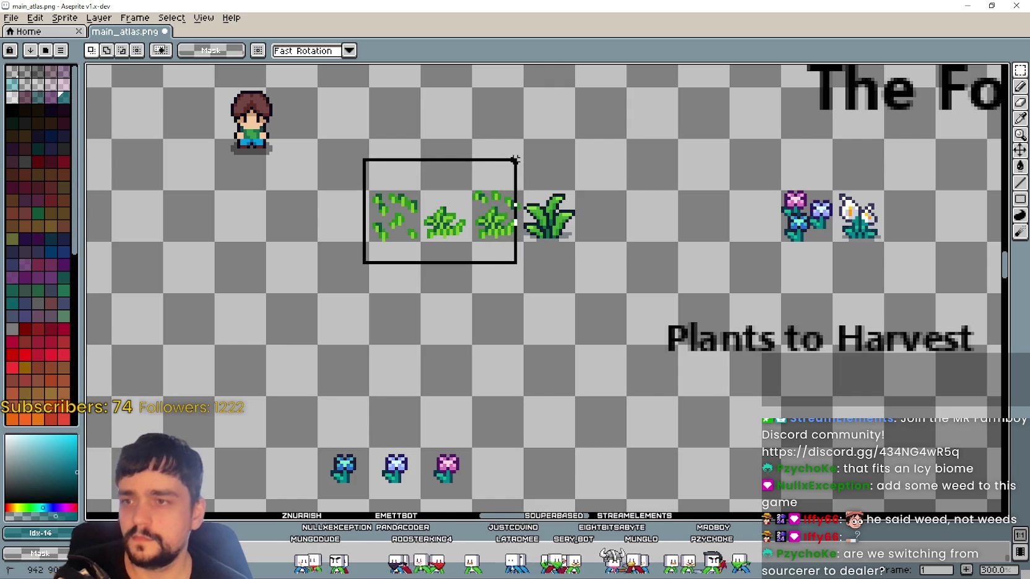
Delete the three grass tiles left of the tall grass and pick a sprout tile on the props sheet
key(Delete)
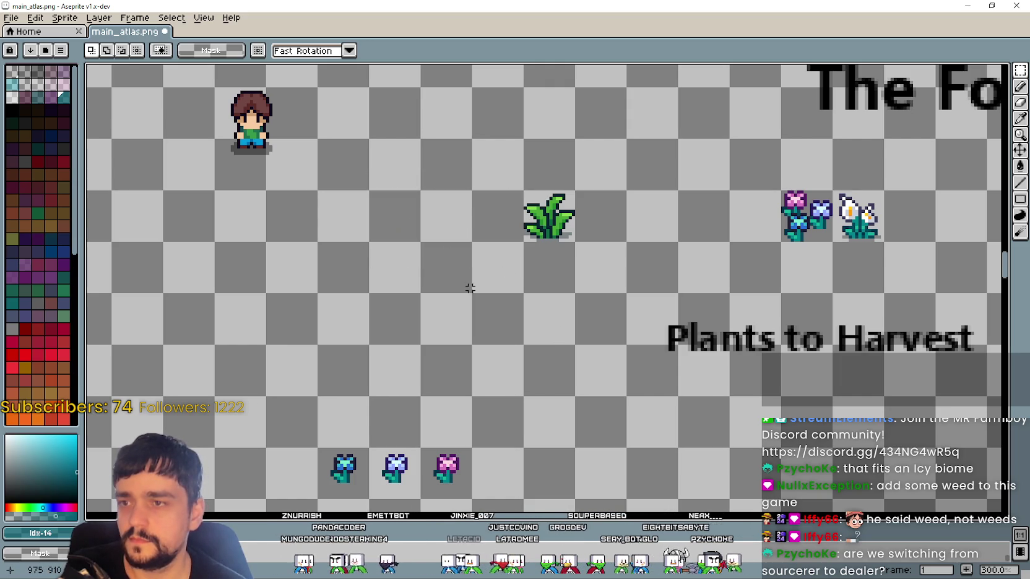
key(ctrl+v)
drag(543, 290, 447, 217)
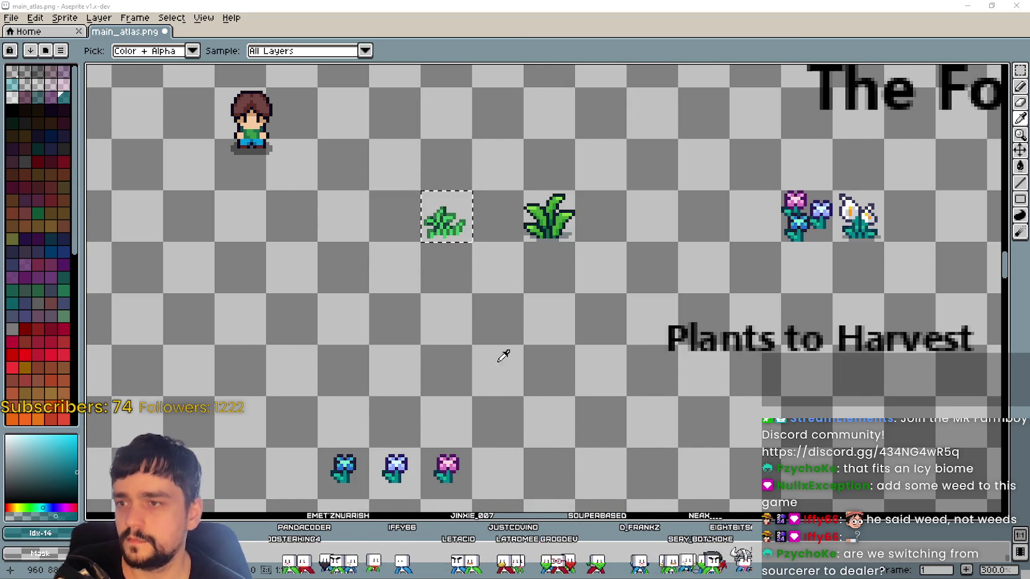
key(alt+Tab)
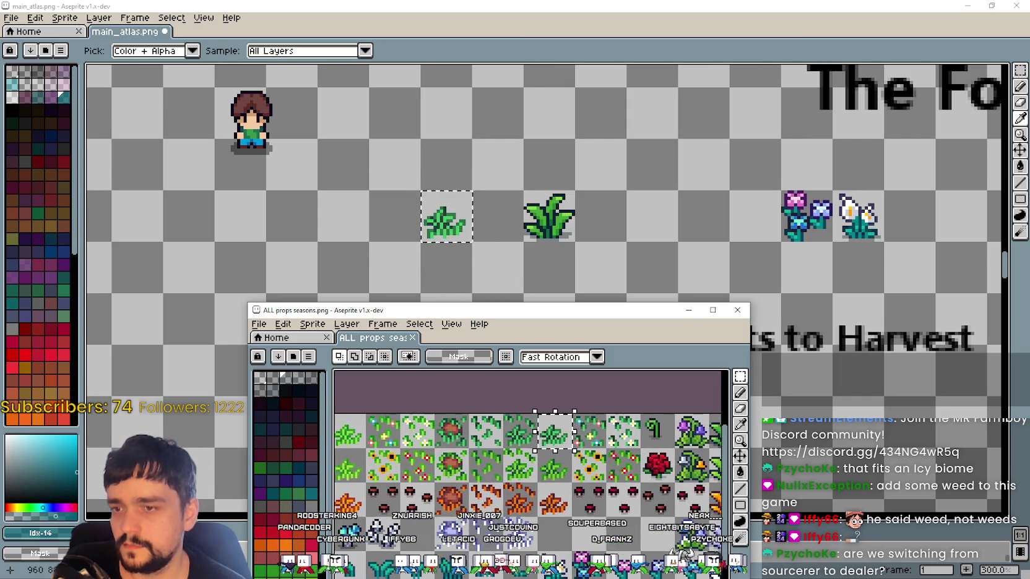
drag(538, 477, 509, 471)
drag(534, 404, 570, 442)
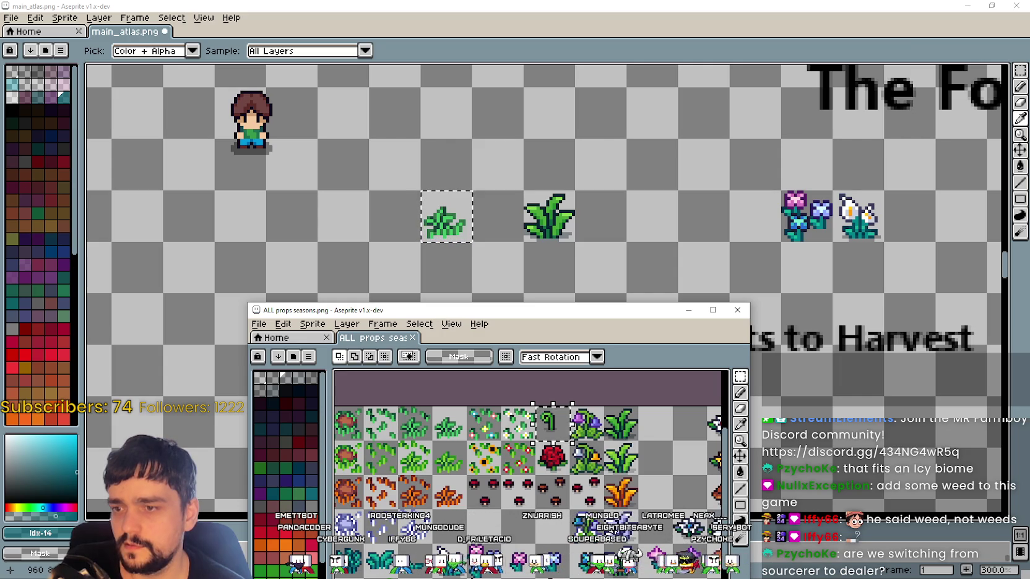
Browse the props sheet's lower grass rows for a sparser two-tile grass strip
mouse_move(420, 459)
mouse_down()
mouse_move(592, 488)
mouse_move(537, 440)
mouse_move(478, 432)
mouse_up()
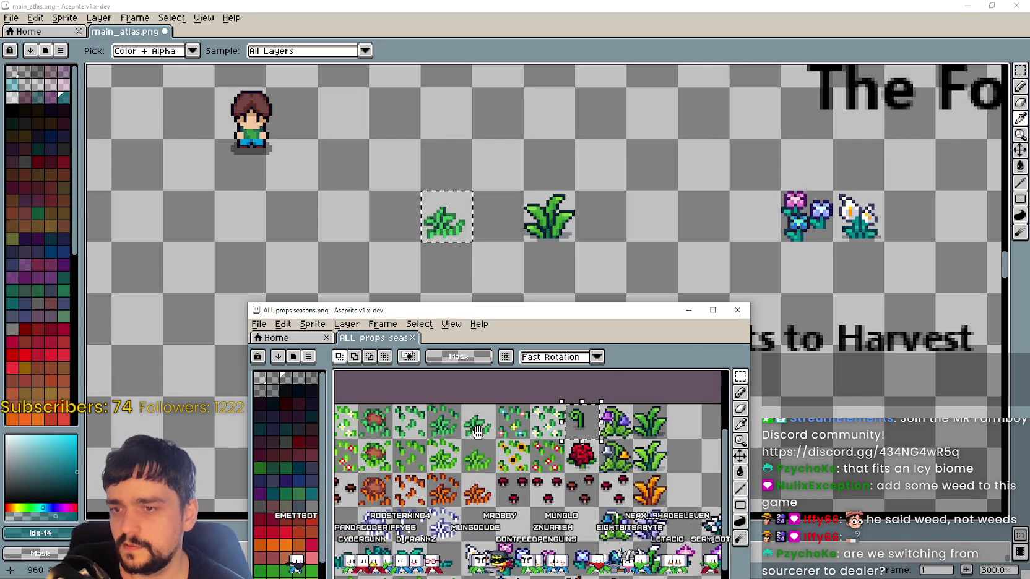
mouse_move(477, 431)
mouse_down()
mouse_move(414, 434)
mouse_move(459, 422)
mouse_up()
scroll(459, 422, down, 2)
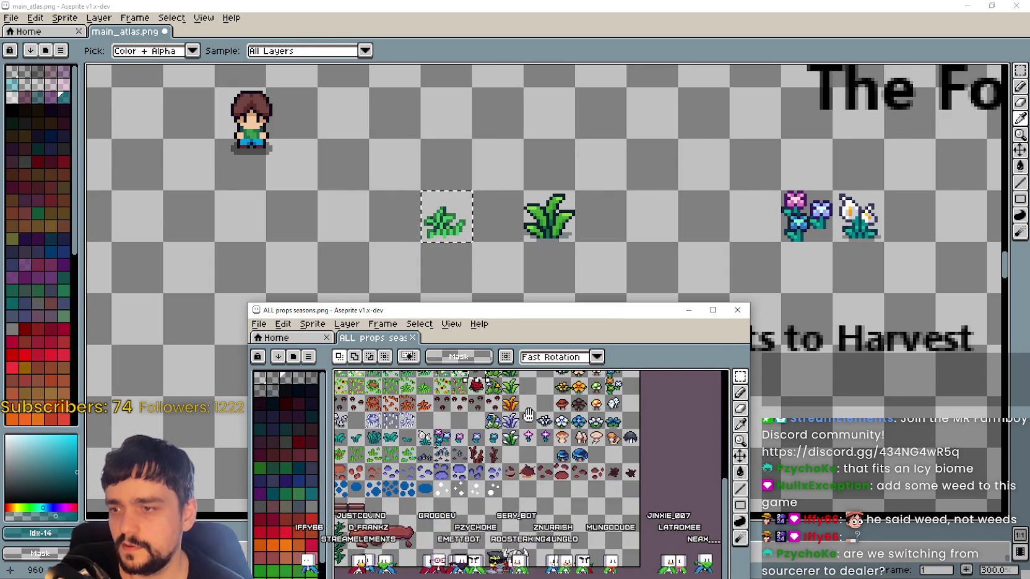
scroll(529, 415, up, 2)
scroll(495, 446, up, 1)
scroll(472, 473, up, 1)
scroll(469, 474, down, 1)
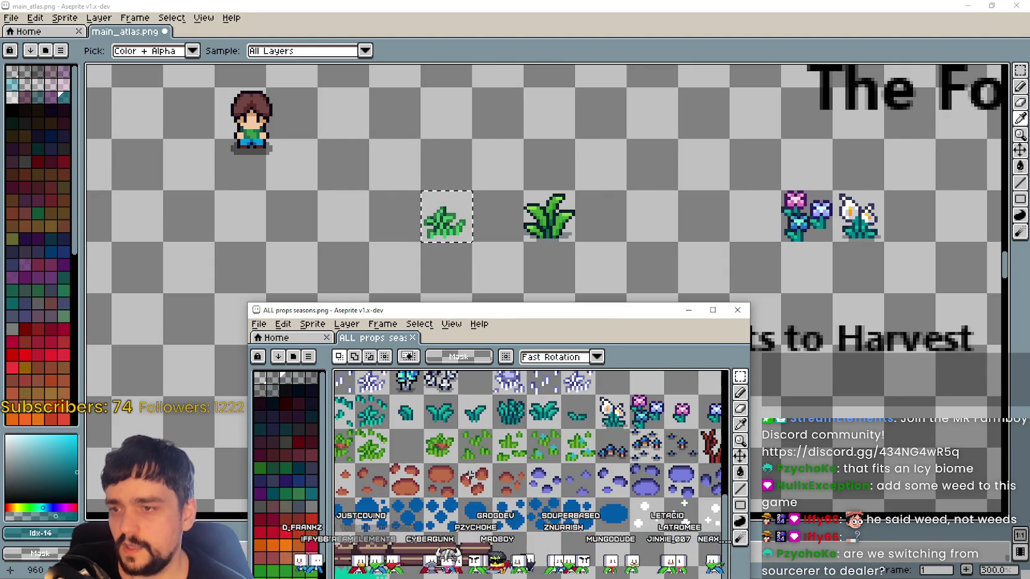
mouse_move(468, 455)
mouse_down()
mouse_move(578, 471)
mouse_move(485, 479)
mouse_move(508, 476)
mouse_up()
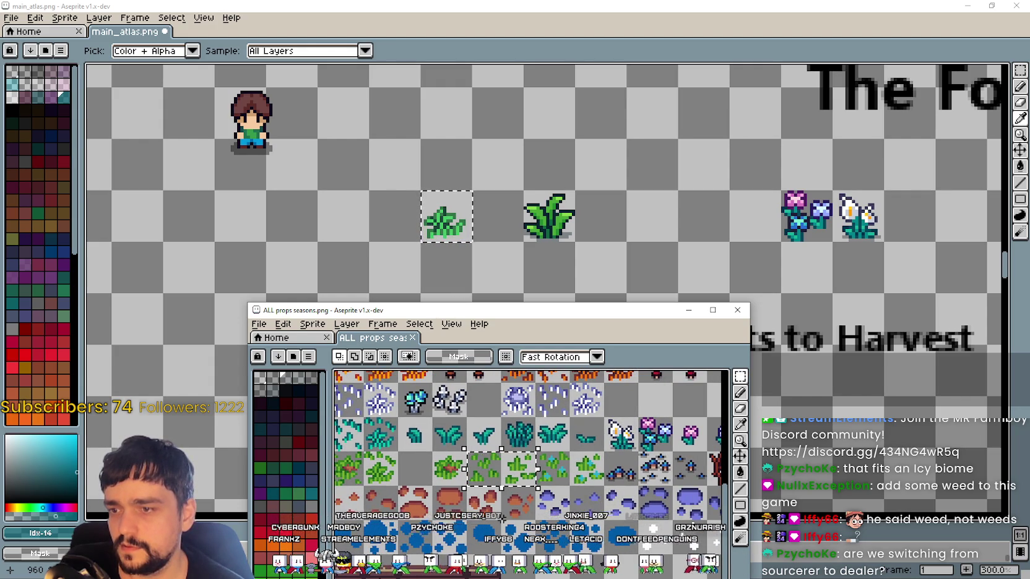
Paste the two-tile grass strip beside the tall grass and clear the selection
click(391, 257)
key(ctrl+v)
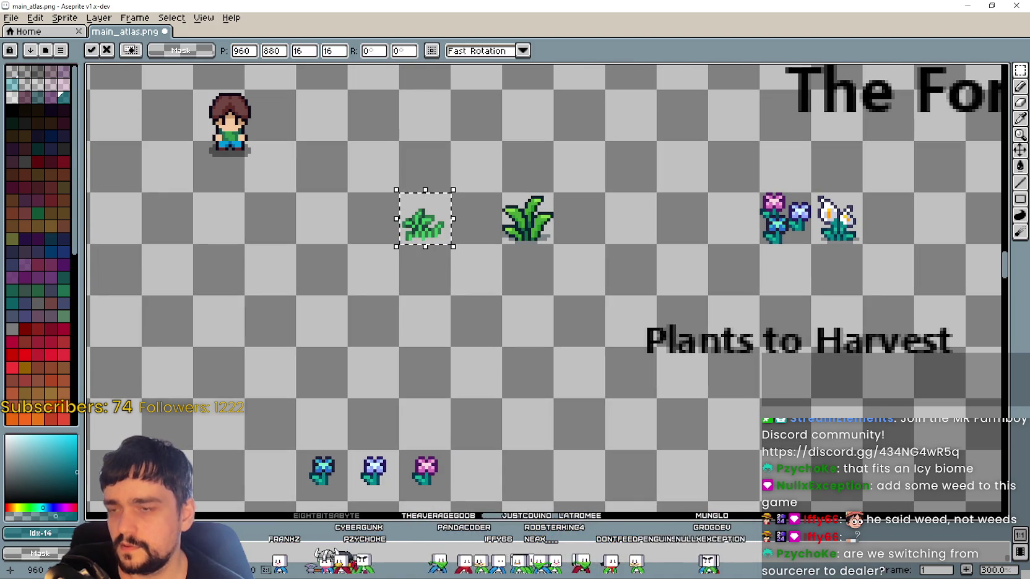
key(Escape)
key(ctrl+v)
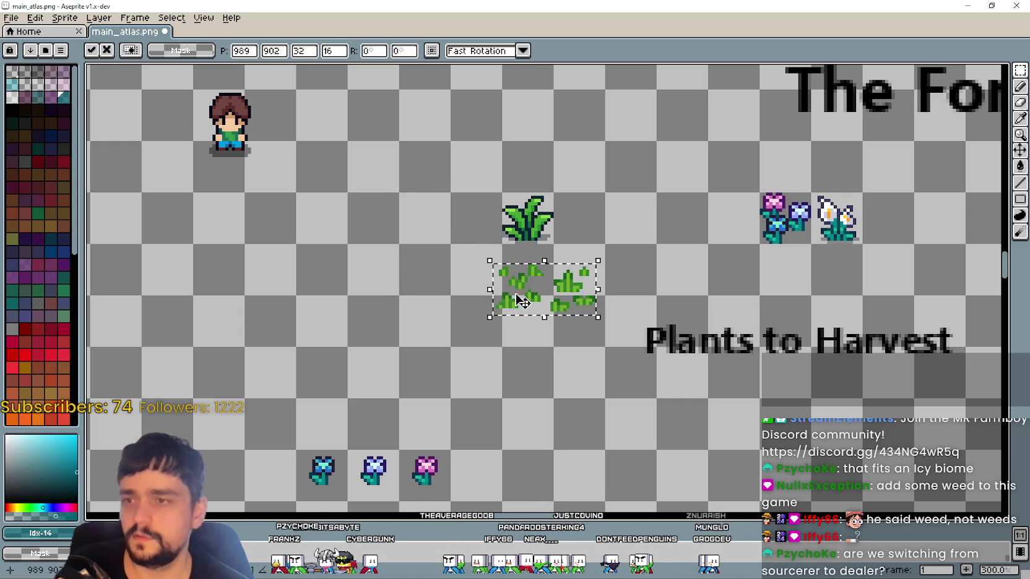
drag(524, 308, 431, 237)
click(467, 335)
key(ctrl+d)
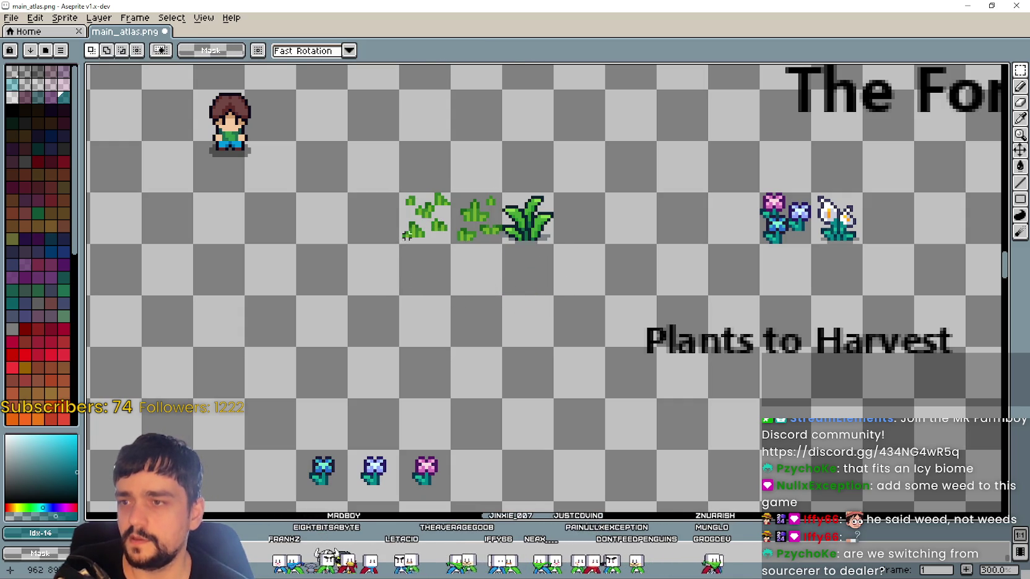
Bring up the Summer props folder in File Explorer
scroll(368, 350, right, 3)
scroll(368, 350, down, 1)
key(alt+Tab)
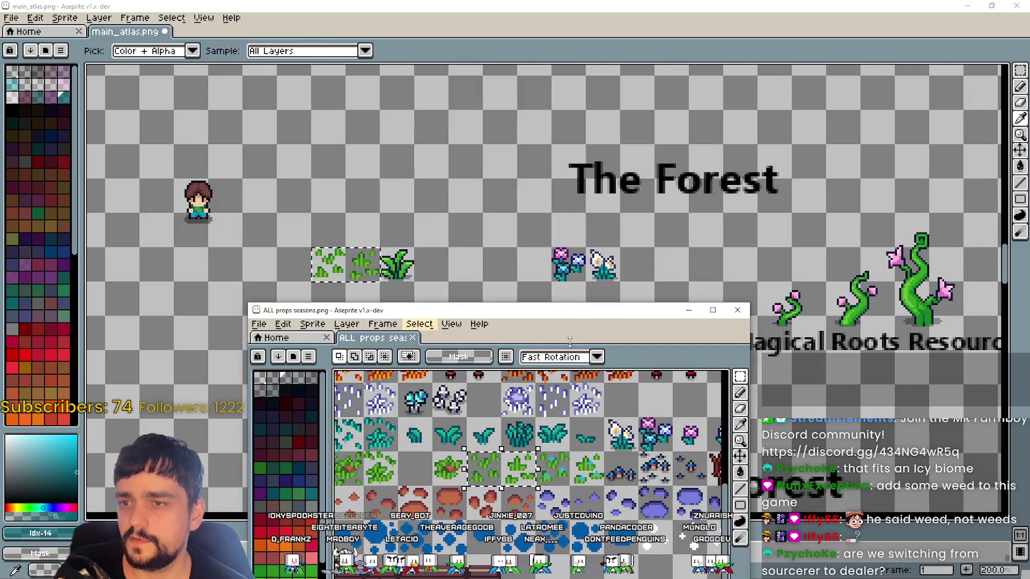
key(alt+Tab)
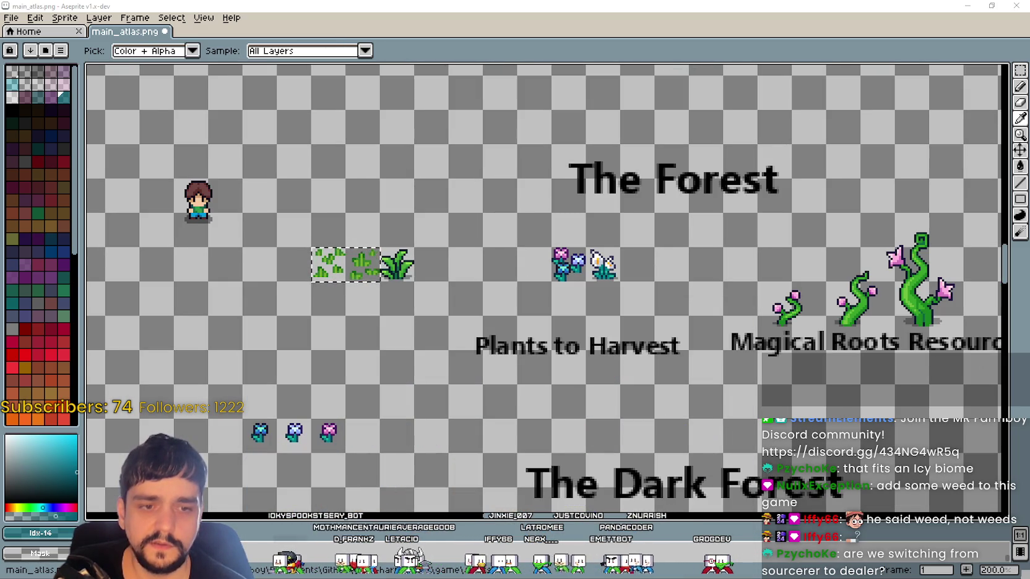
key(super+e)
key(alt+Tab)
key(Tab)
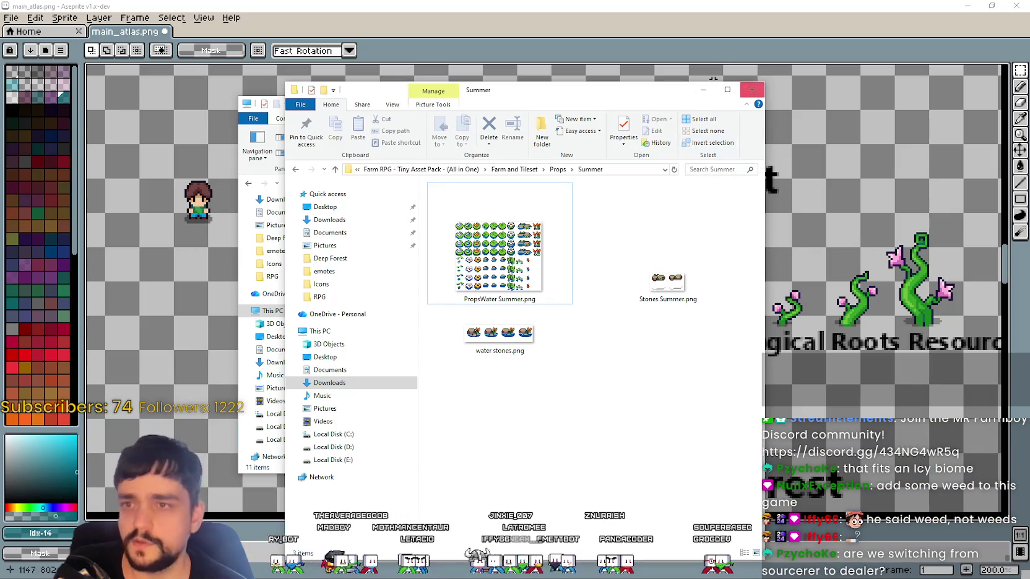
Look over the summer water props sheet, close it, and return to the Props folder
click(508, 251)
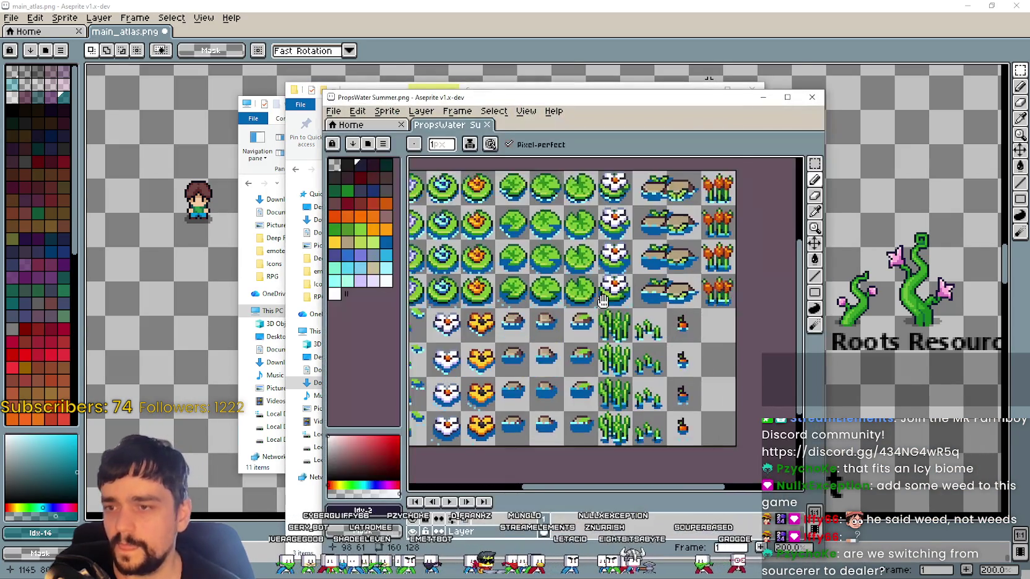
drag(602, 300, 612, 337)
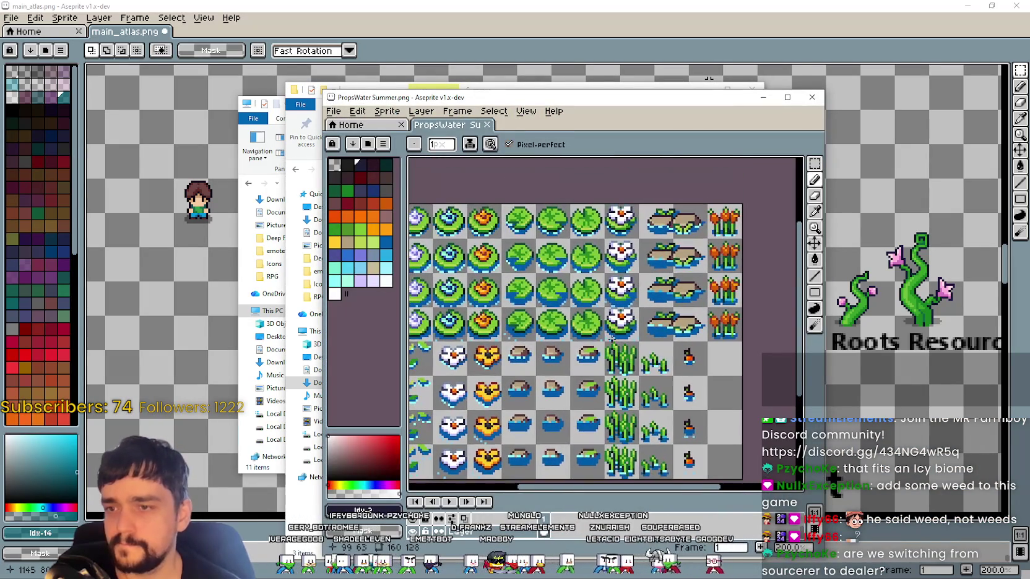
drag(601, 270, 618, 303)
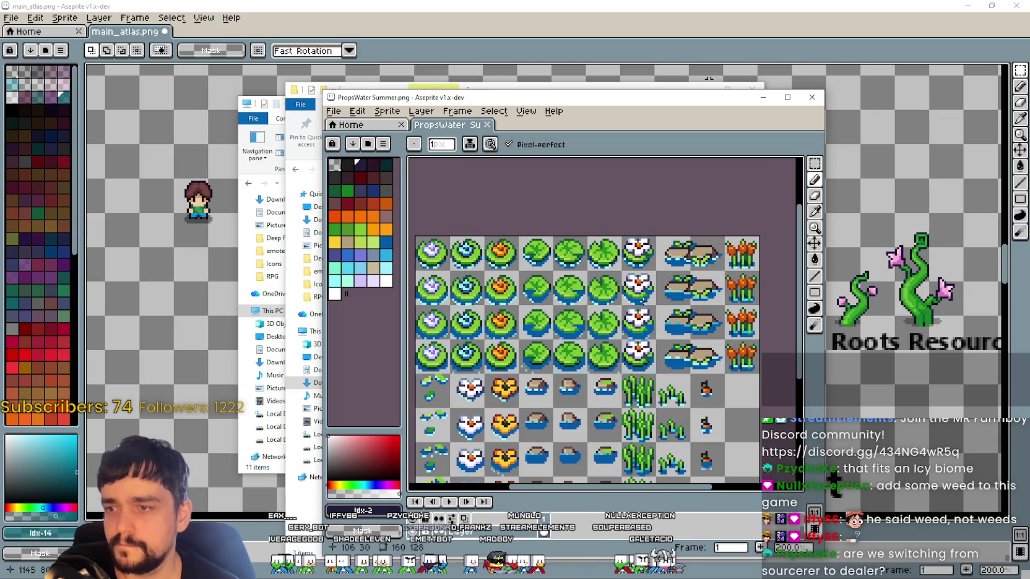
click(812, 97)
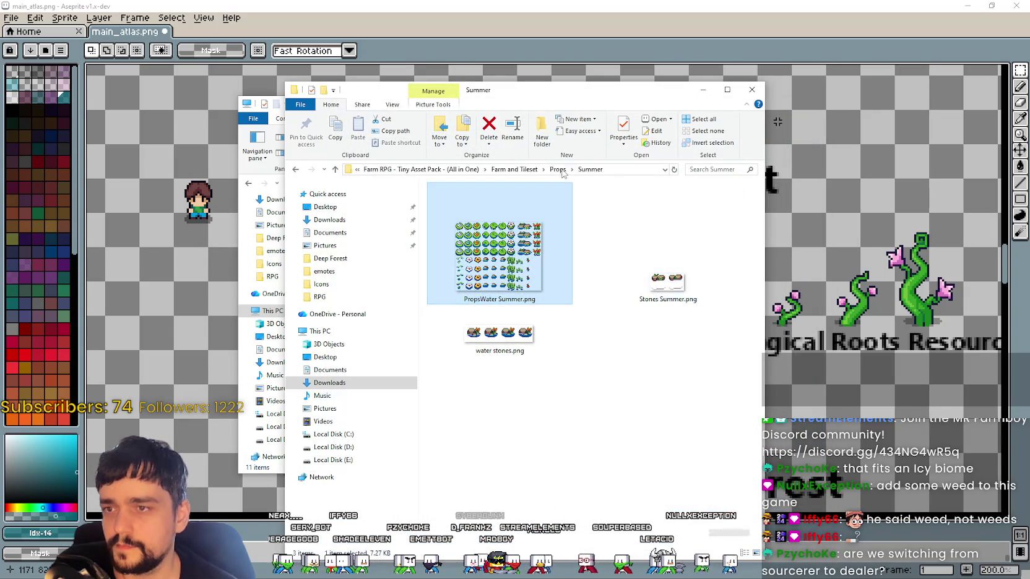
key(alt+Up)
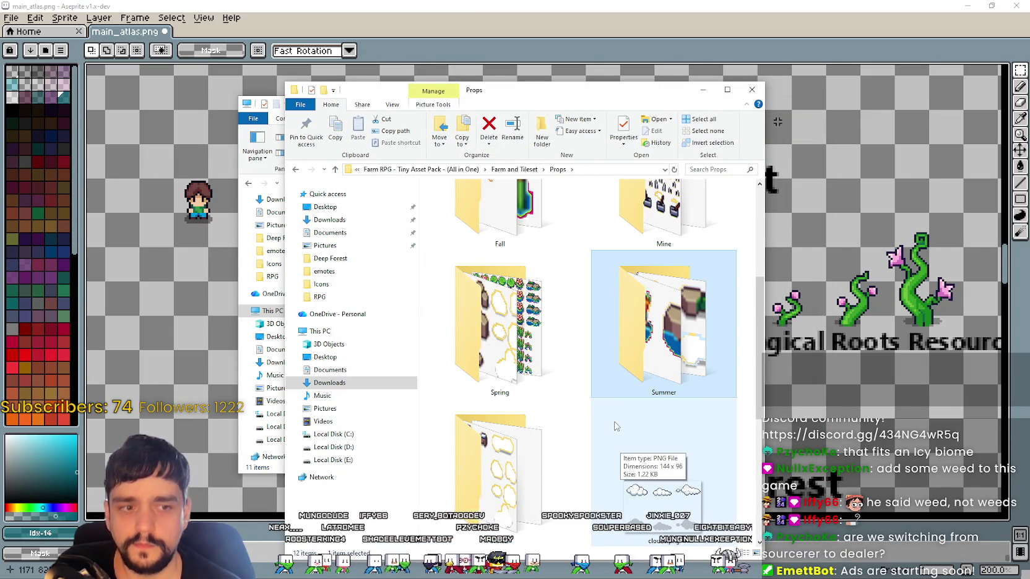
Browse the Spring and Winter props folders
click(509, 322)
double_click(537, 327)
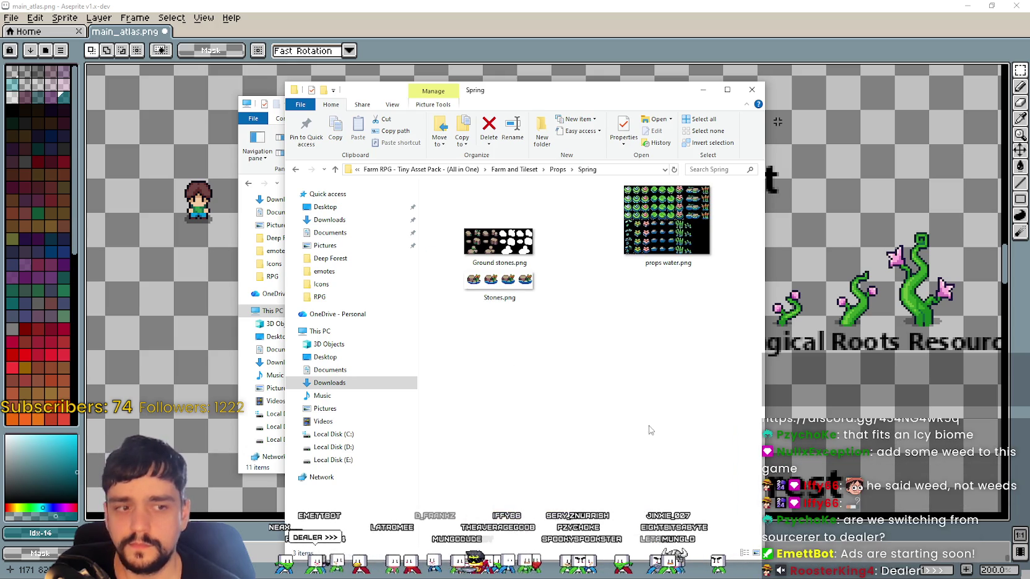
click(558, 169)
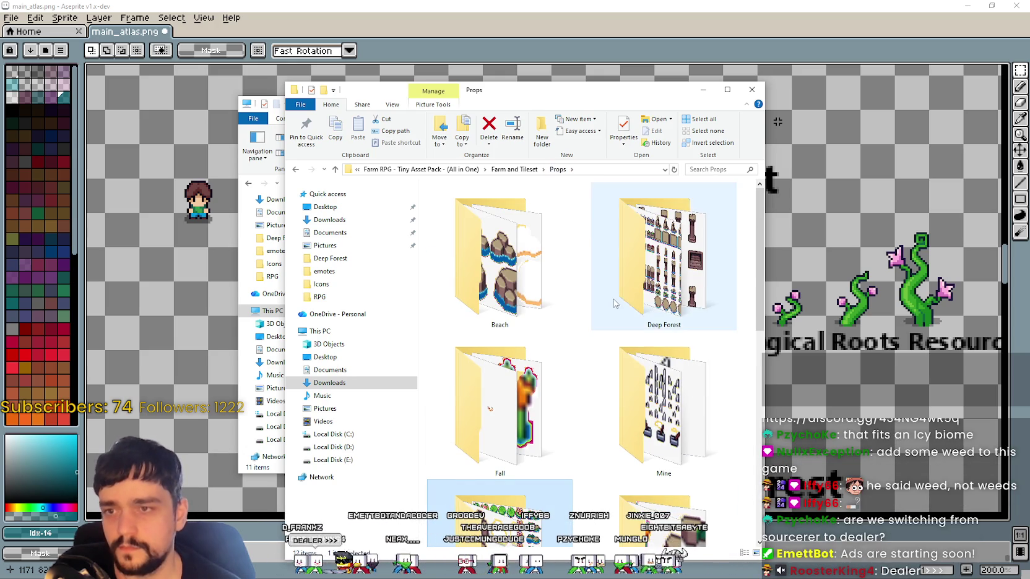
scroll(607, 417, down, 5)
scroll(625, 410, down, 1)
double_click(499, 210)
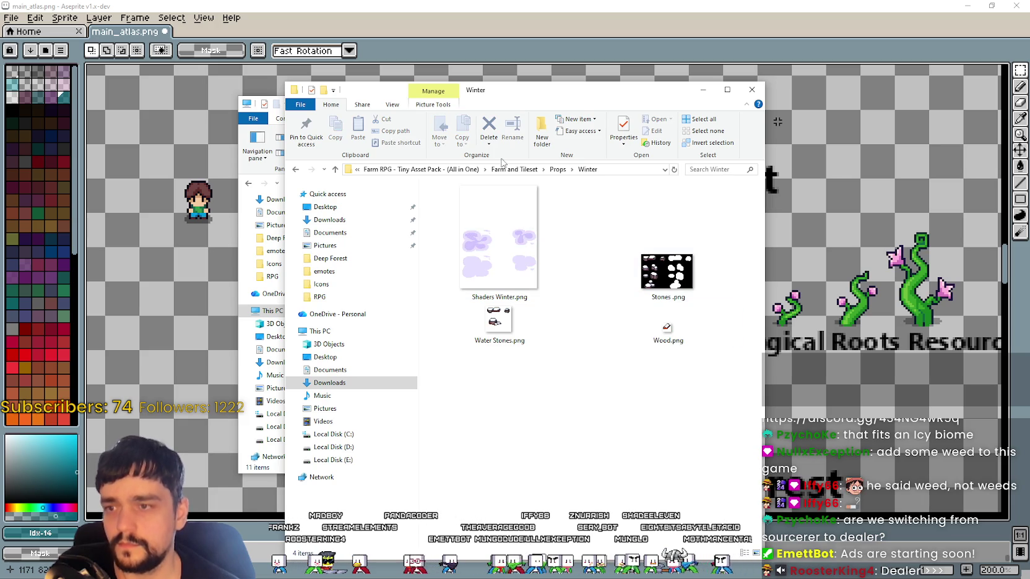
click(557, 169)
Browse the Fall and Deep Forest props folders
scroll(625, 427, down, 3)
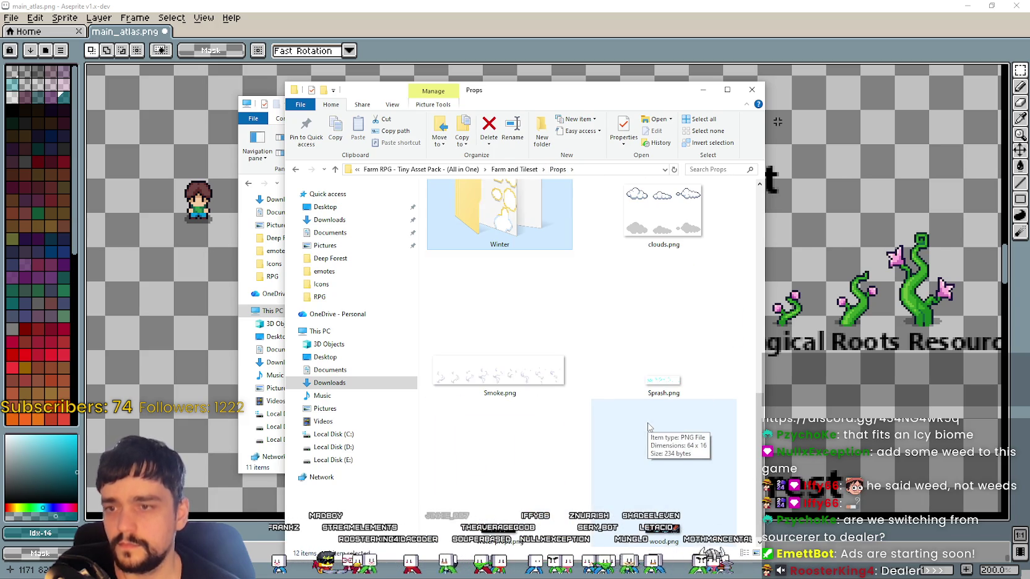
scroll(647, 425, up, 3)
scroll(647, 424, up, 2)
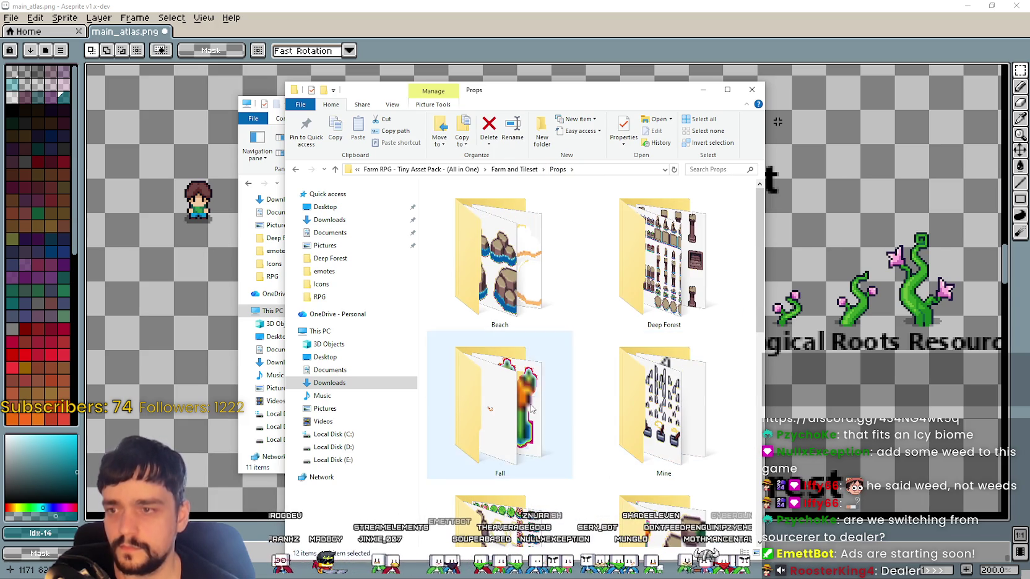
double_click(535, 405)
click(557, 169)
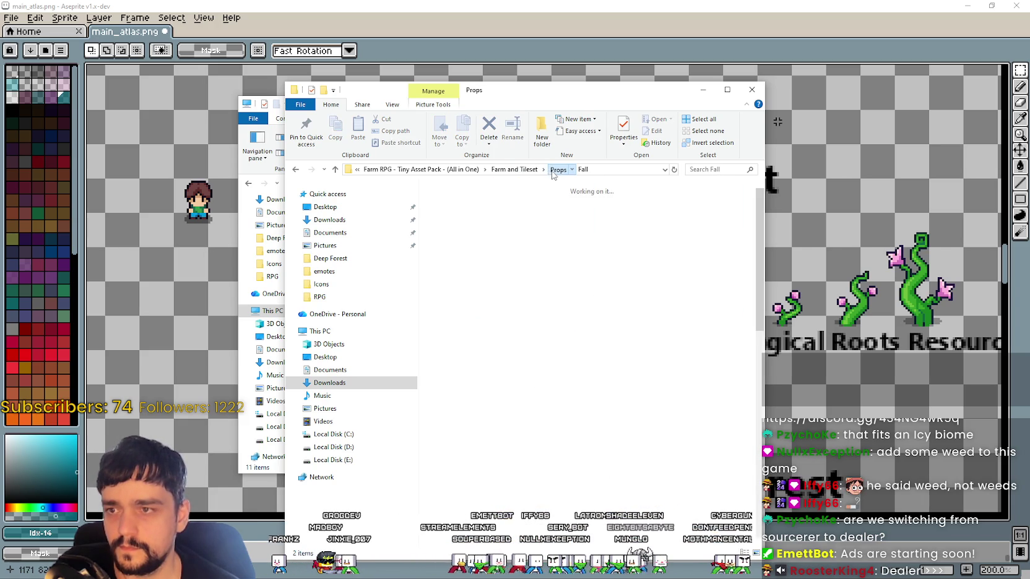
double_click(655, 310)
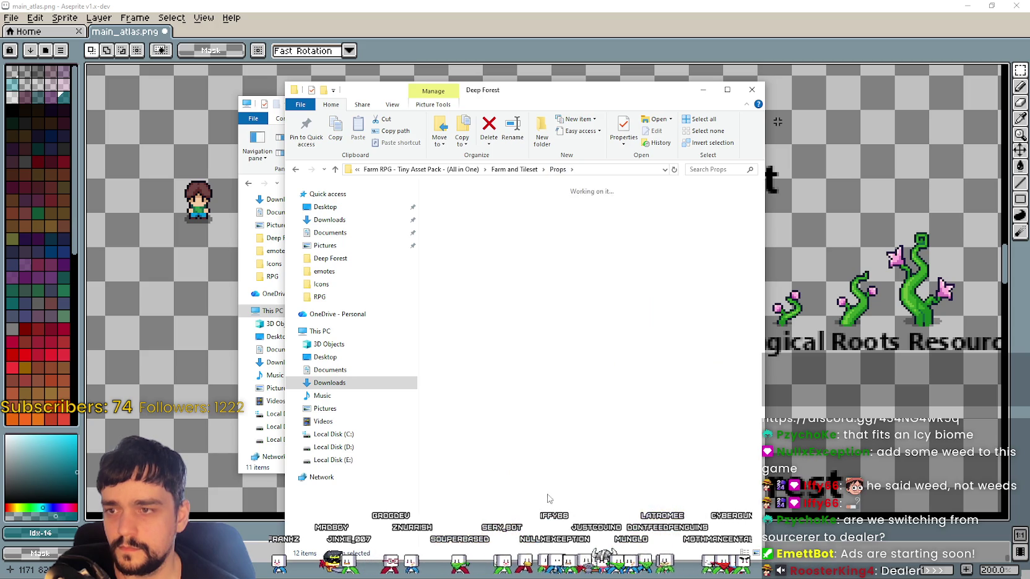
click(558, 169)
Open the Beach props folder as extra large icons and select plants.png
double_click(534, 416)
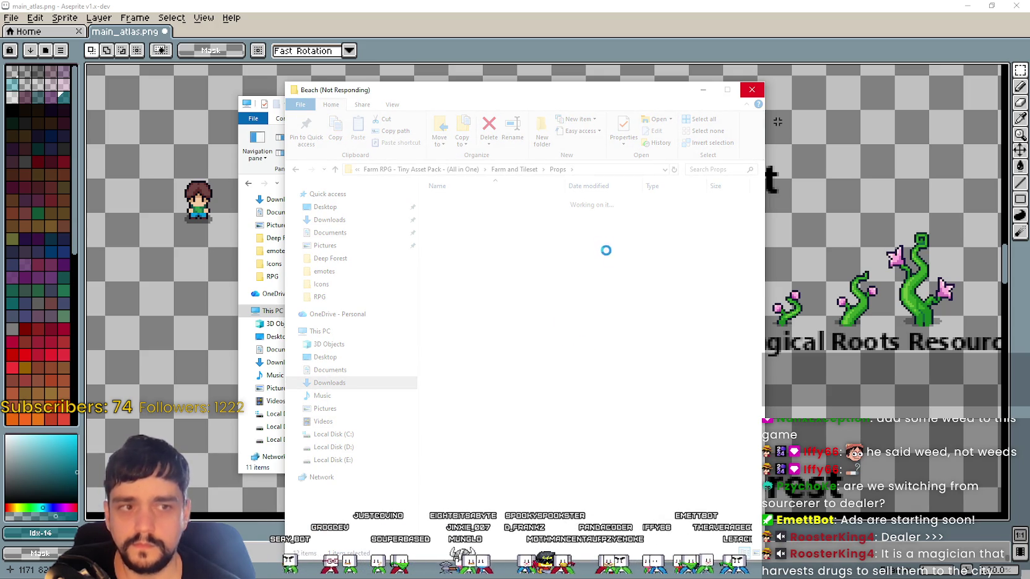
right_click(570, 284)
mouse_move(595, 291)
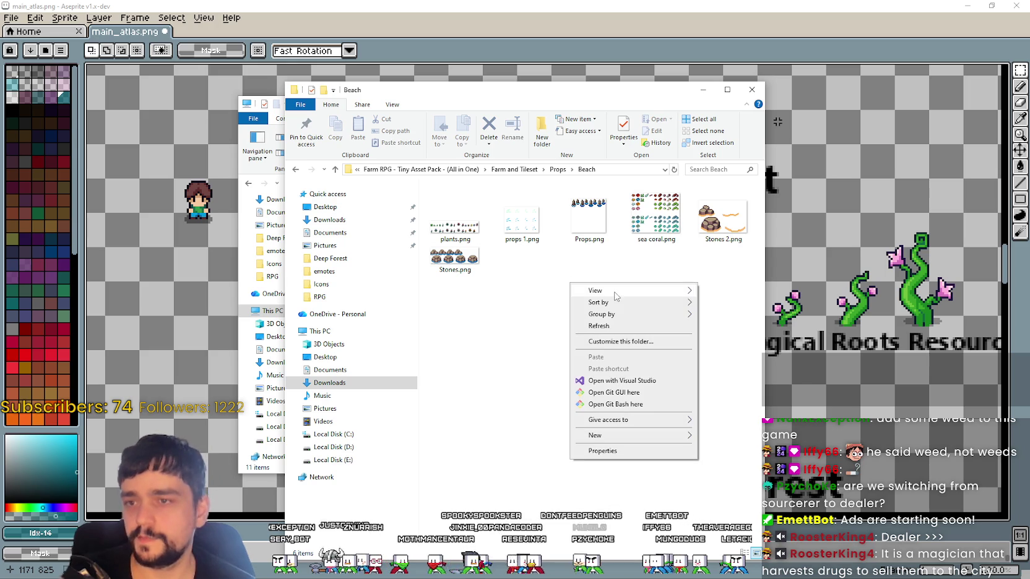
click(727, 290)
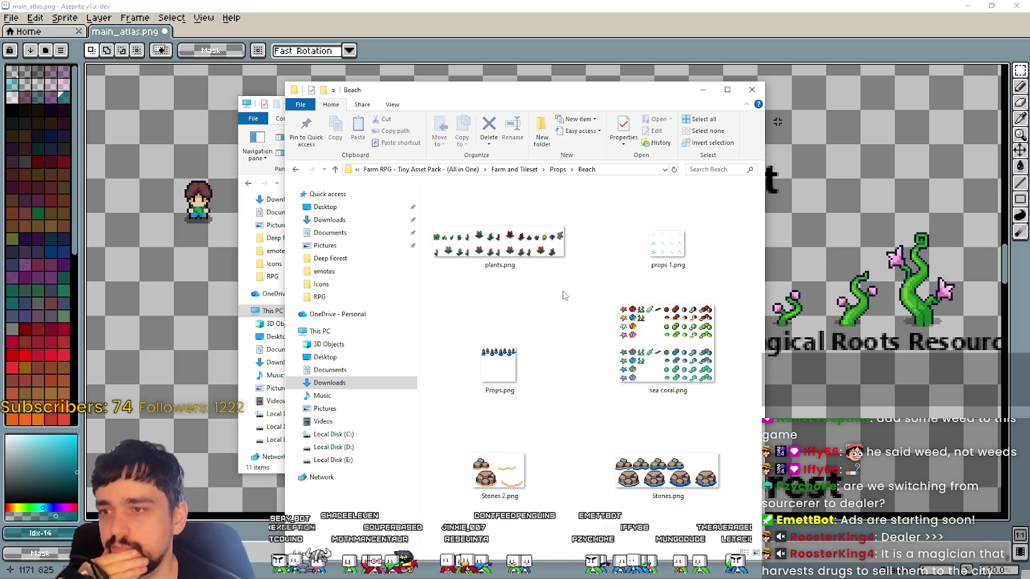
click(545, 268)
Zoom in and pan across the flowers on the Beach plants.png sheet
scroll(609, 298, up, 2)
scroll(610, 298, up, 1)
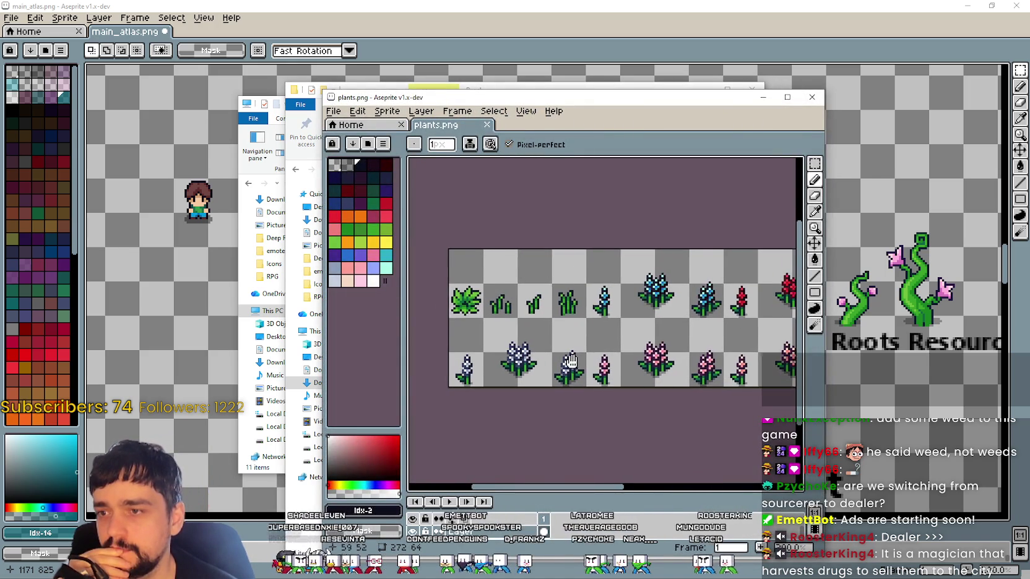
scroll(691, 321, right, 3)
scroll(690, 321, right, 2)
scroll(690, 321, down, 1)
drag(691, 321, 600, 312)
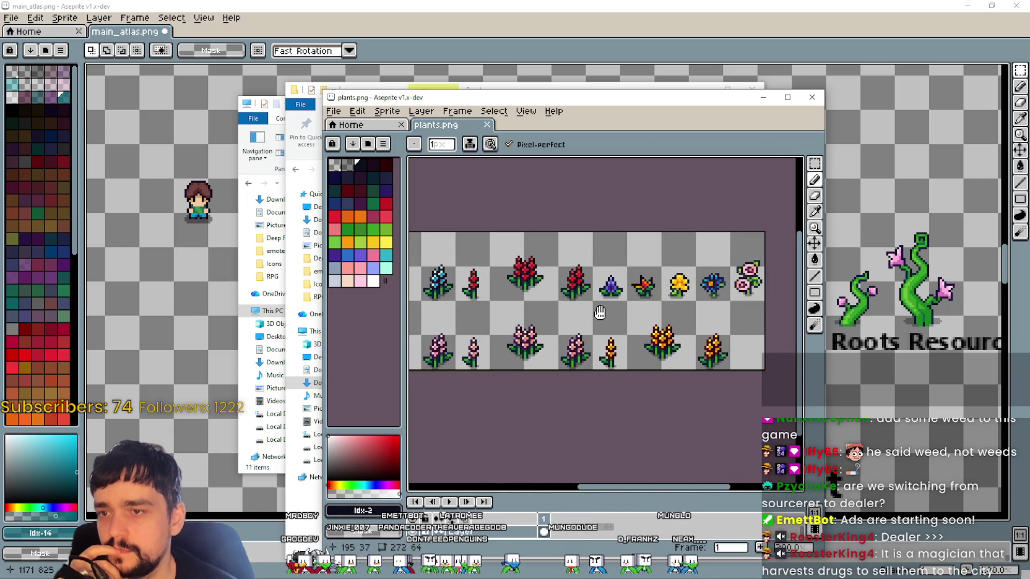
Pan back, zoom out, move the plants window aside and switch to Godot
scroll(547, 328, left, 3)
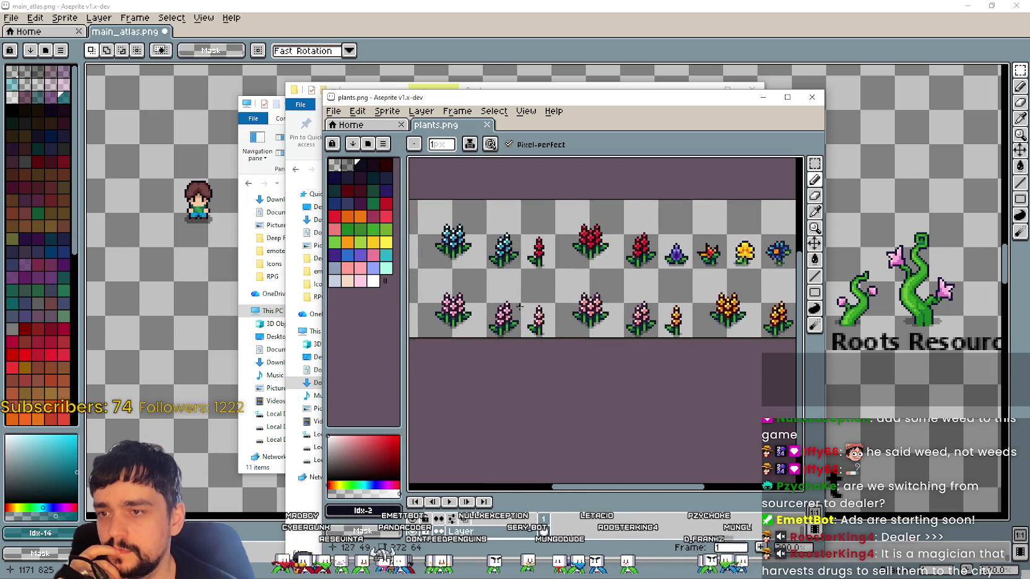
scroll(547, 322, left, 3)
scroll(546, 309, left, 2)
scroll(546, 293, left, 2)
drag(546, 292, 538, 300)
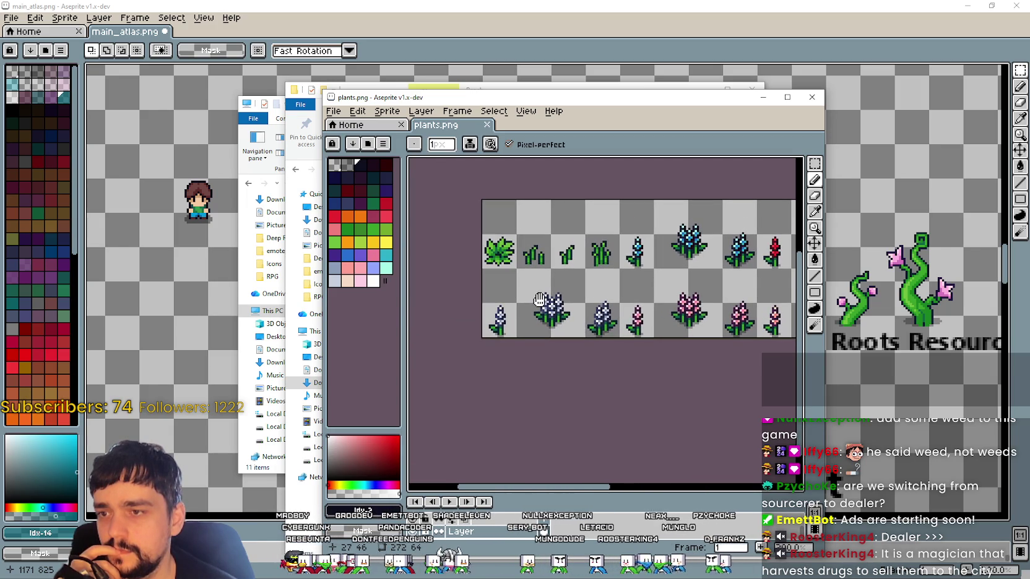
scroll(621, 287, down, 1)
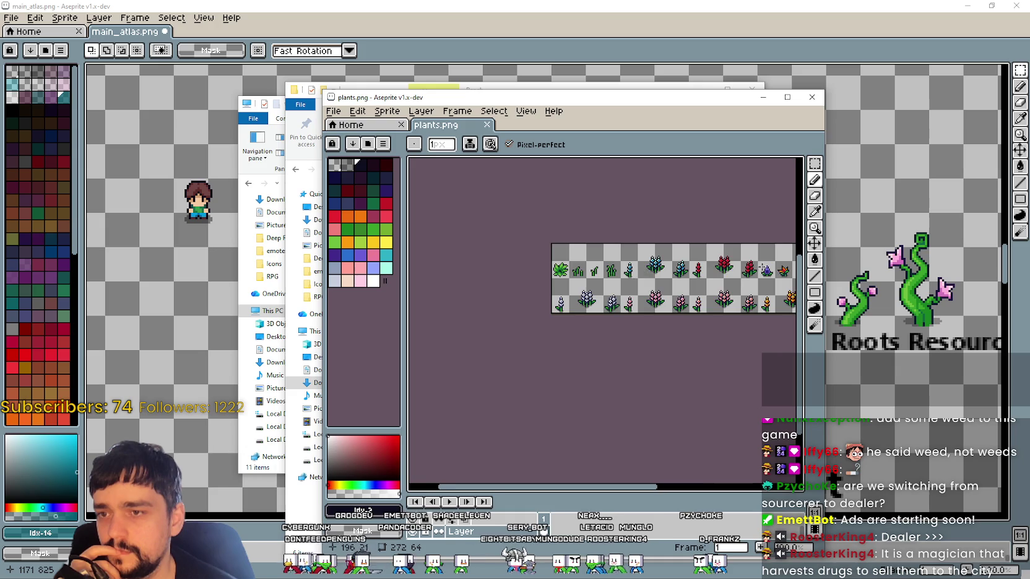
scroll(622, 287, down, 1)
mouse_move(736, 103)
mouse_down()
mouse_move(341, 35)
mouse_move(373, 42)
mouse_up()
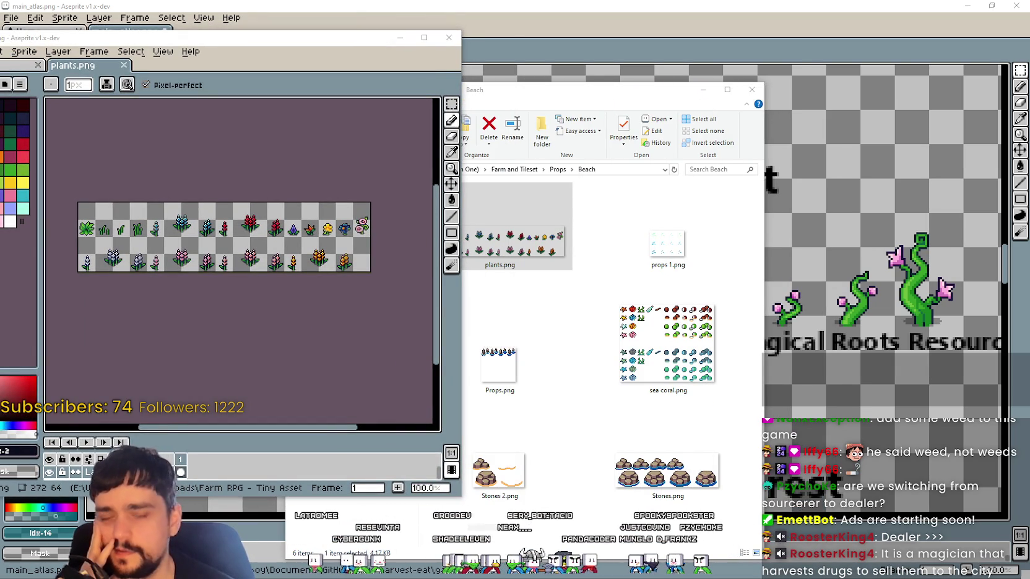
key(alt+Tab)
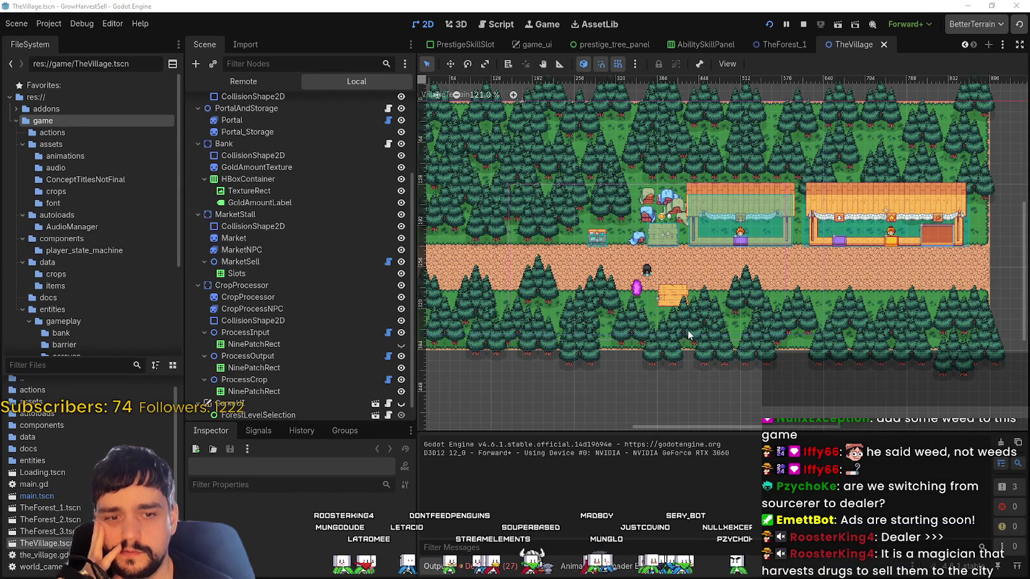
Minimize the Godot editor, art window, plants.png window and running game window
click(980, 8)
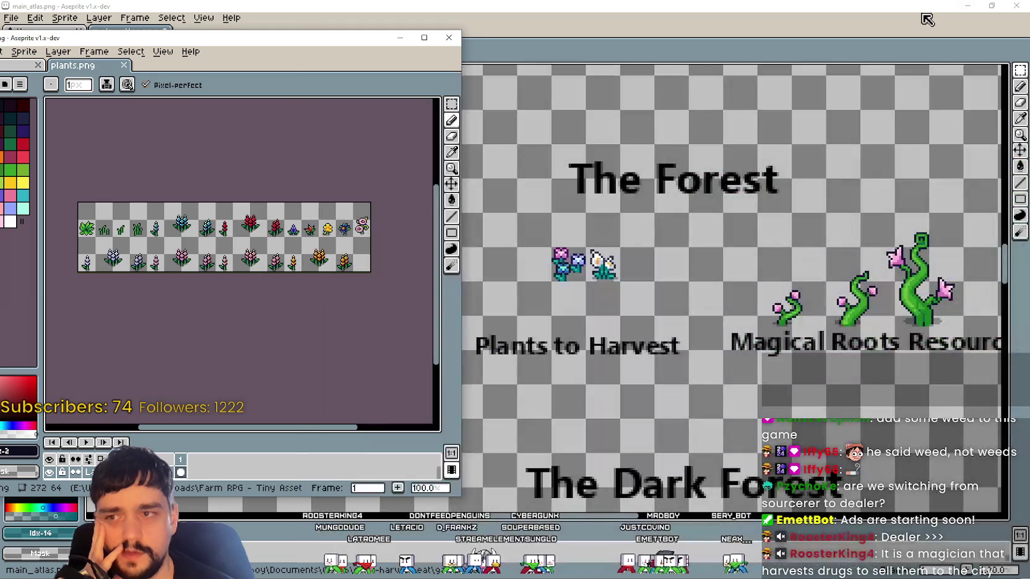
click(979, 8)
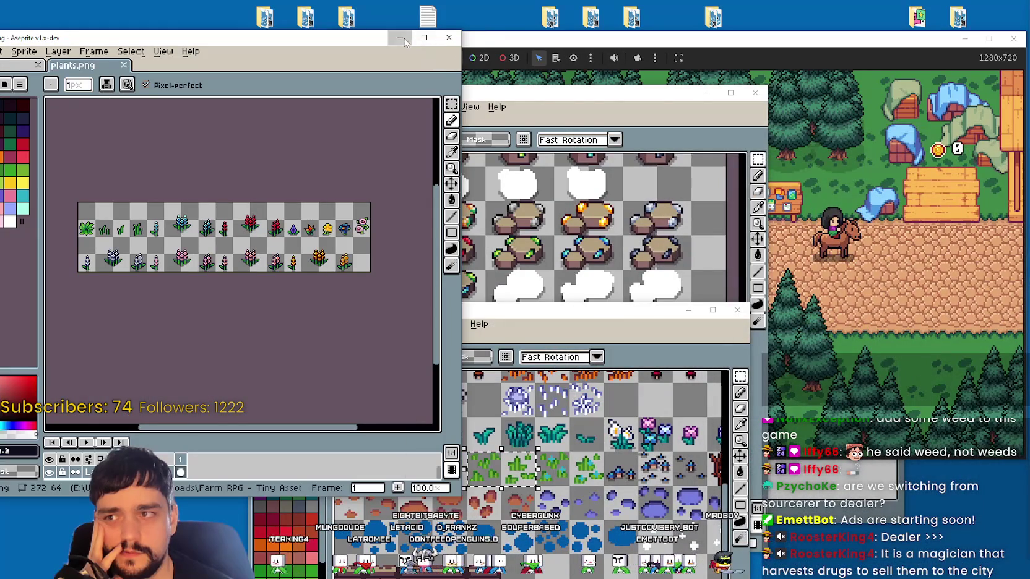
click(400, 38)
click(931, 48)
click(901, 14)
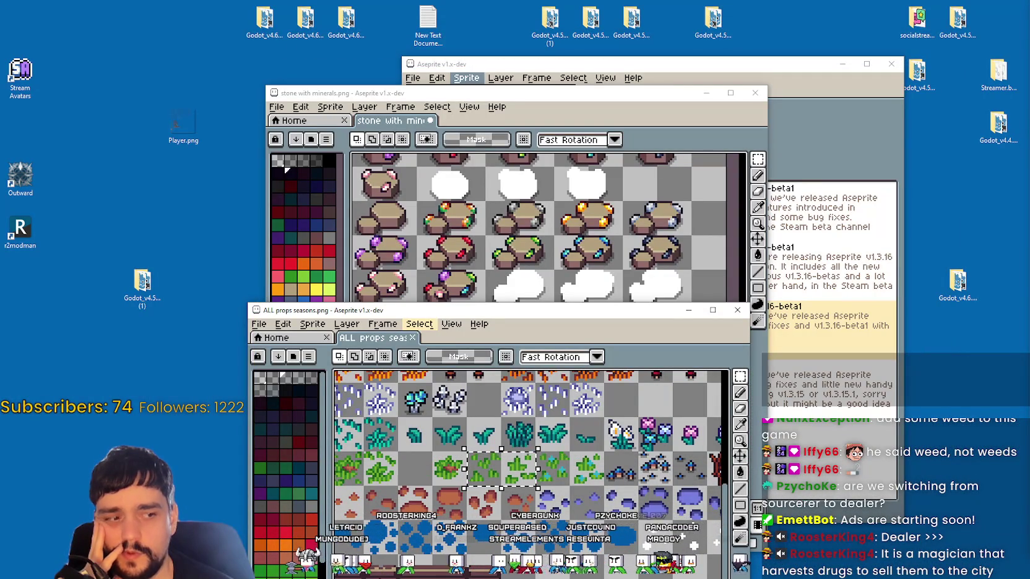
Reposition the ALL props seasons window, adjust desktop options, and return to plants.png
drag(471, 310, 351, 134)
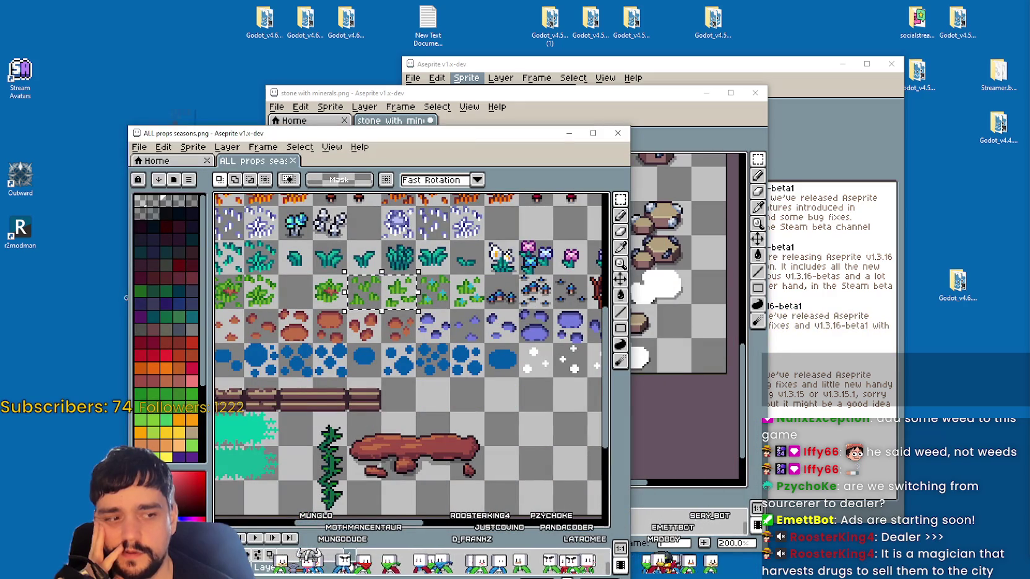
right_click(904, 403)
click(835, 508)
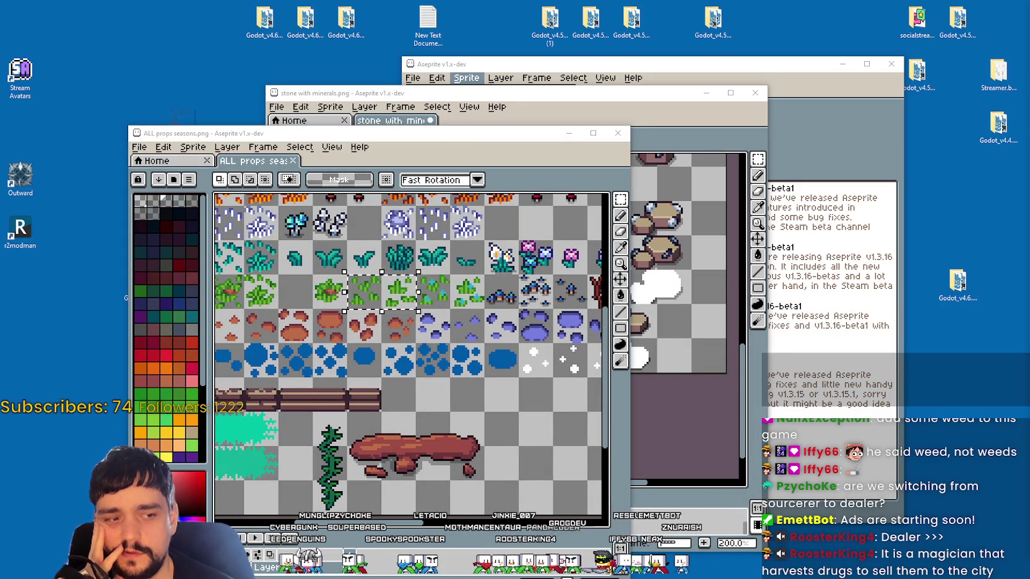
right_click(903, 312)
click(940, 353)
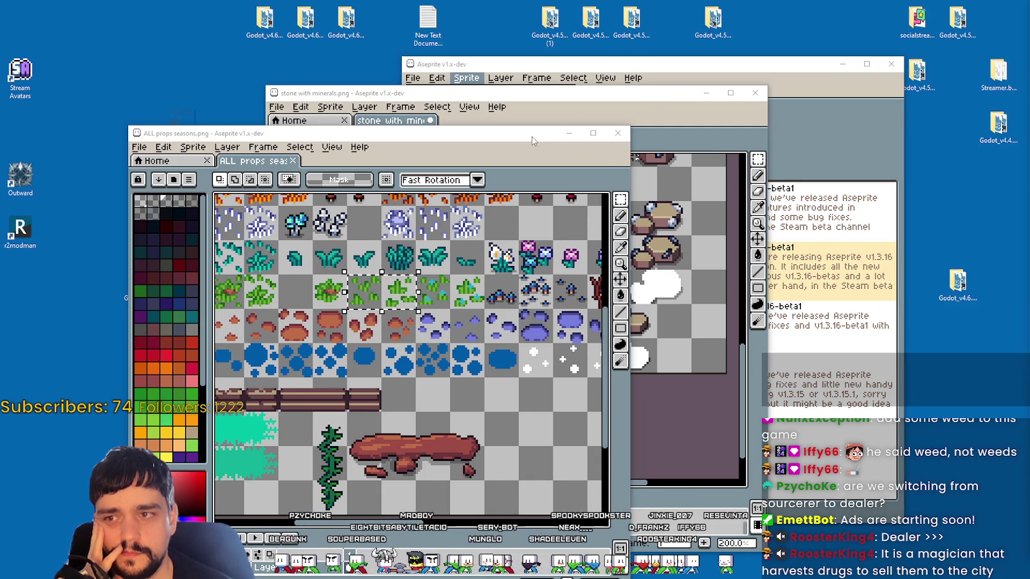
drag(534, 144, 559, 102)
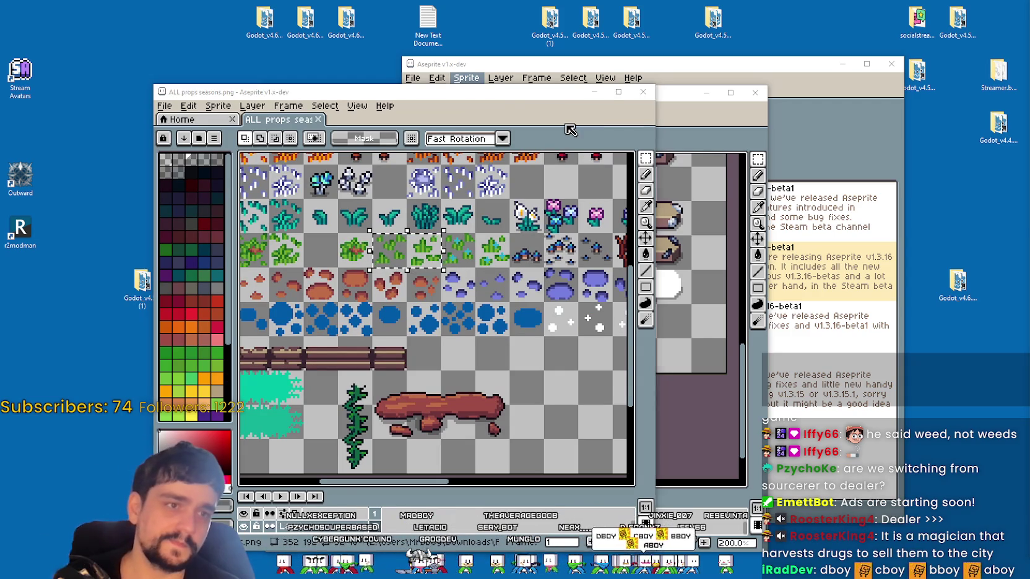
key(alt+Tab)
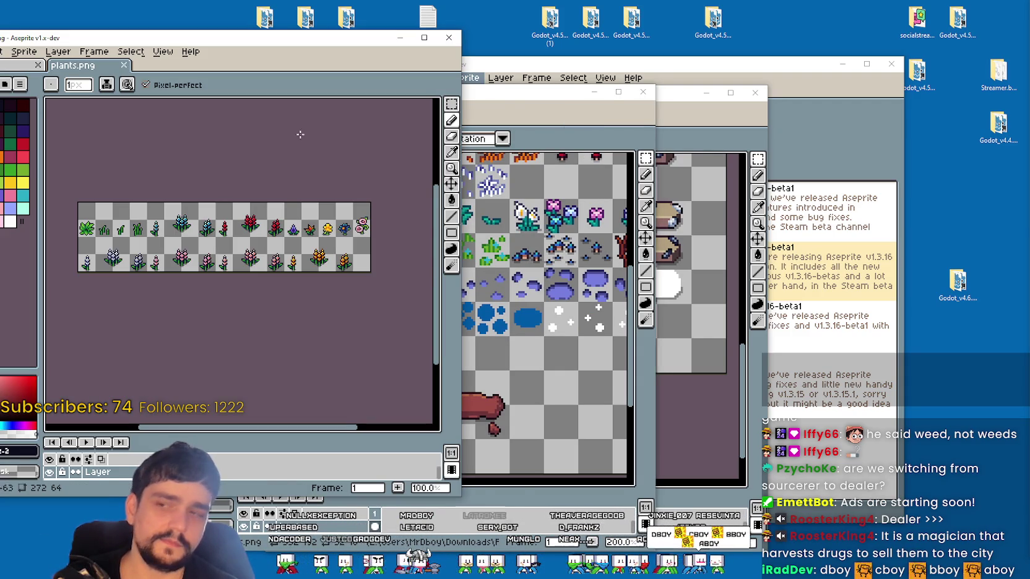
Nudge the plants strip right and briefly bring up File Explorer
mouse_move(220, 146)
mouse_down()
mouse_move(286, 146)
mouse_move(259, 143)
mouse_up()
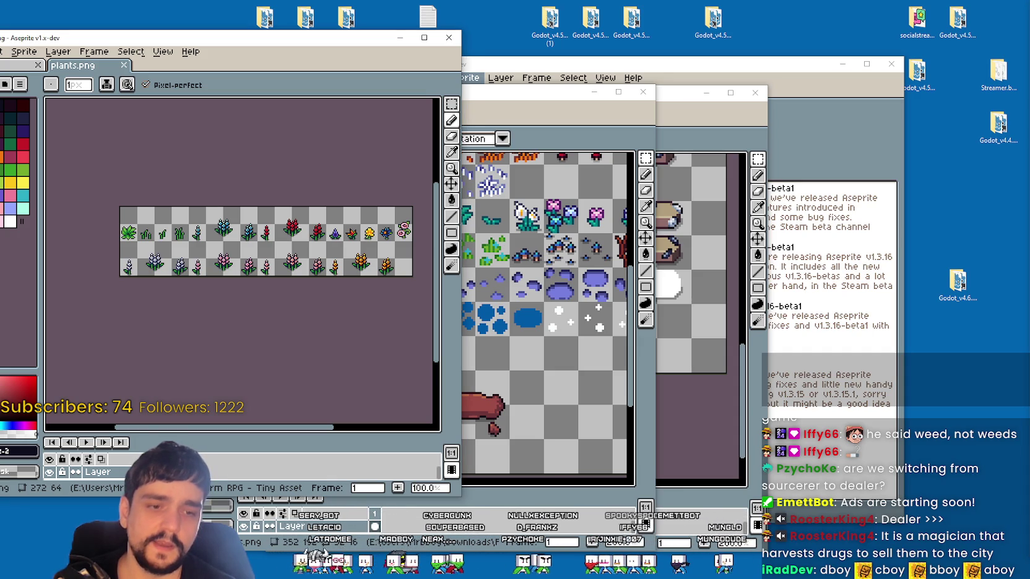
key(super+e)
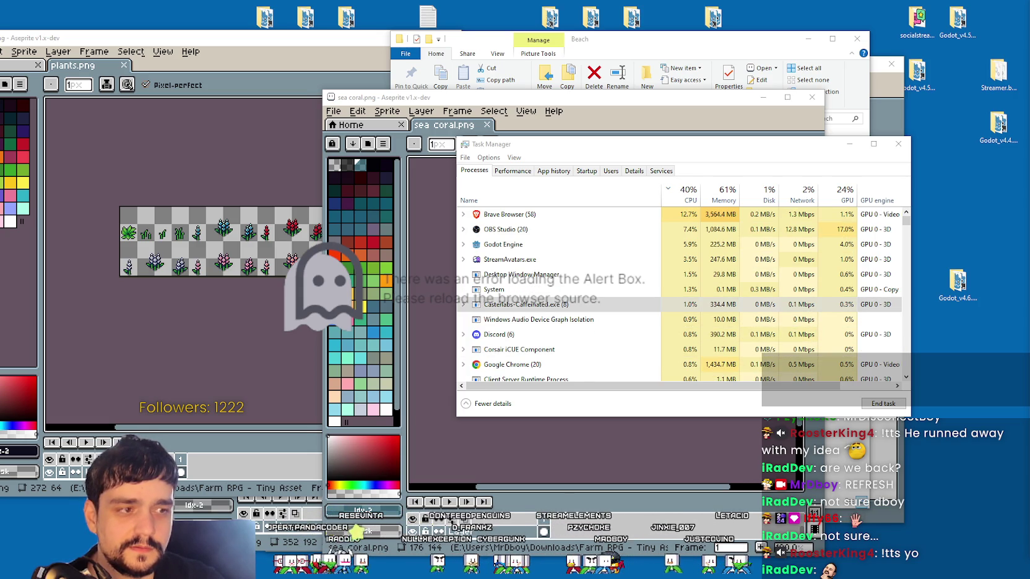
Refresh the desktop, sort processes by disk, and expand the Connected Devices Platform service host
right_click(904, 193)
click(930, 223)
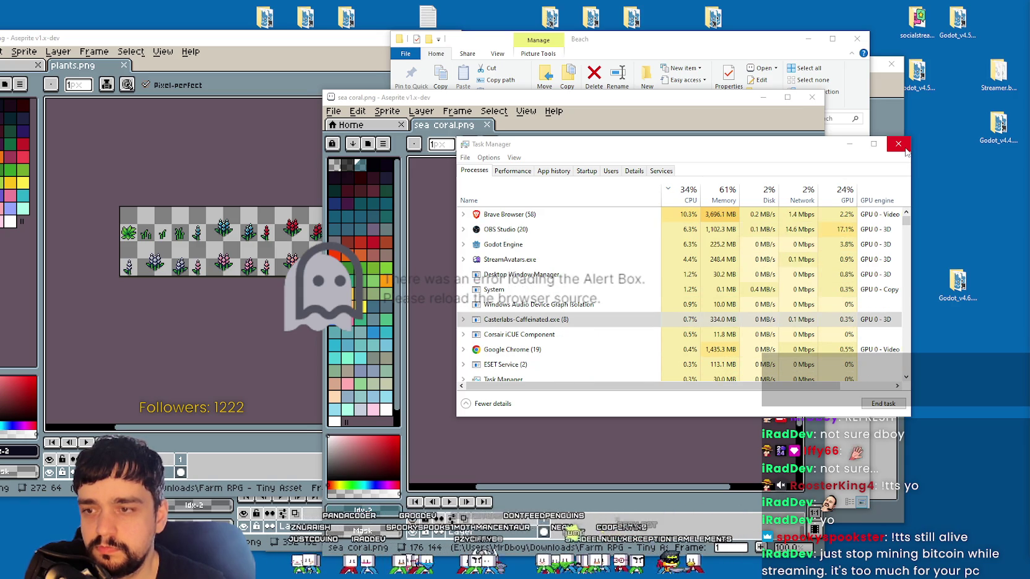
click(764, 195)
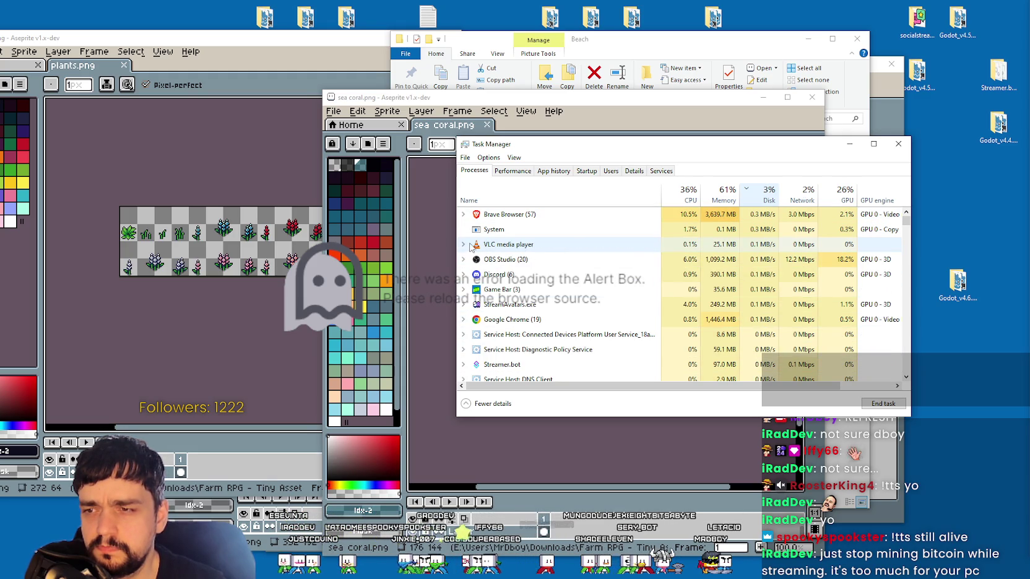
click(464, 335)
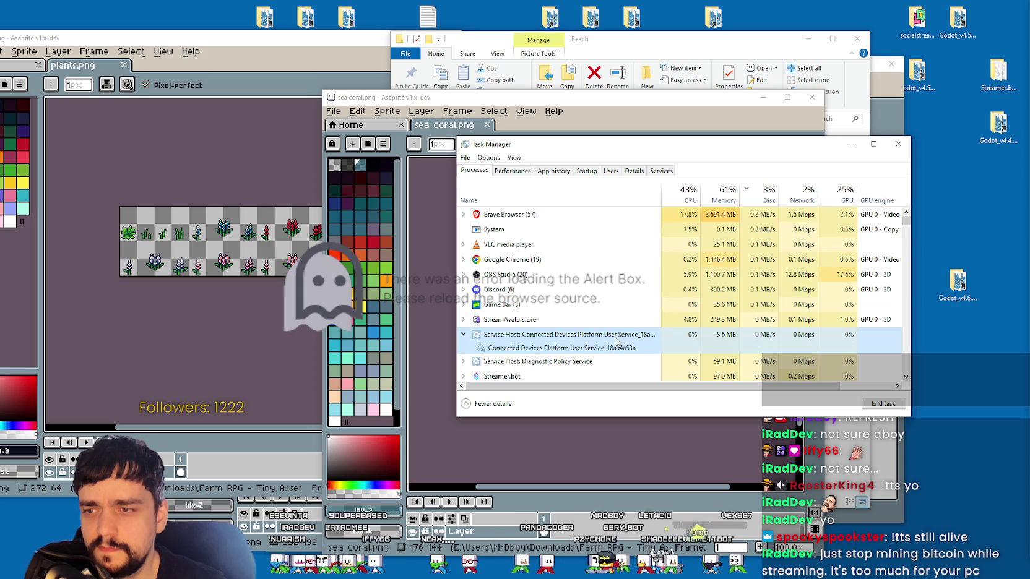
drag(661, 192, 710, 190)
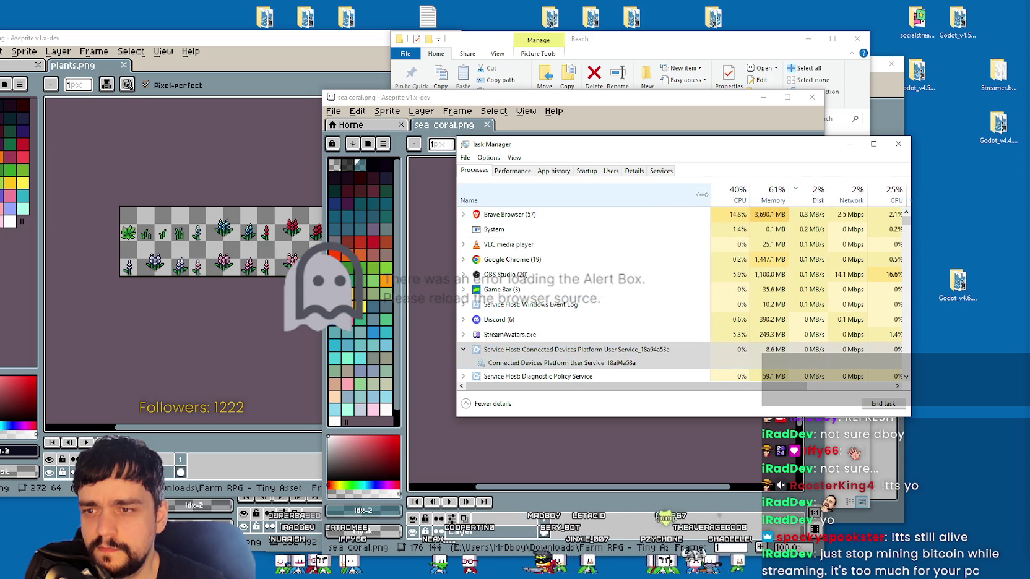
scroll(550, 329, down, 1)
View the service host's svchost.exe properties: digital signatures, details and general tabs
right_click(549, 329)
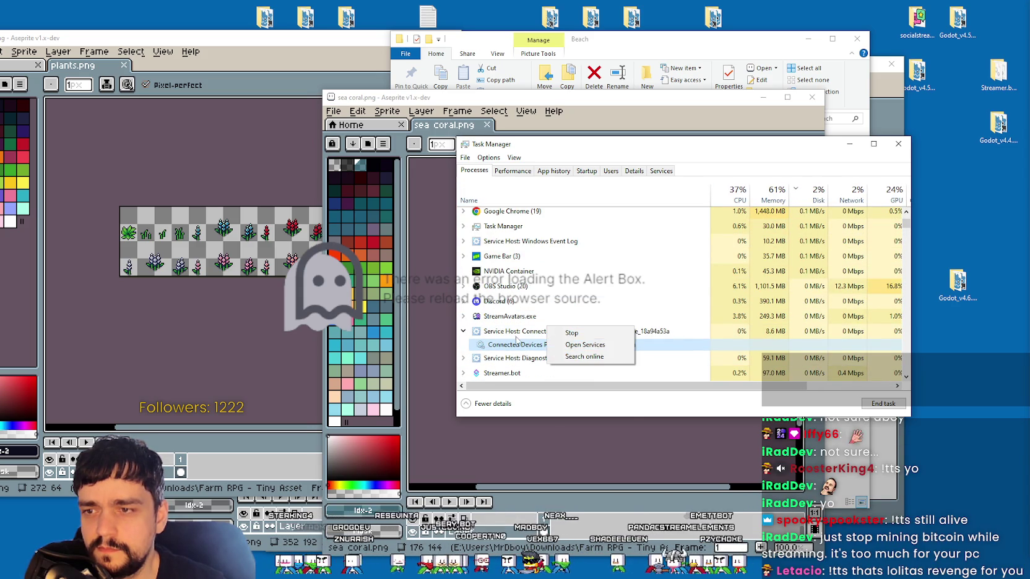
click(533, 332)
right_click(532, 334)
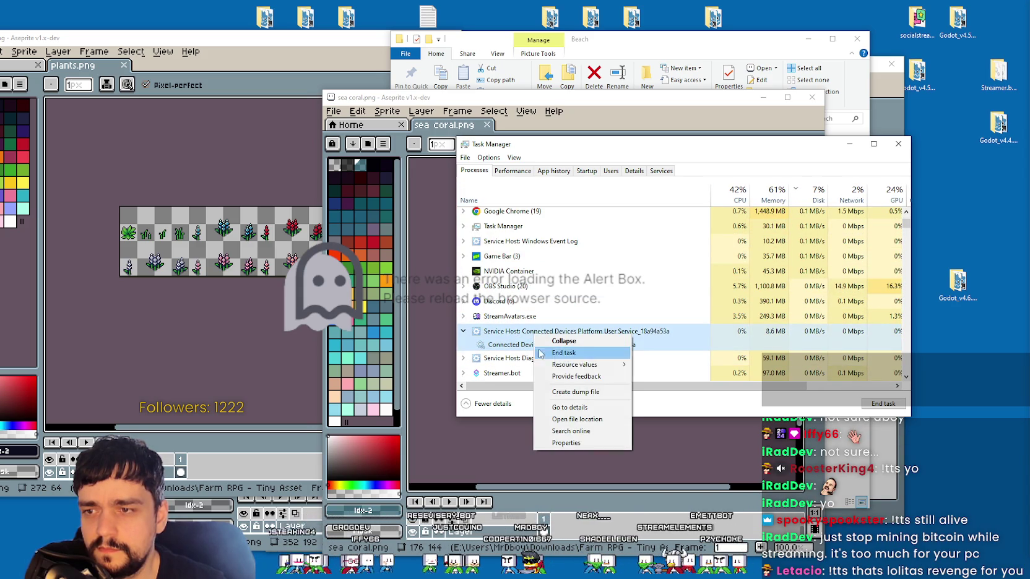
click(546, 443)
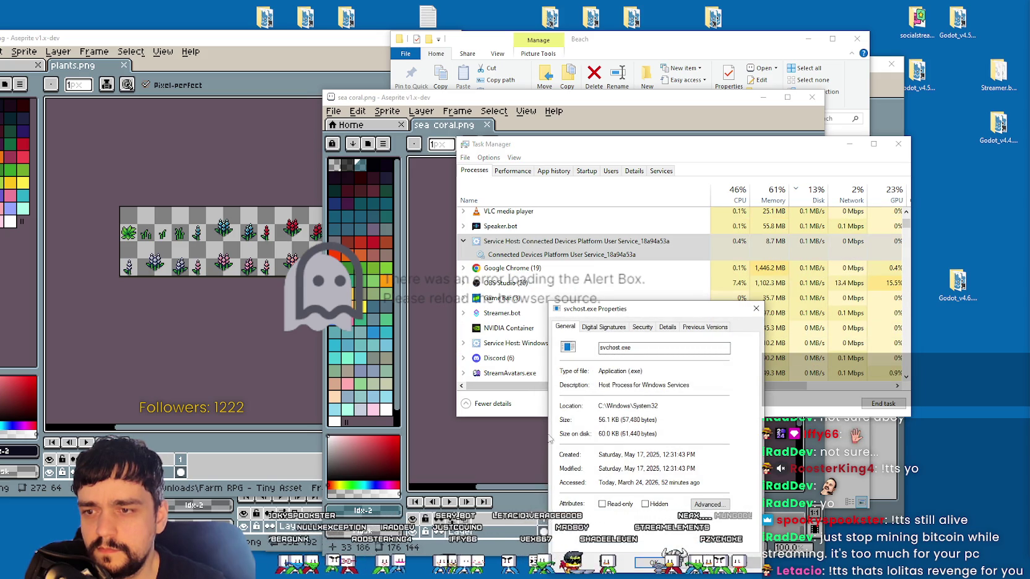
click(602, 326)
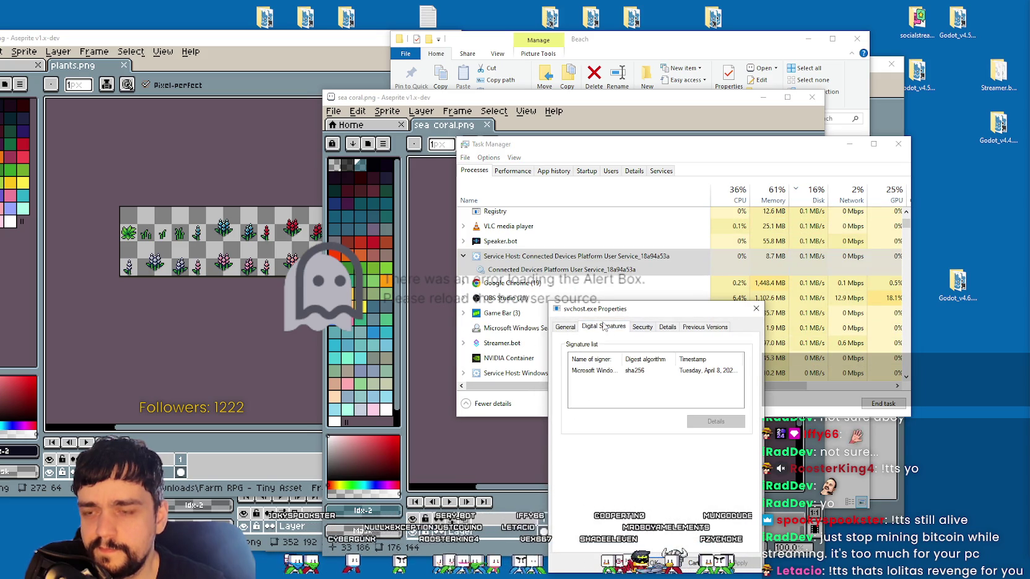
click(706, 328)
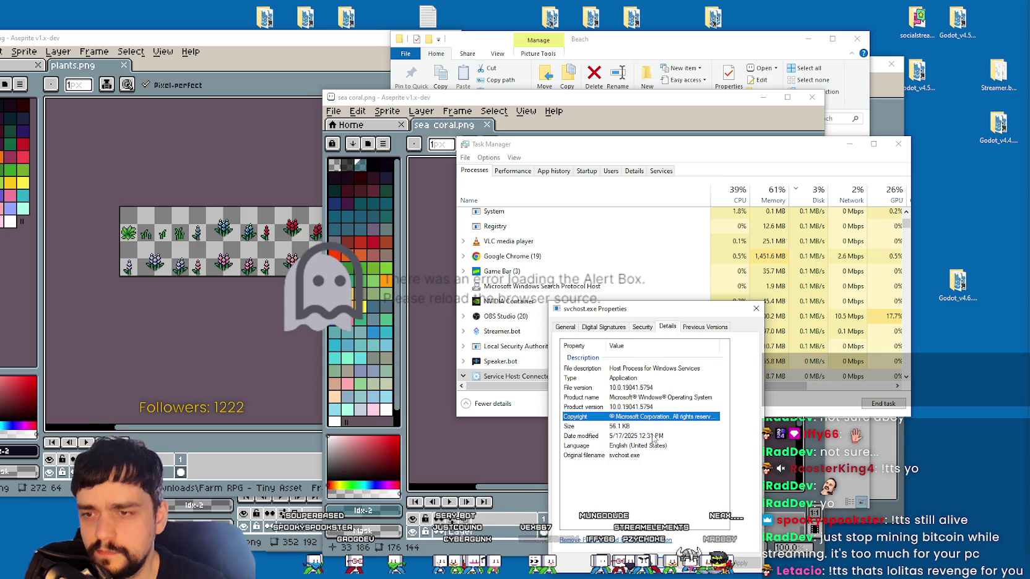
key(Up)
key(Up)
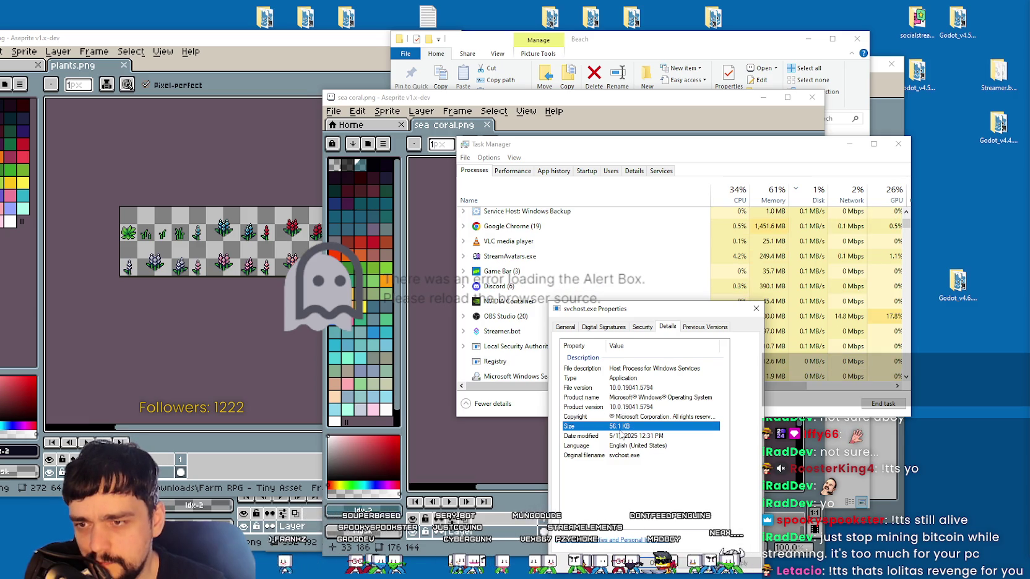
click(564, 327)
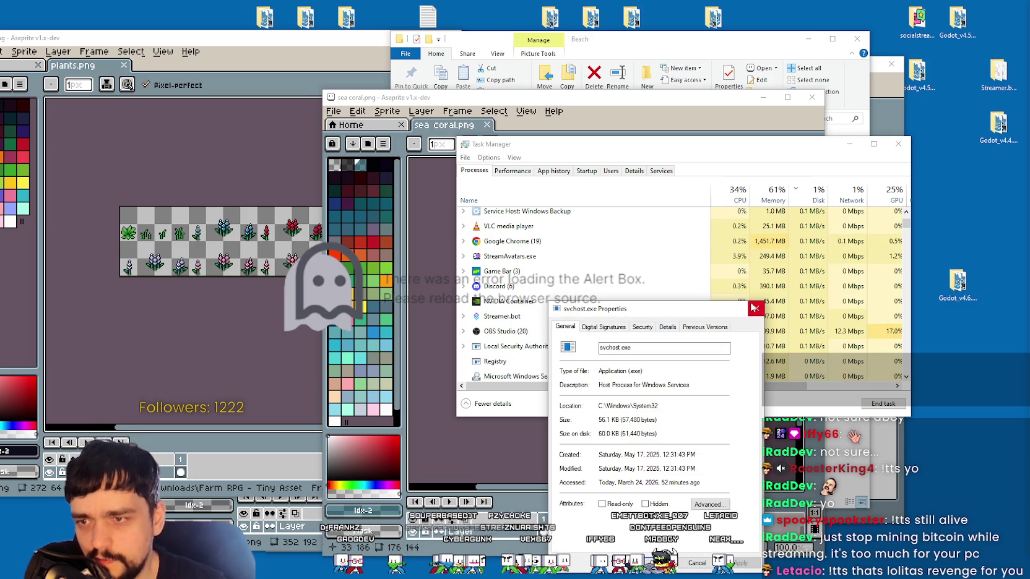
key(Escape)
Search the service online, sort processes by memory, and close Task Manager
scroll(582, 297, up, 1)
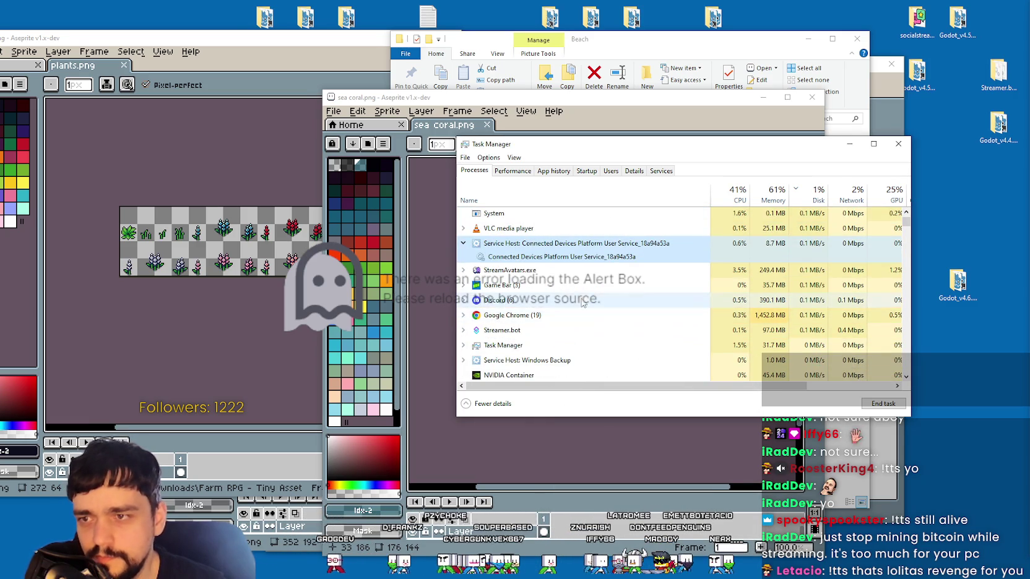
right_click(586, 263)
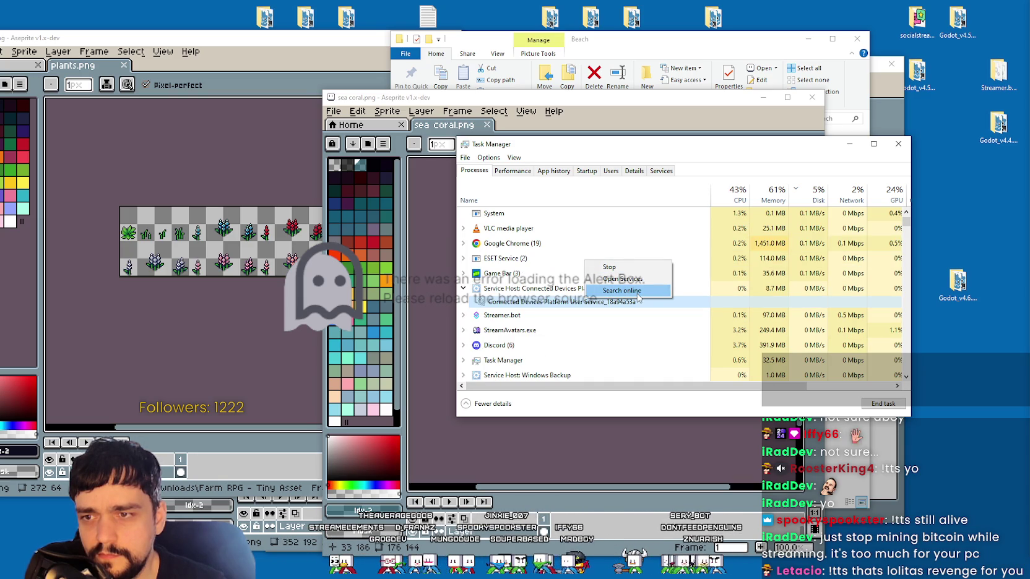
click(636, 293)
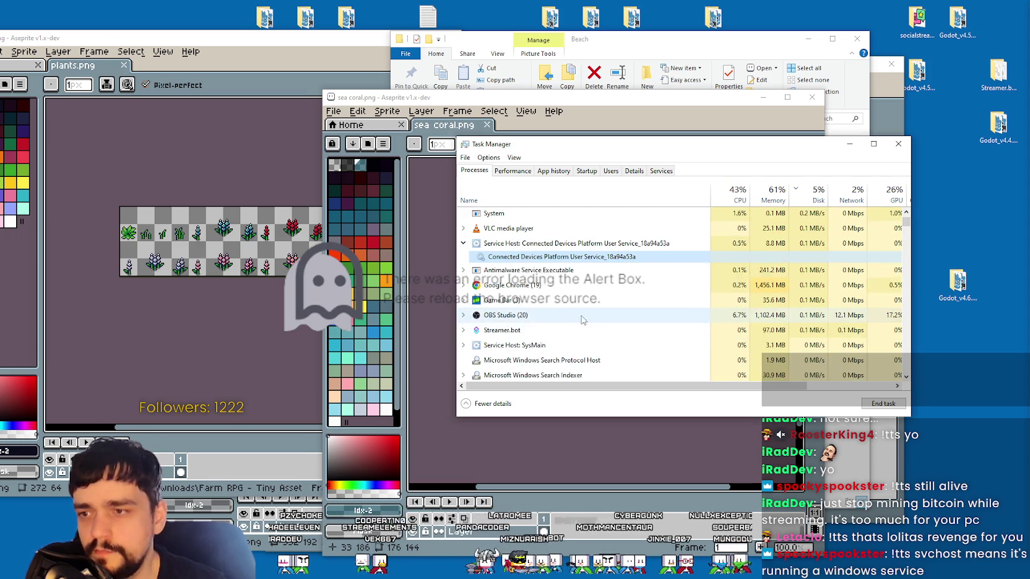
click(774, 193)
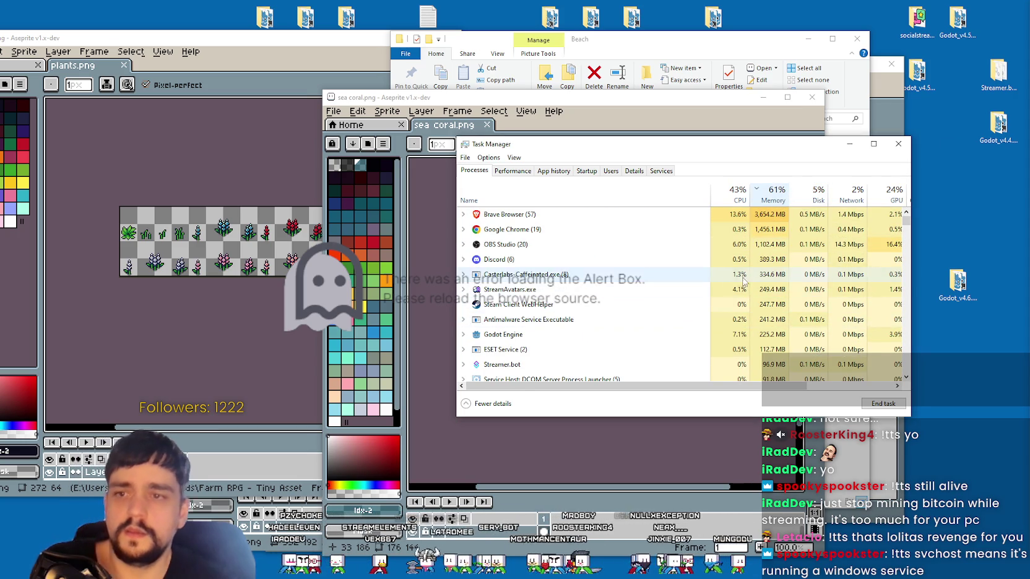
click(898, 144)
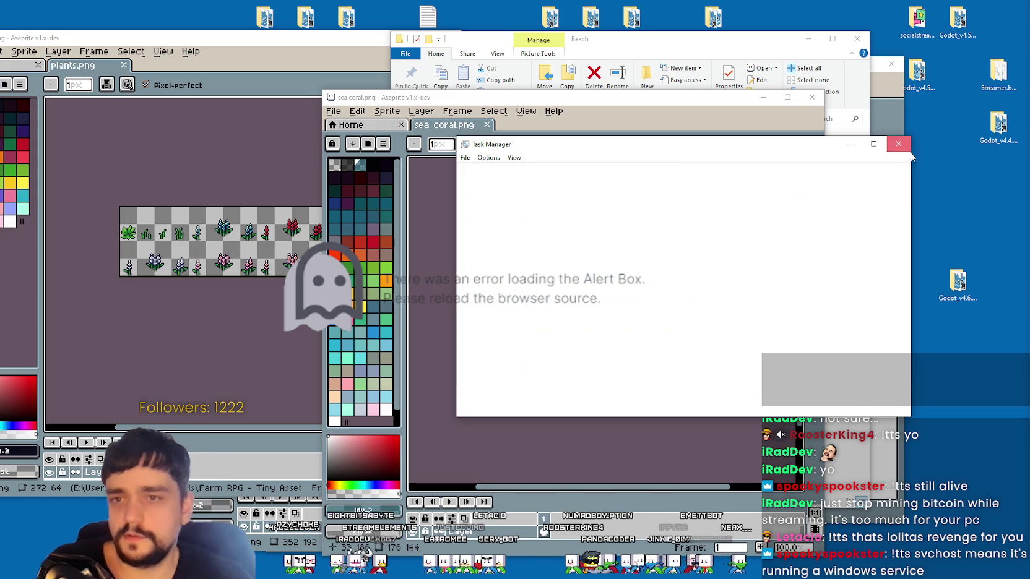
Close the sea coral.png sheet and switch to Godot's TheVillage scene
scroll(587, 256, up, 2)
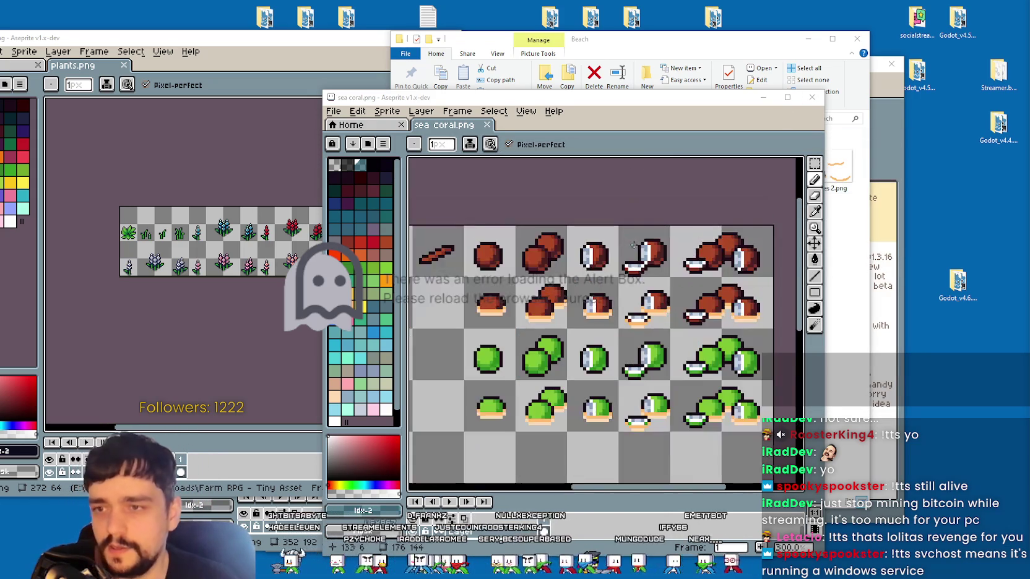
scroll(704, 300, down, 2)
scroll(704, 300, up, 1)
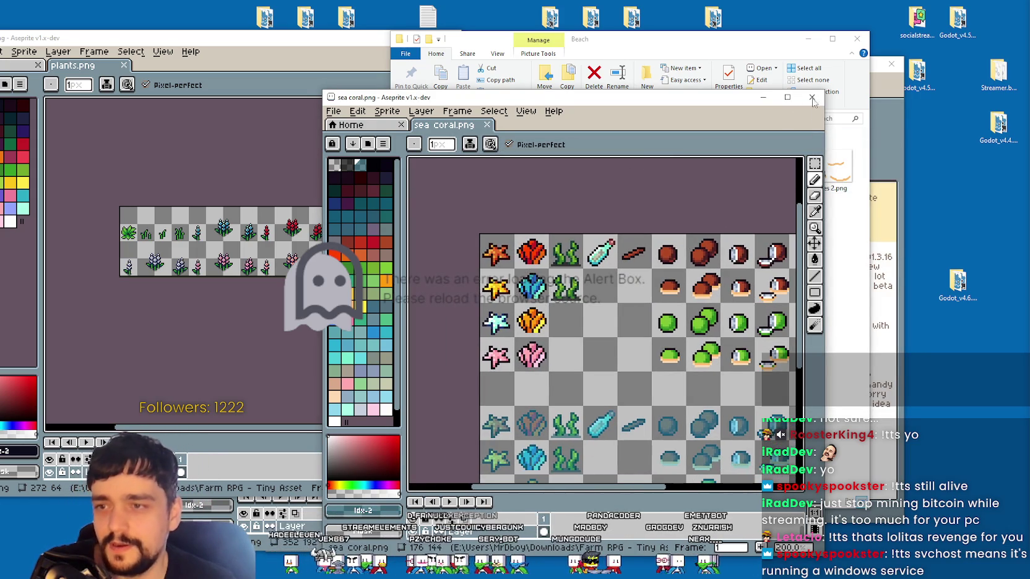
click(811, 97)
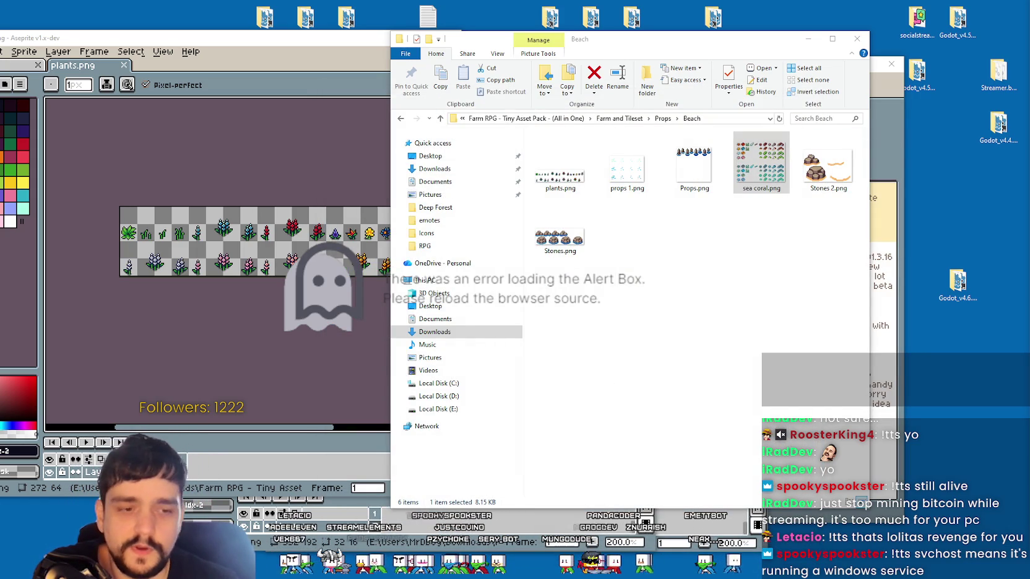
key(alt+Tab)
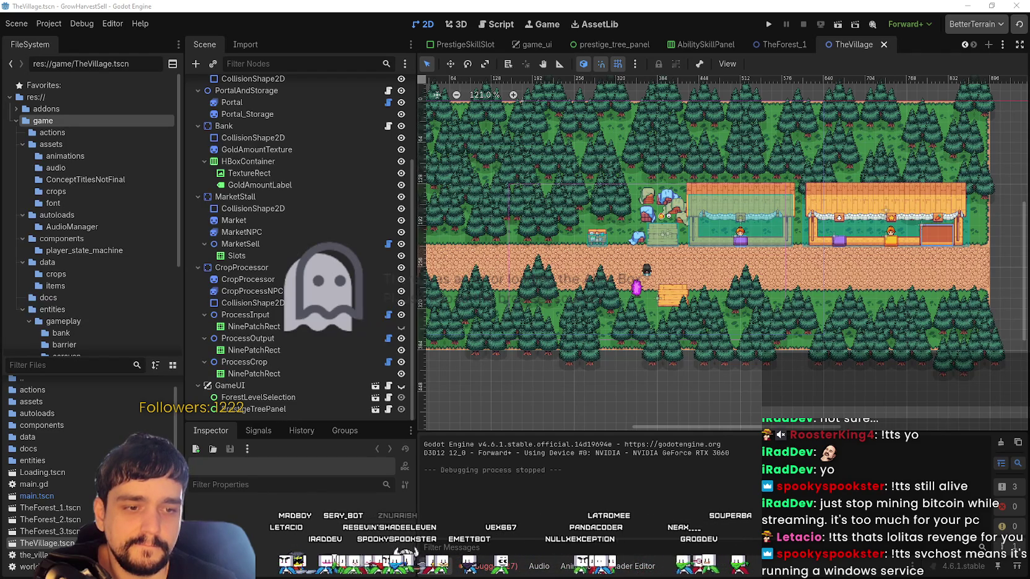
Return to main_atlas, deselect and then reselect the grass tiles
key(alt+Tab)
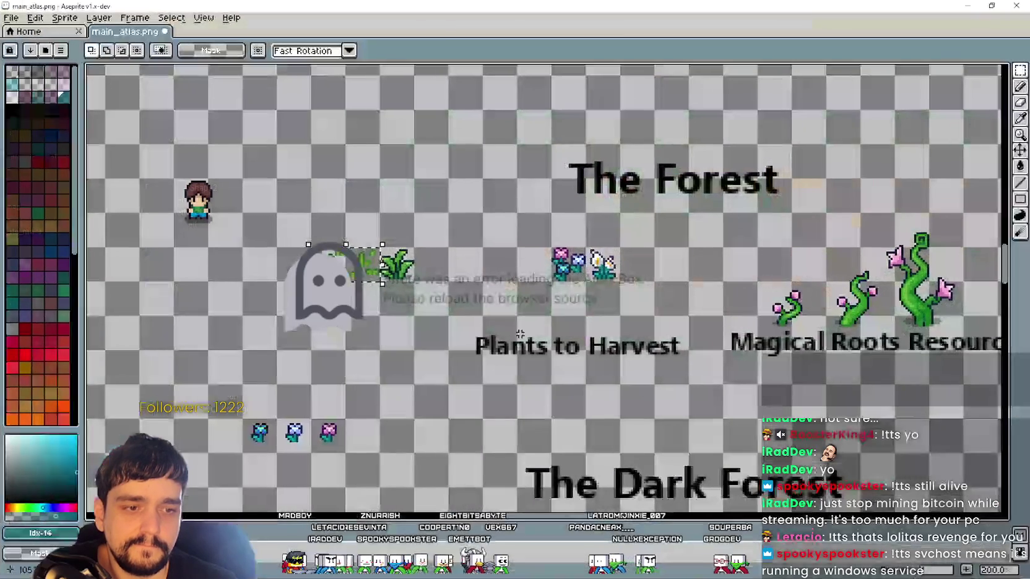
scroll(611, 310, left, 5)
scroll(611, 310, up, 1)
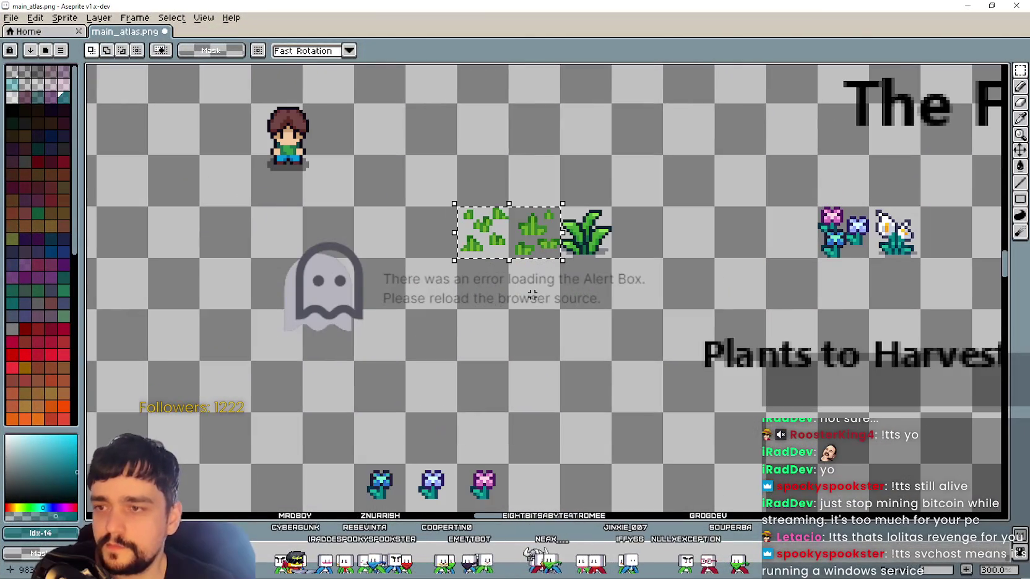
key(ctrl+d)
scroll(596, 312, down, 1)
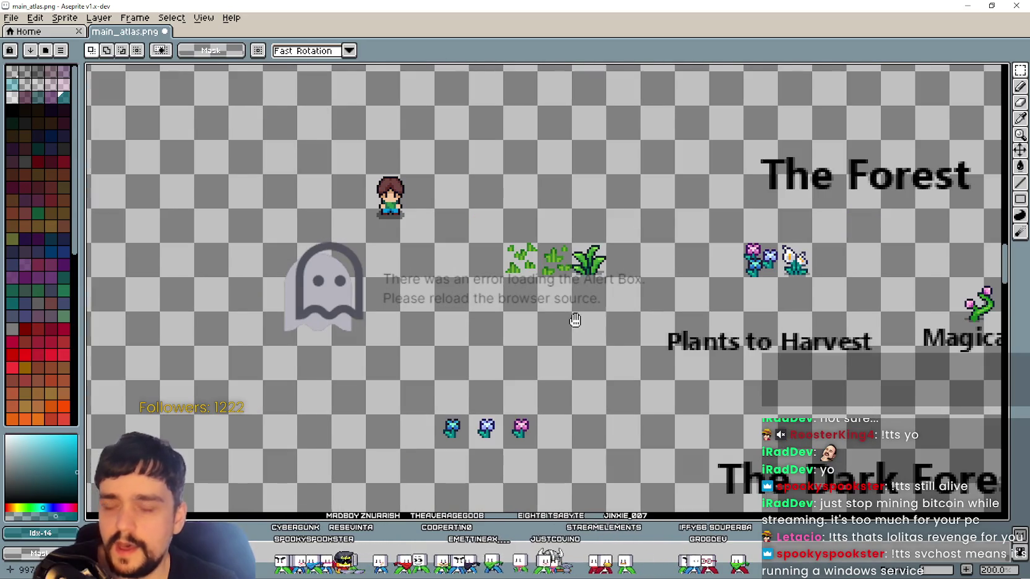
scroll(596, 313, right, 2)
key(ctrl+shift+d)
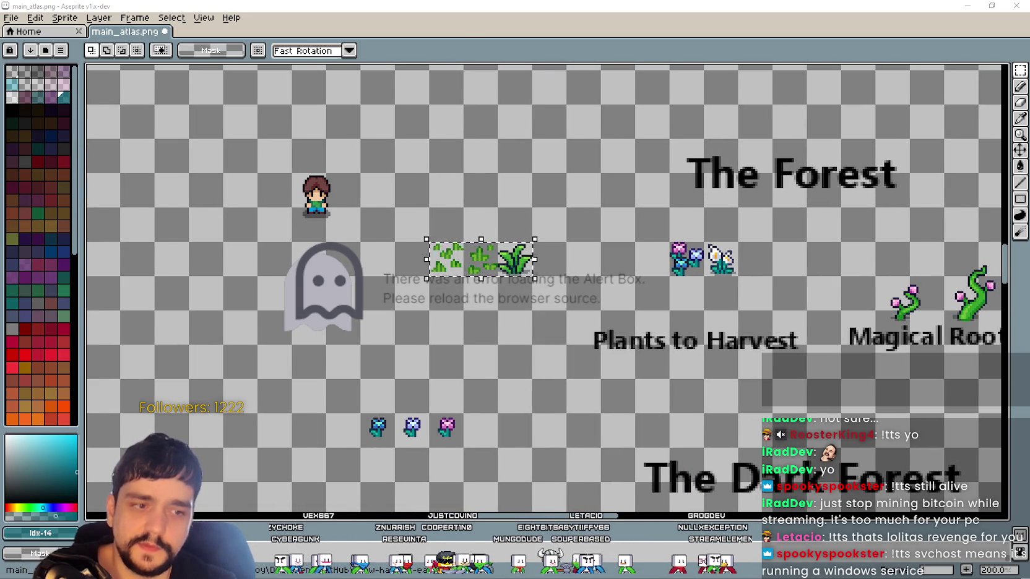
Compare plants in plants.png, then pan the atlas across its biome sections
key(alt+Tab)
scroll(229, 278, up, 1)
scroll(234, 274, up, 1)
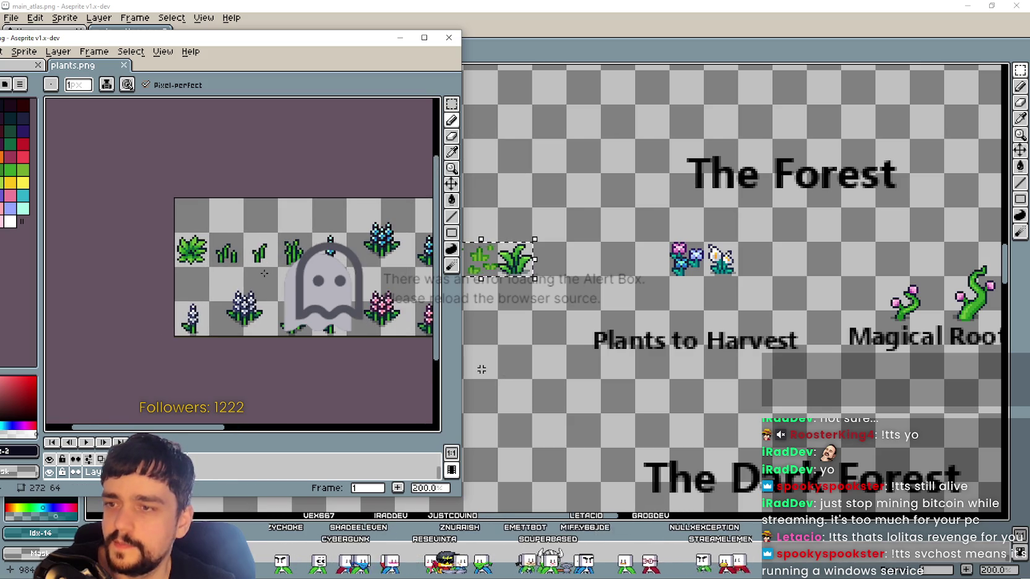
scroll(239, 273, up, 1)
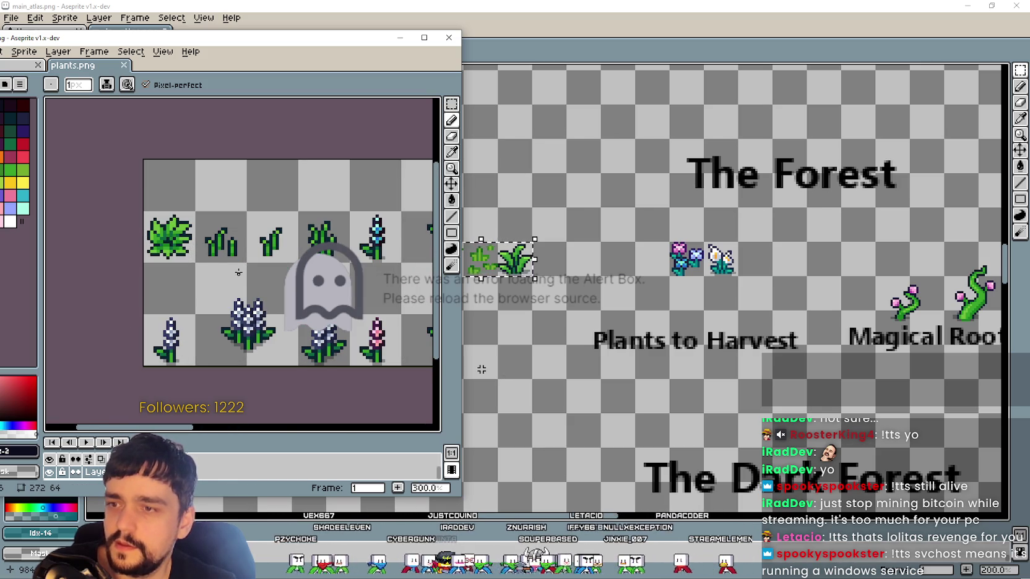
scroll(238, 272, down, 2)
scroll(239, 272, up, 1)
drag(312, 247, 169, 247)
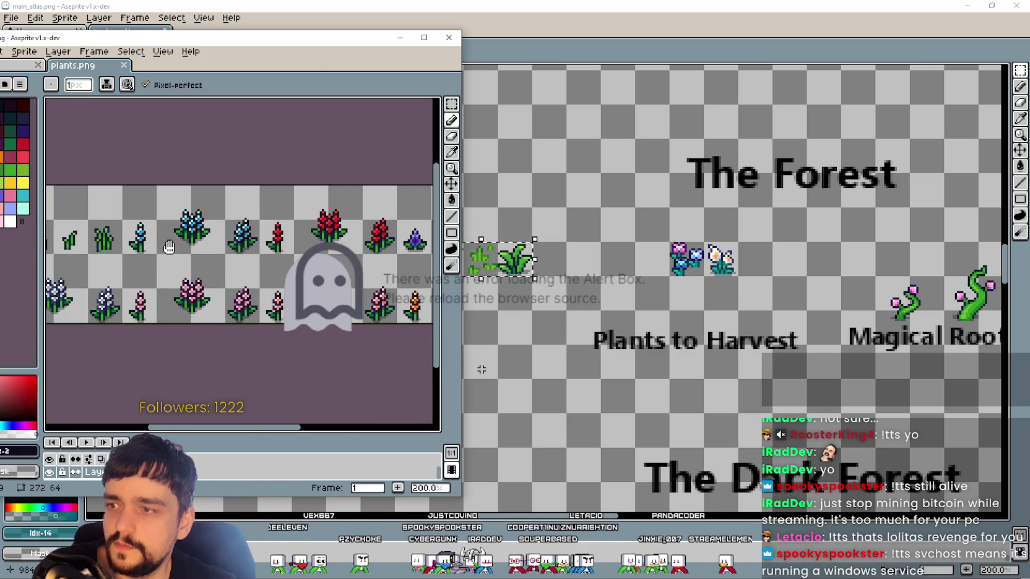
click(482, 370)
scroll(482, 369, up, 2)
scroll(607, 254, down, 2)
drag(607, 254, 659, 365)
scroll(658, 365, down, 2)
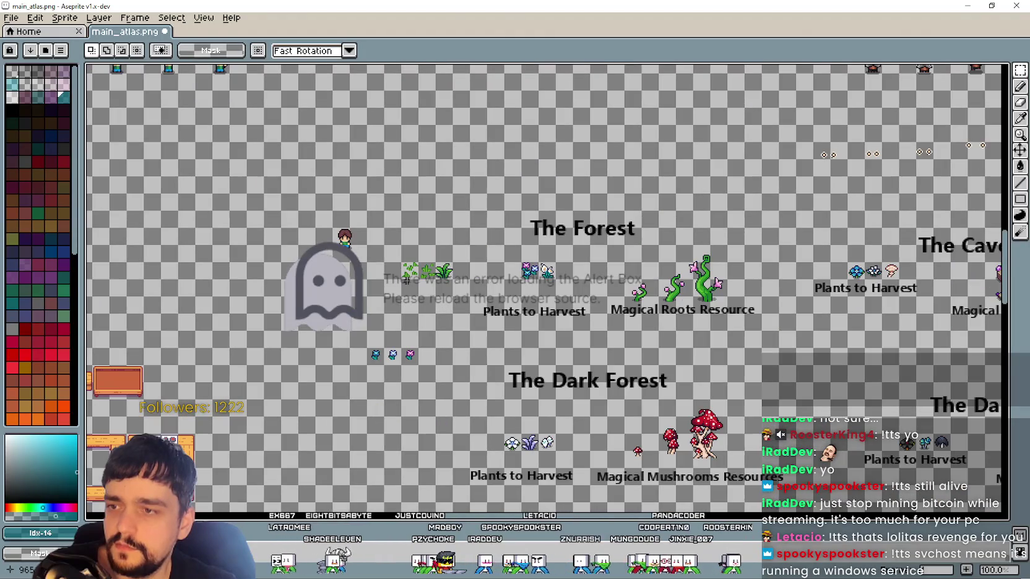
scroll(416, 273, up, 2)
Delete the two small plant sprites and move the big grass beside the flowers
drag(373, 241, 479, 295)
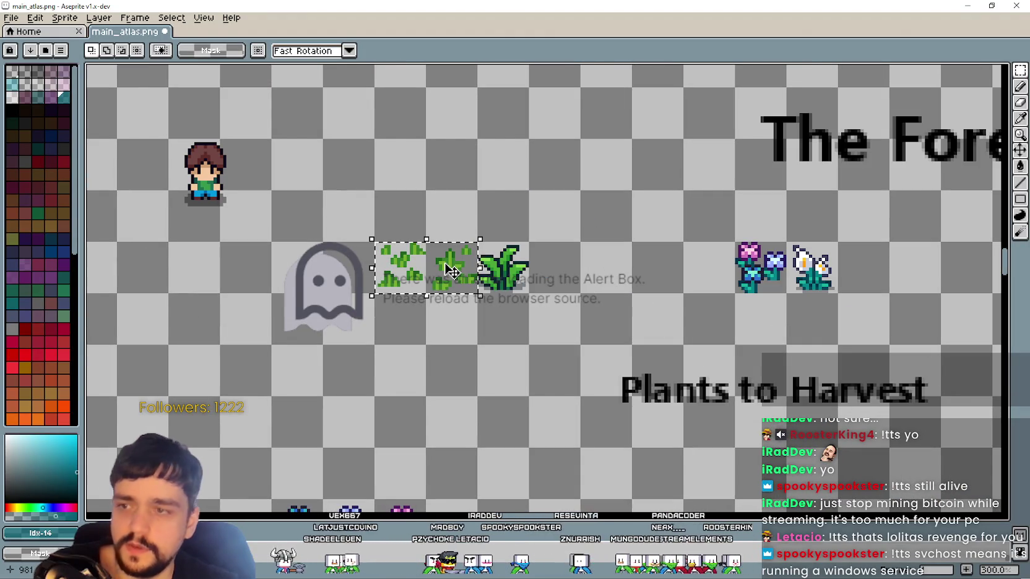
key(Delete)
mouse_move(477, 242)
mouse_down()
mouse_move(529, 295)
mouse_move(686, 290)
mouse_up()
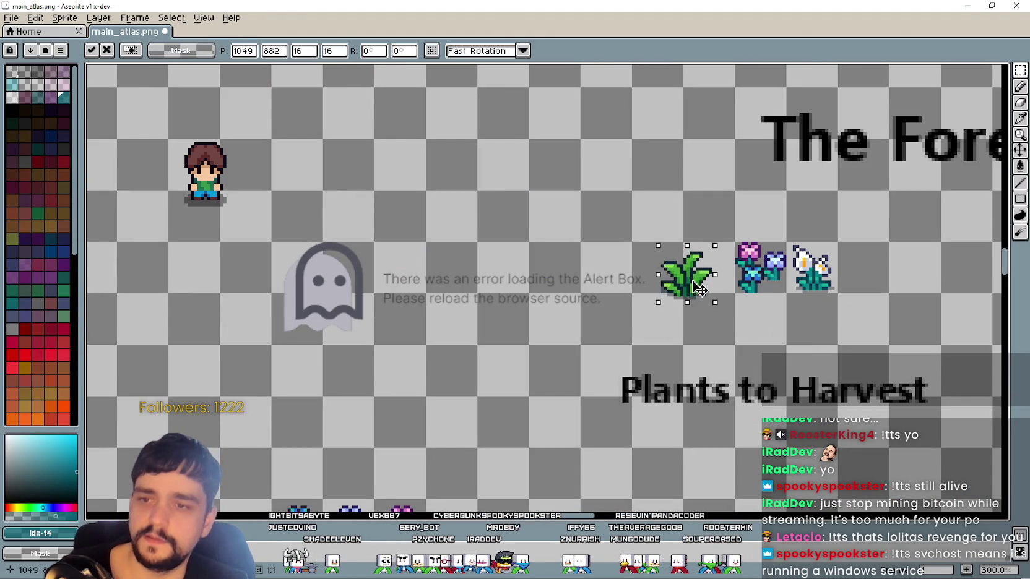
scroll(685, 290, down, 1)
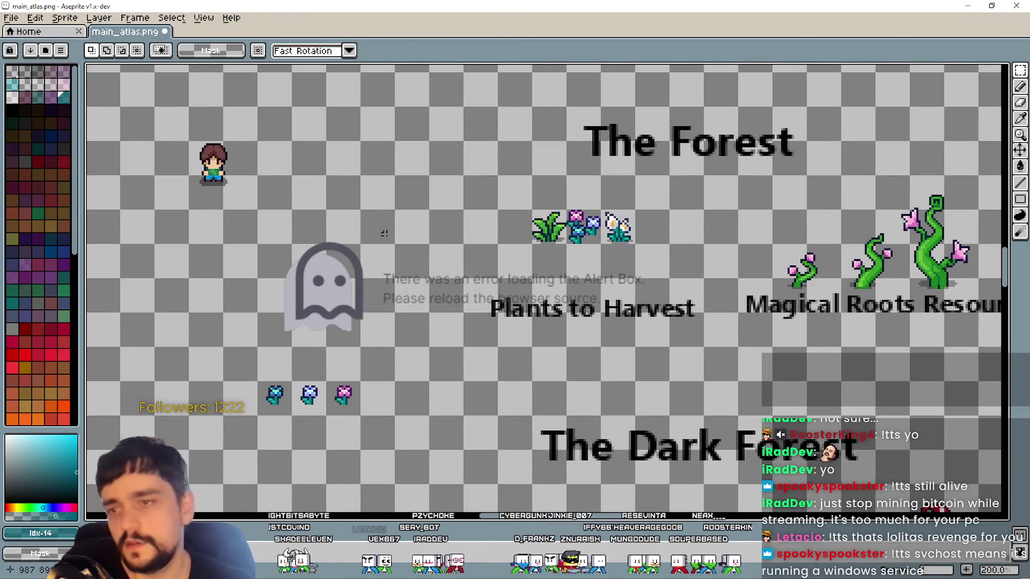
scroll(631, 342, right, 2)
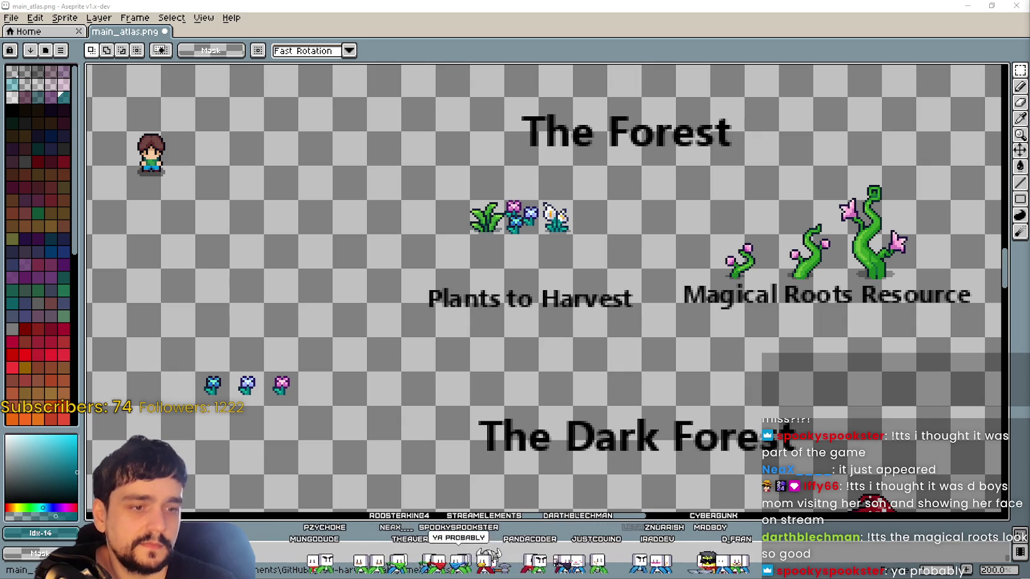
mouse_move(617, 345)
mouse_down()
mouse_move(547, 335)
mouse_move(542, 323)
mouse_up()
Zoom the atlas out to 100% to show the Cave sections and save main_atlas.png
scroll(547, 336, down, 1)
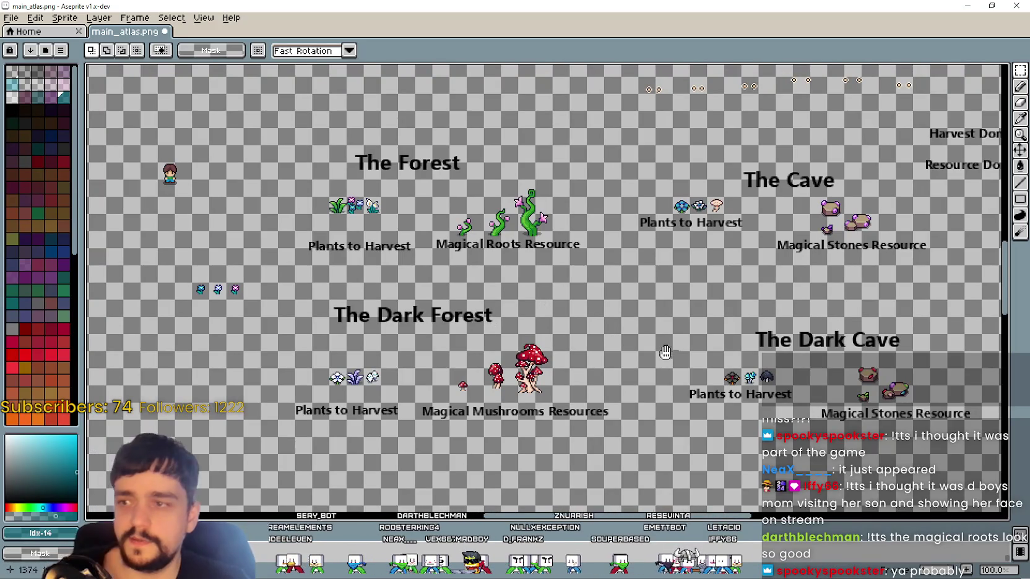
drag(679, 355, 665, 350)
key(ctrl+s)
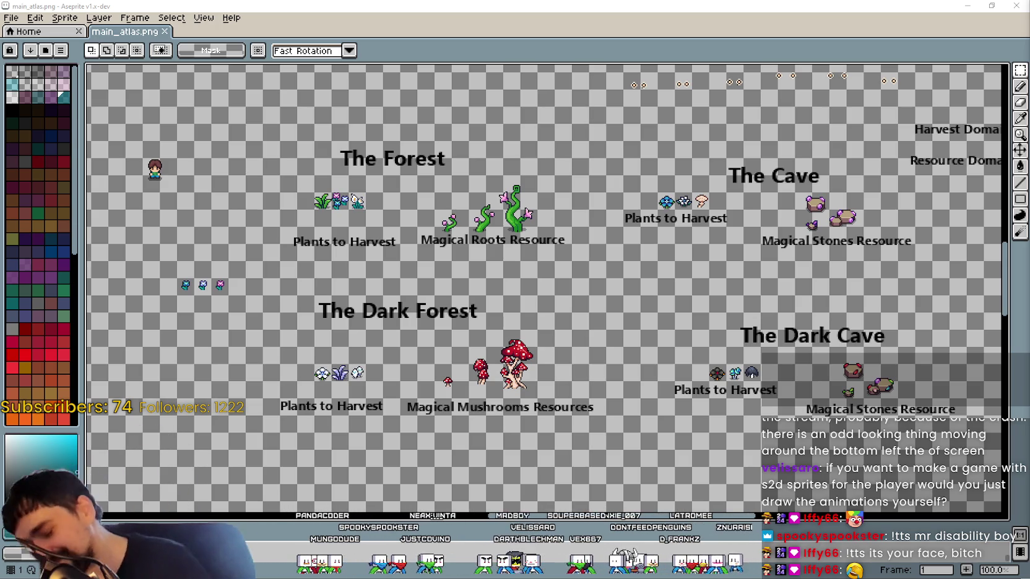
Zoom out to 50% to survey the atlas, return to 100%, and switch to File Explorer
drag(637, 259, 624, 263)
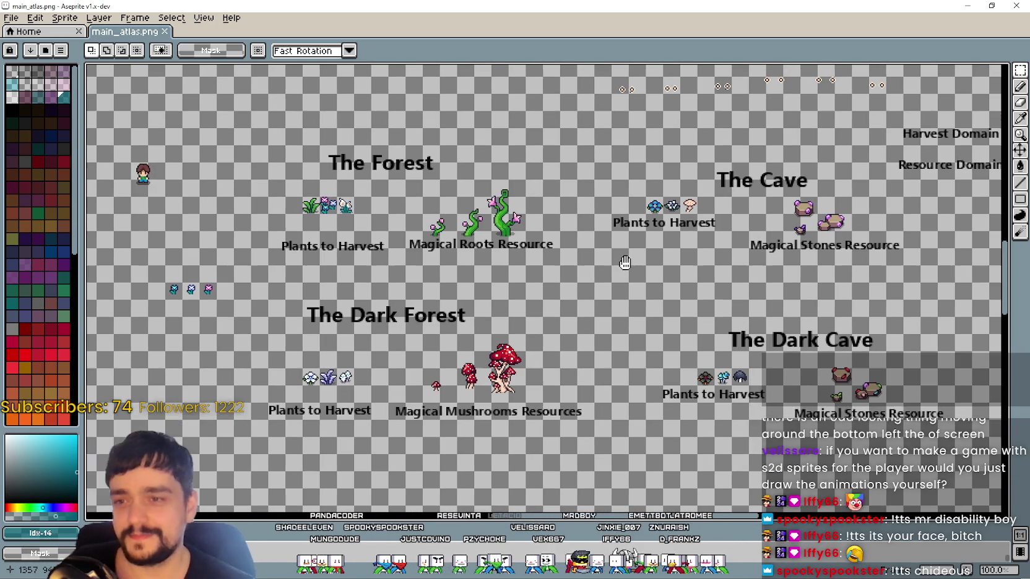
scroll(624, 263, down, 2)
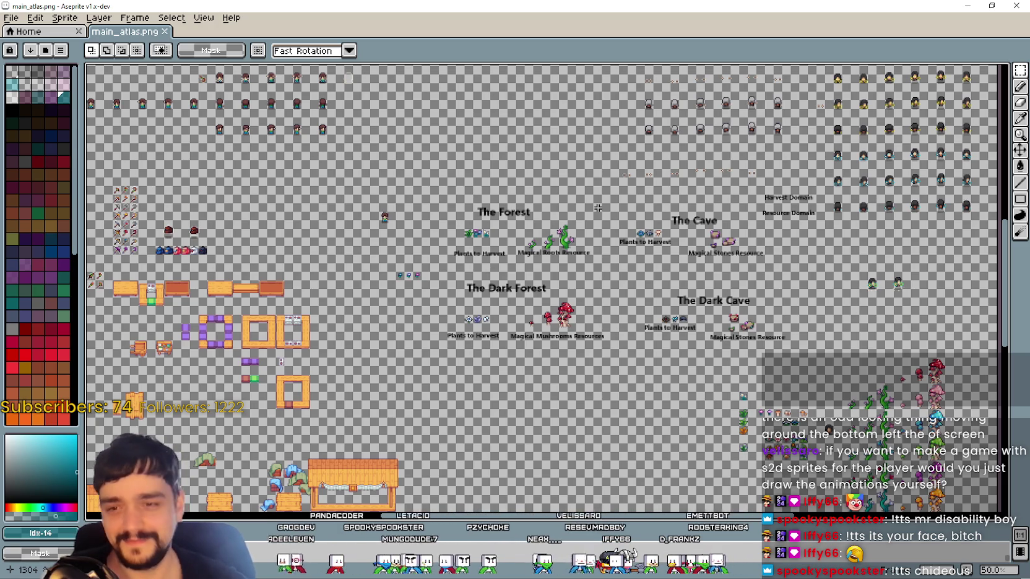
drag(565, 217, 556, 183)
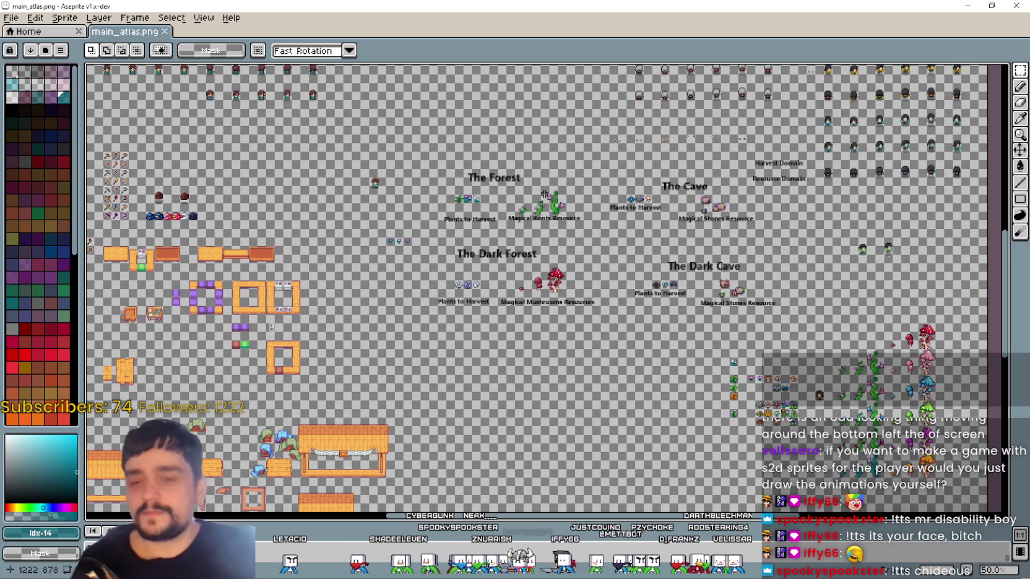
drag(737, 274, 679, 243)
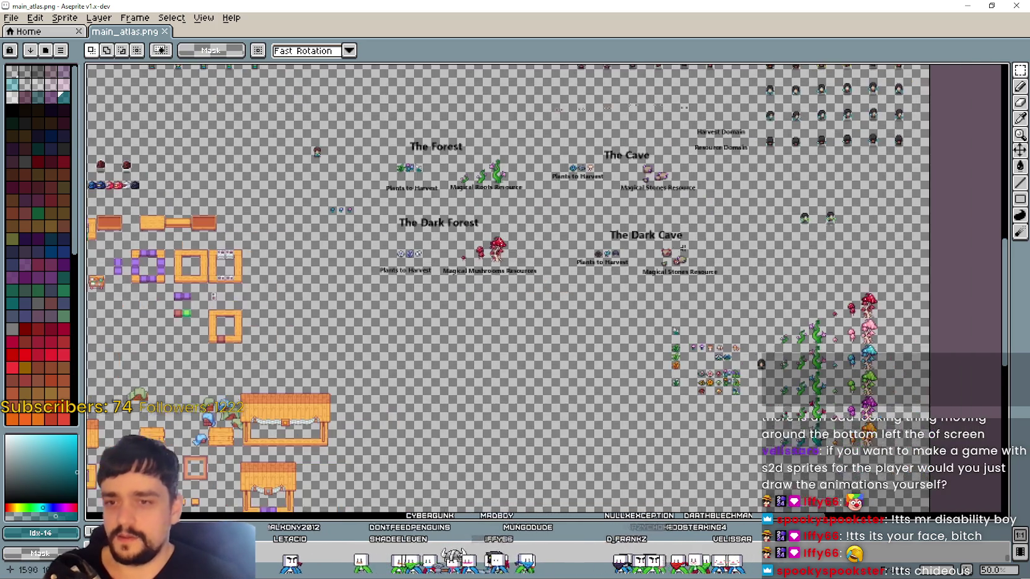
scroll(717, 313, up, 1)
mouse_move(260, 162)
mouse_down()
mouse_move(353, 219)
mouse_move(629, 315)
mouse_up()
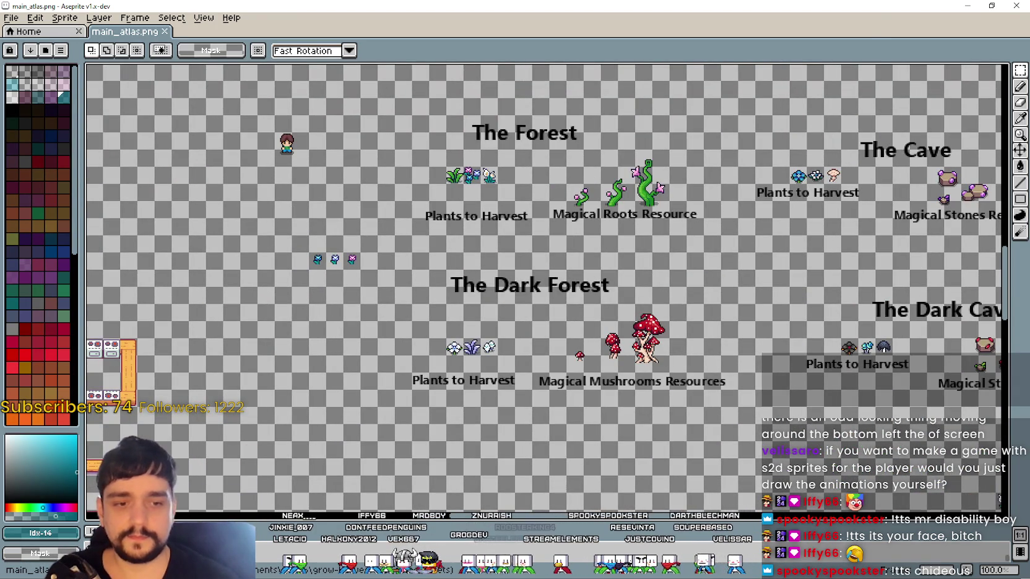
key(alt+Tab)
Navigate up to Farm and Tileset and open Tree › Deep Forest
click(607, 301)
right_click(648, 239)
click(677, 118)
click(661, 120)
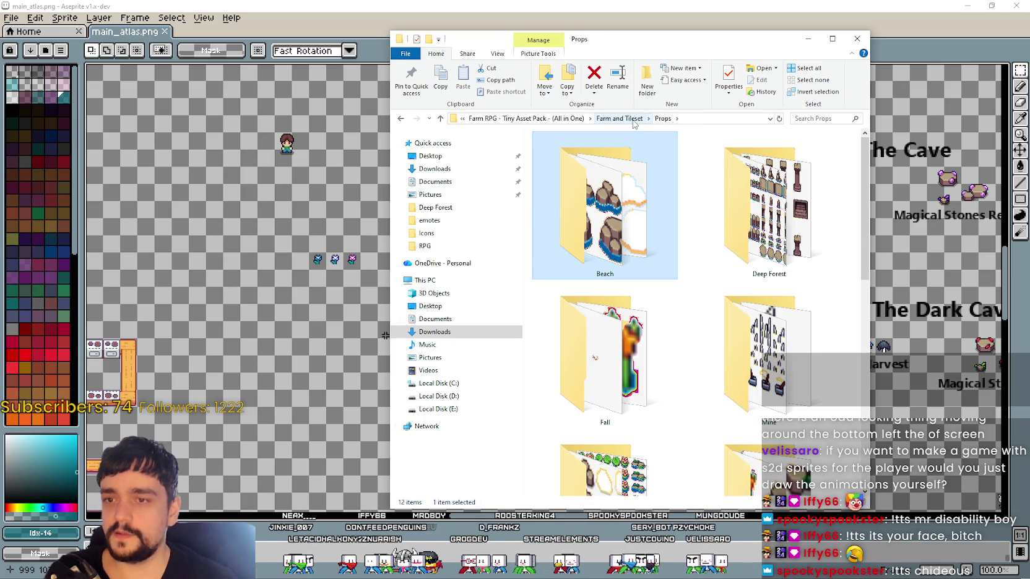
scroll(627, 303, down, 3)
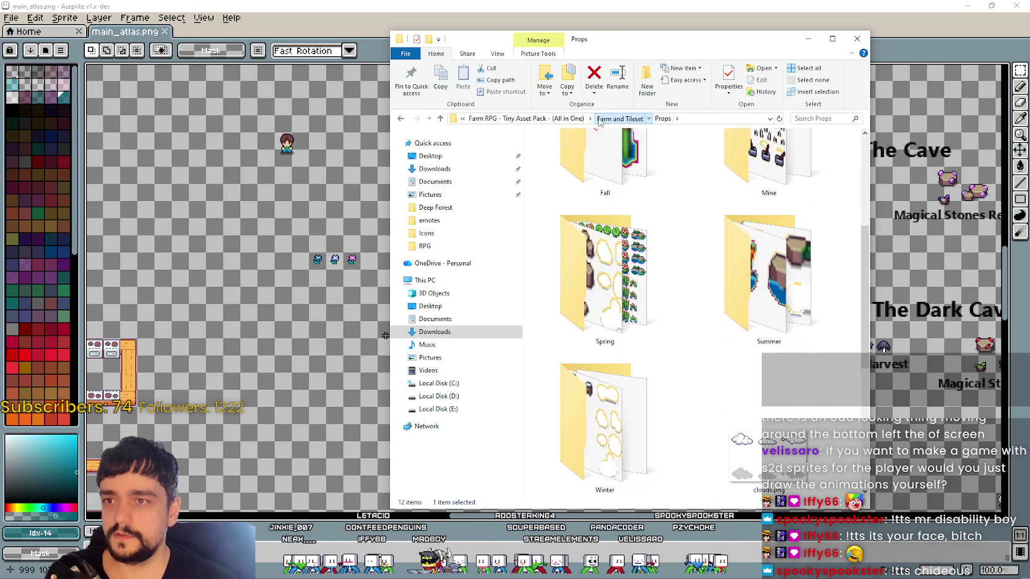
click(619, 118)
scroll(680, 371, down, 2)
key(Down)
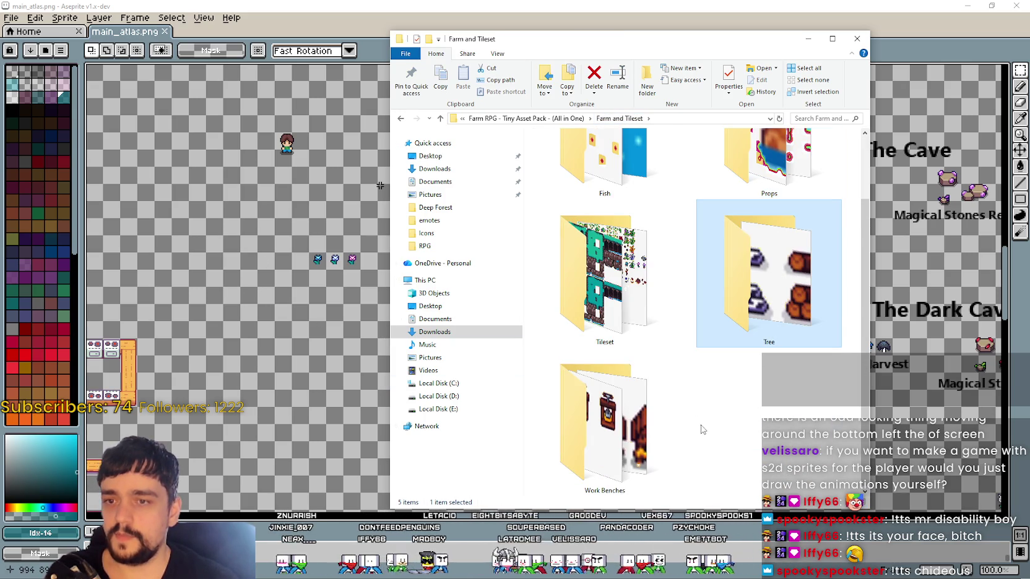
double_click(754, 304)
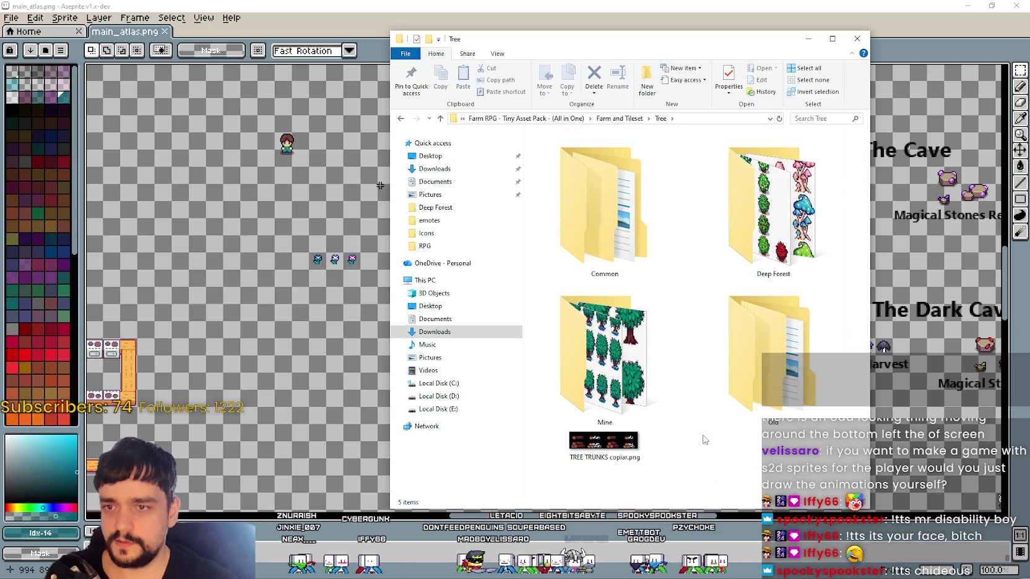
double_click(773, 210)
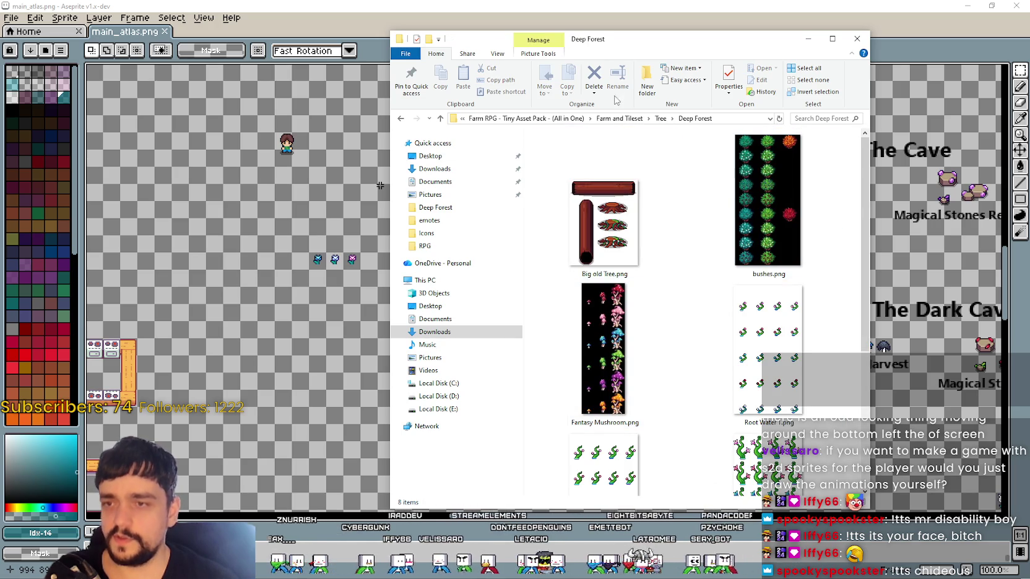
Peek into the Mine folder, reopen Deep Forest, and preview Big old Tree.png
click(660, 118)
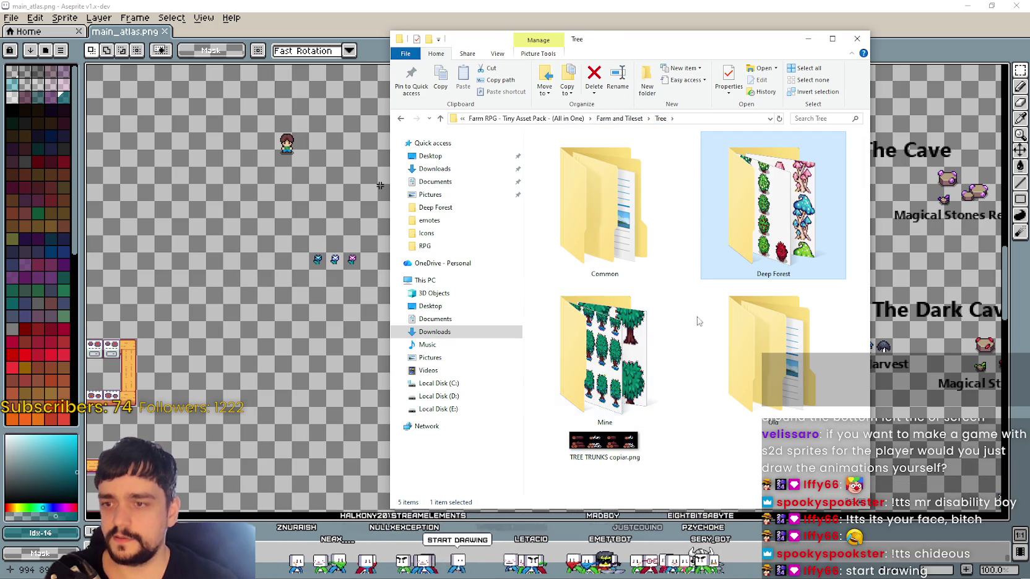
double_click(648, 328)
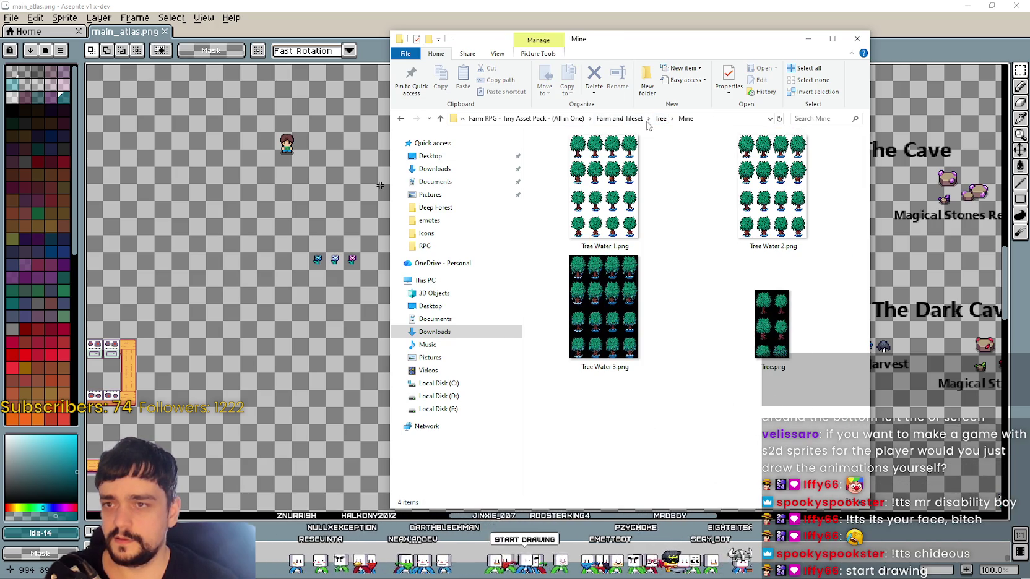
click(660, 118)
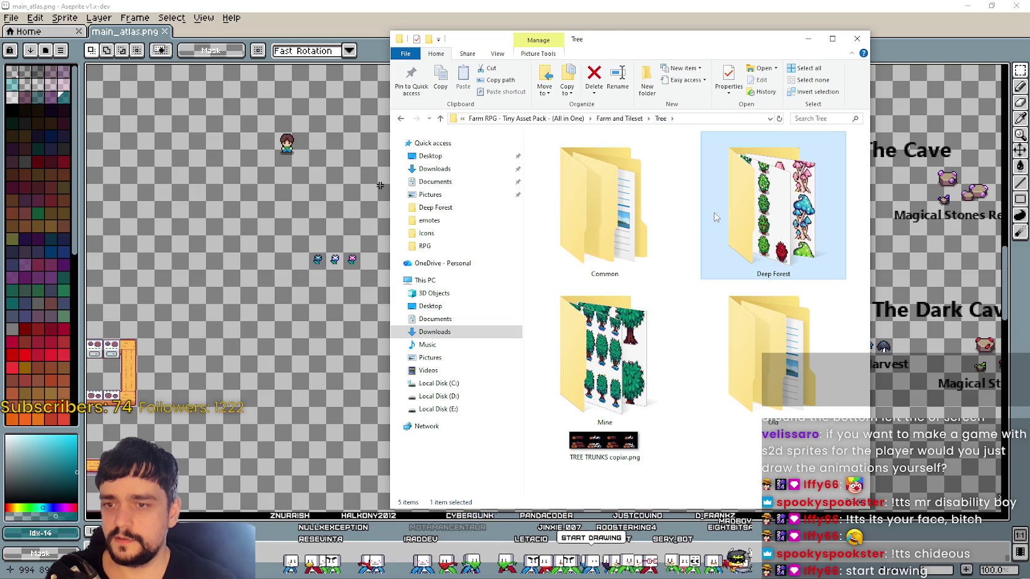
double_click(711, 216)
click(606, 227)
double_click(606, 227)
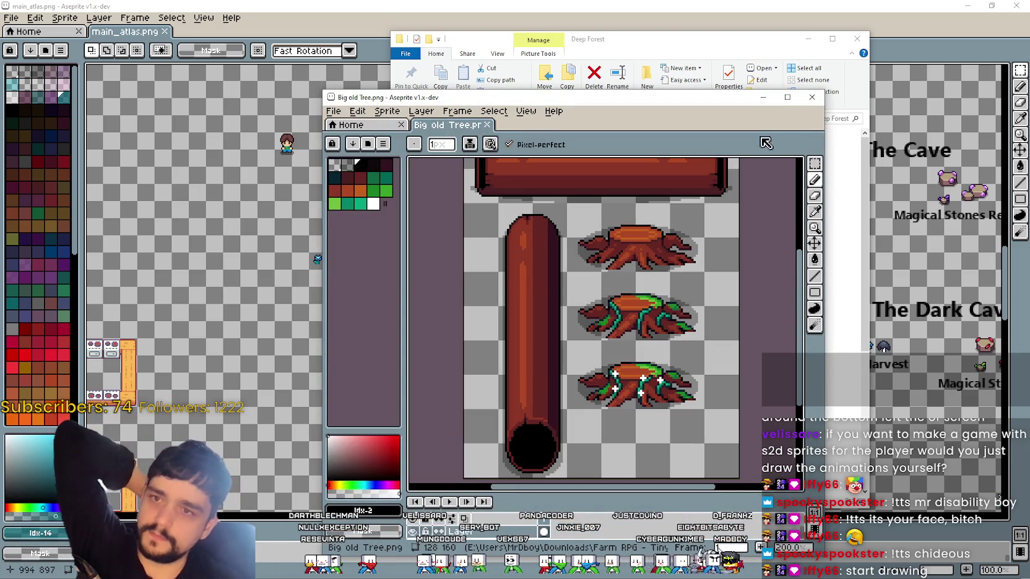
click(811, 97)
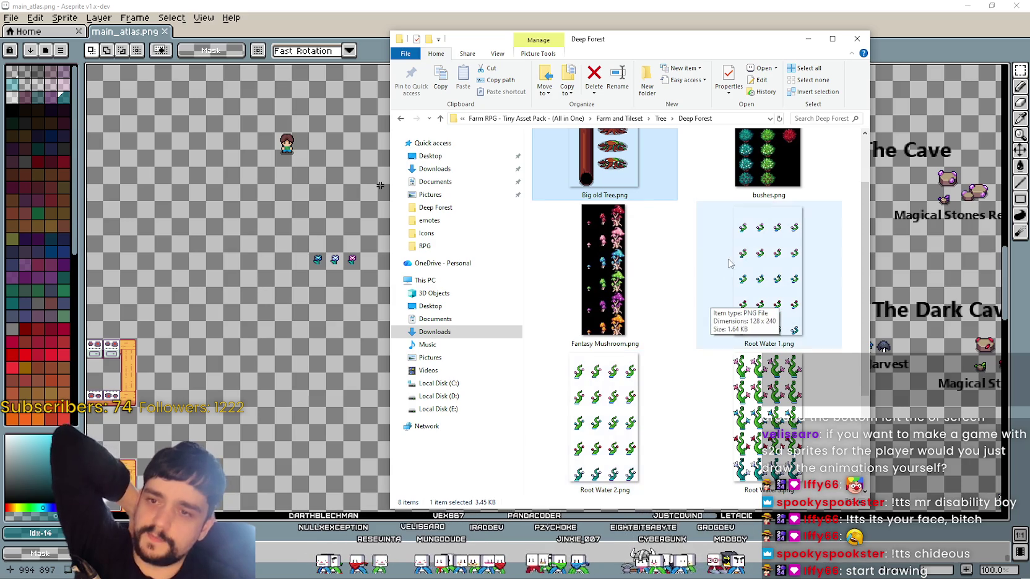
scroll(716, 298, down, 2)
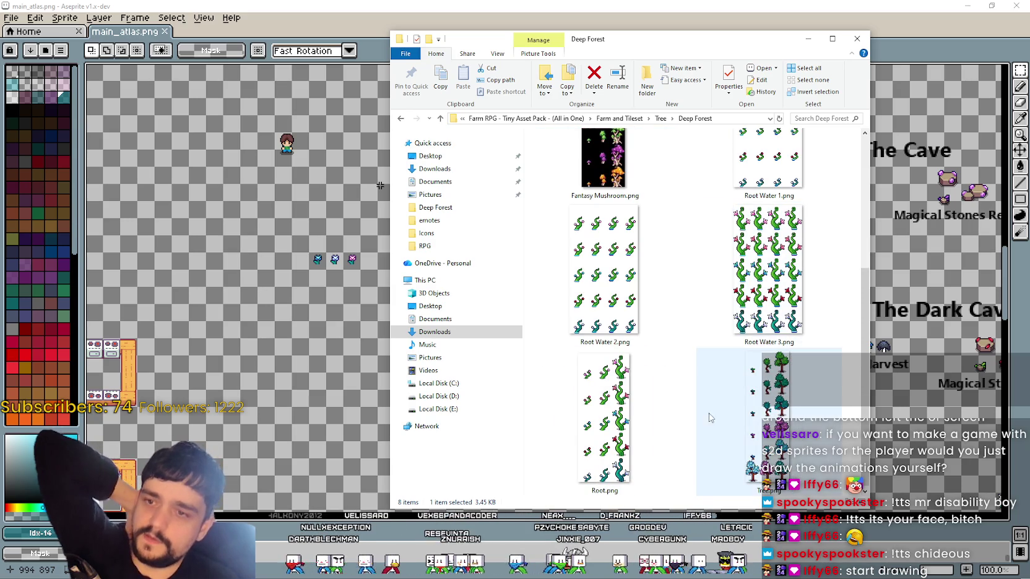
Open Tree.png in Aseprite and zoom the tree sheet to 100%
click(763, 426)
double_click(764, 426)
scroll(608, 382, up, 2)
scroll(606, 382, down, 2)
scroll(600, 384, down, 2)
scroll(594, 386, down, 1)
scroll(585, 389, down, 2)
scroll(584, 389, down, 2)
scroll(607, 305, down, 1)
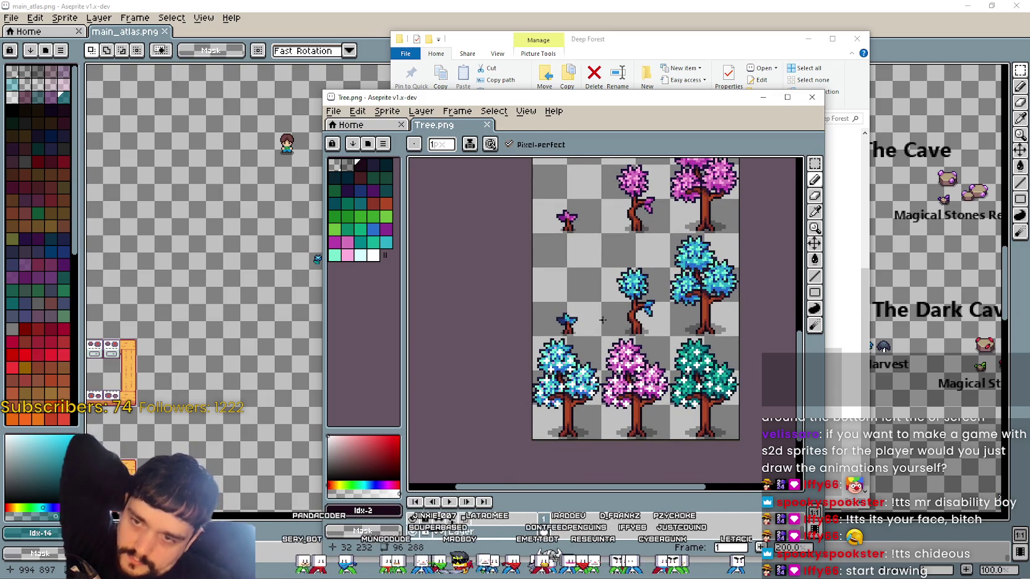
scroll(602, 320, down, 2)
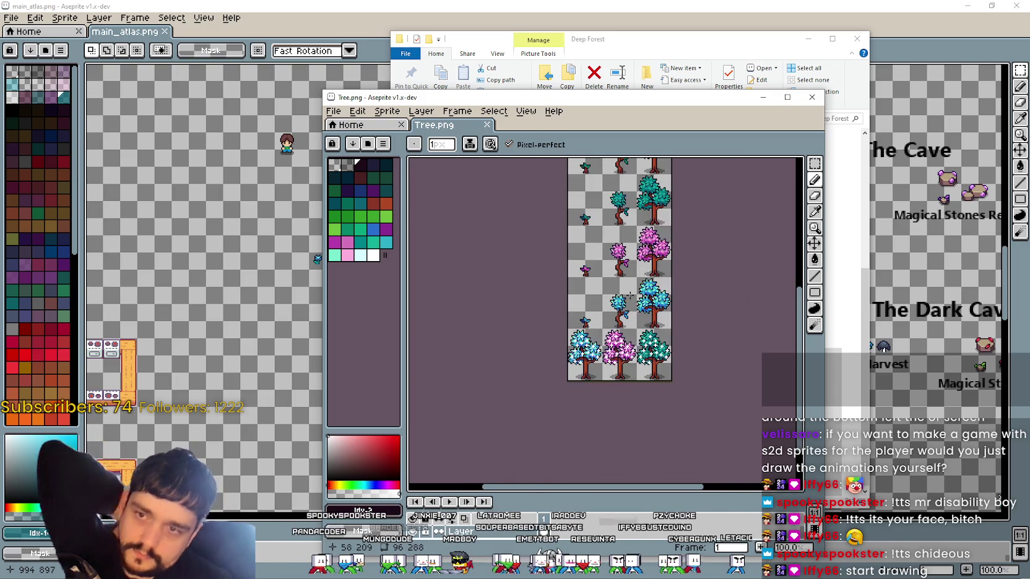
Park the Tree.png window on the left, then select bushes.png in the asset folder
drag(745, 112, 464, 87)
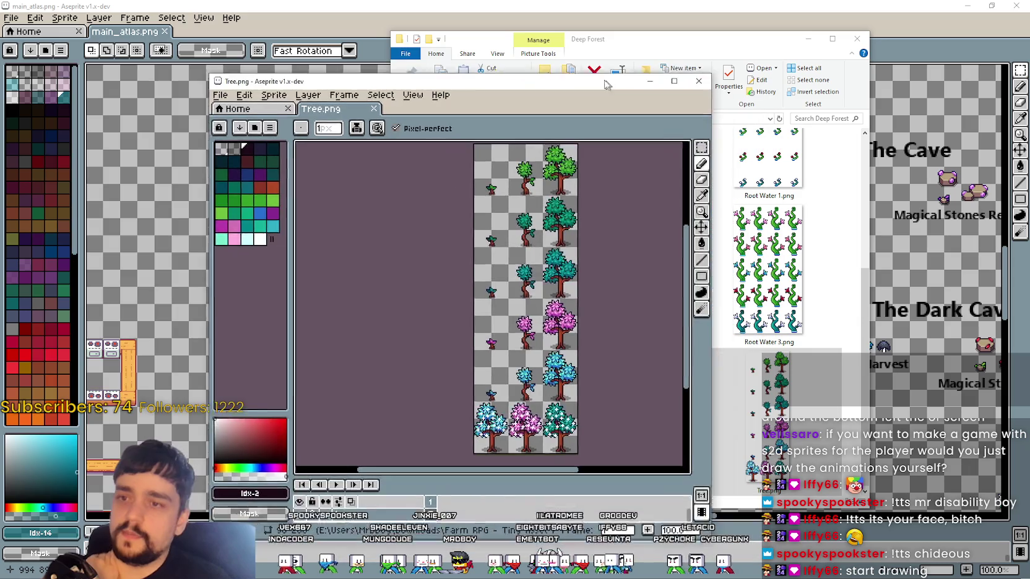
mouse_move(344, 371)
mouse_down()
mouse_move(372, 297)
mouse_move(406, 254)
mouse_up()
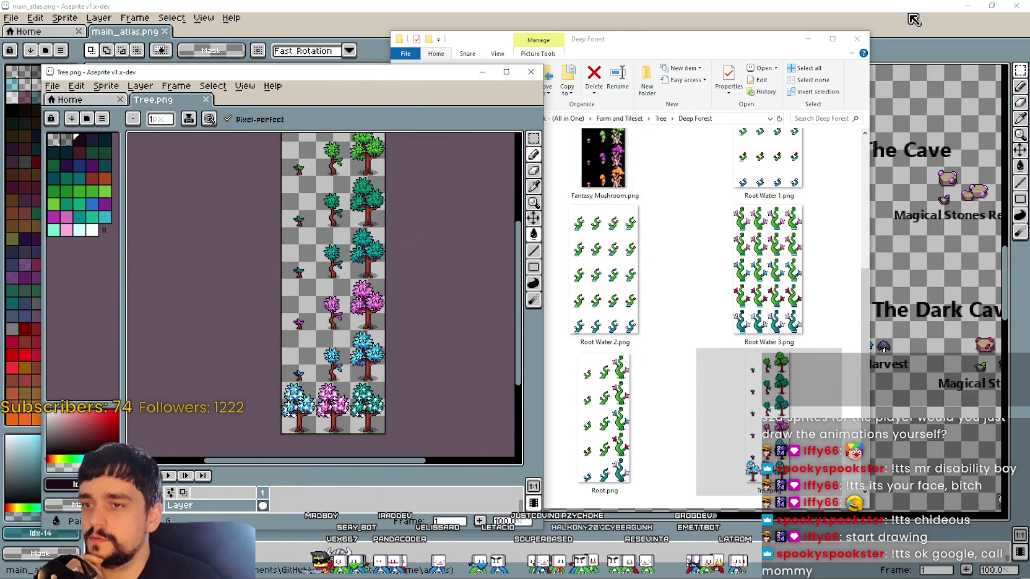
click(809, 46)
scroll(756, 402, up, 3)
click(771, 206)
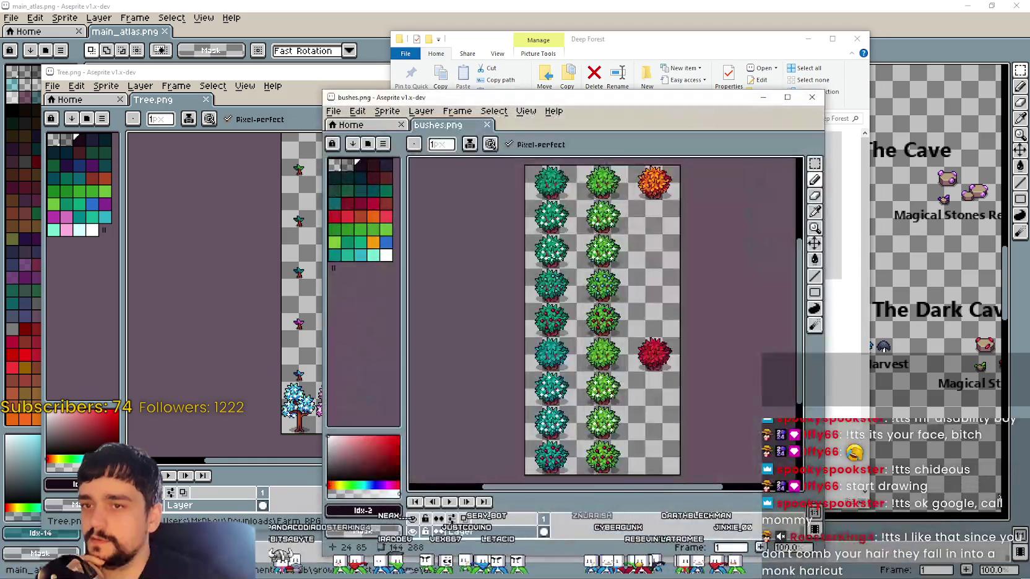
Zoom and pan across the bushes.png rows of green and teal bushes
scroll(638, 398, up, 2)
scroll(637, 398, up, 1)
mouse_move(638, 398)
mouse_down()
mouse_move(577, 312)
mouse_move(560, 251)
mouse_up()
scroll(612, 332, down, 2)
scroll(612, 332, down, 4)
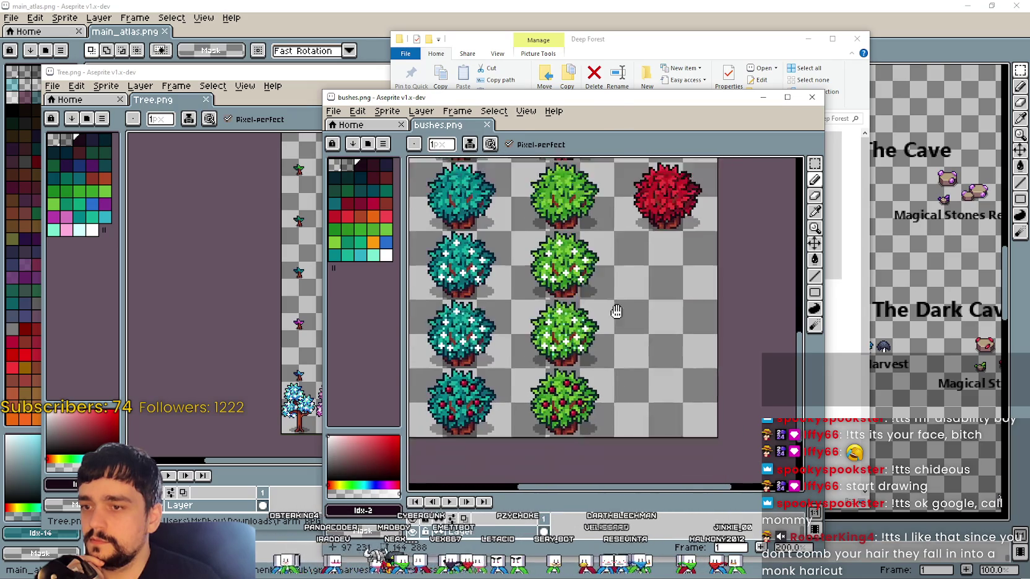
drag(612, 332, 684, 307)
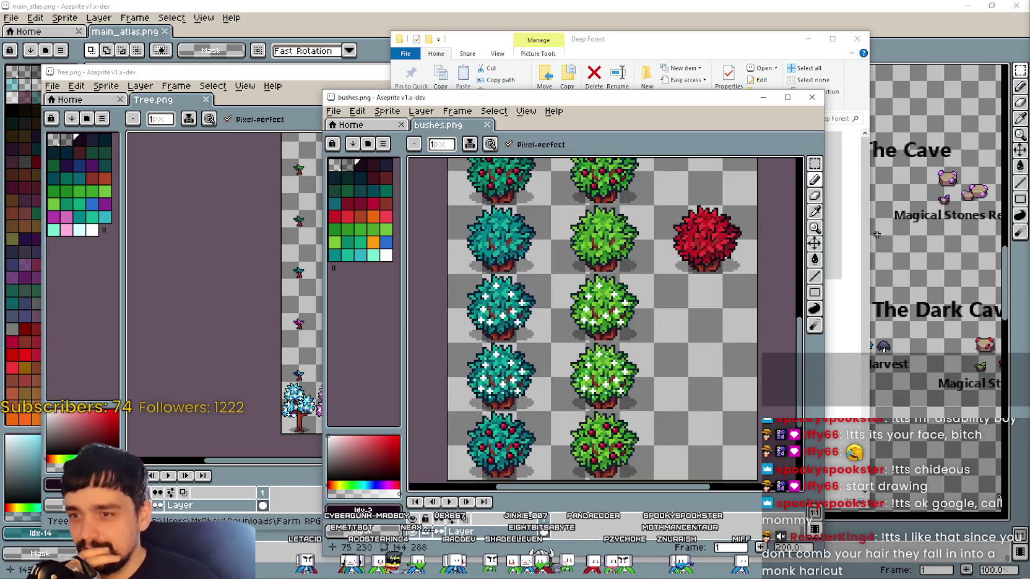
scroll(628, 368, down, 2)
scroll(605, 313, up, 2)
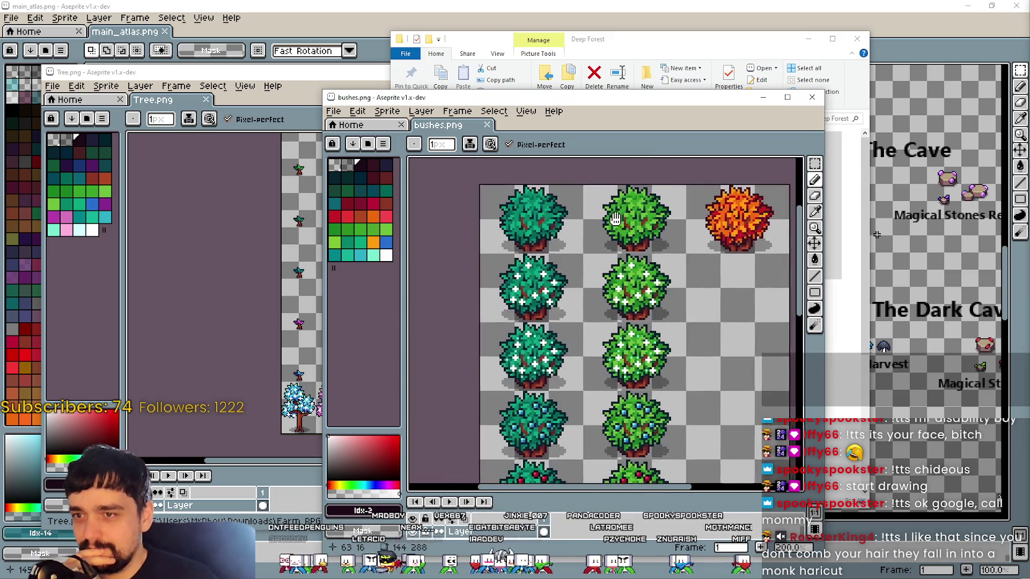
scroll(669, 356, up, 1)
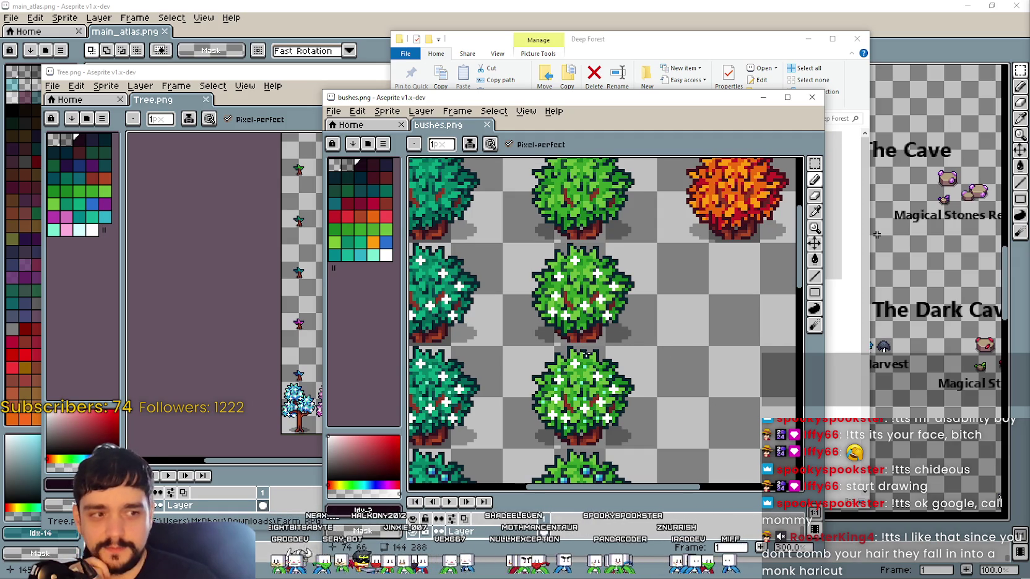
scroll(594, 351, down, 1)
scroll(666, 382, down, 2)
scroll(666, 381, down, 2)
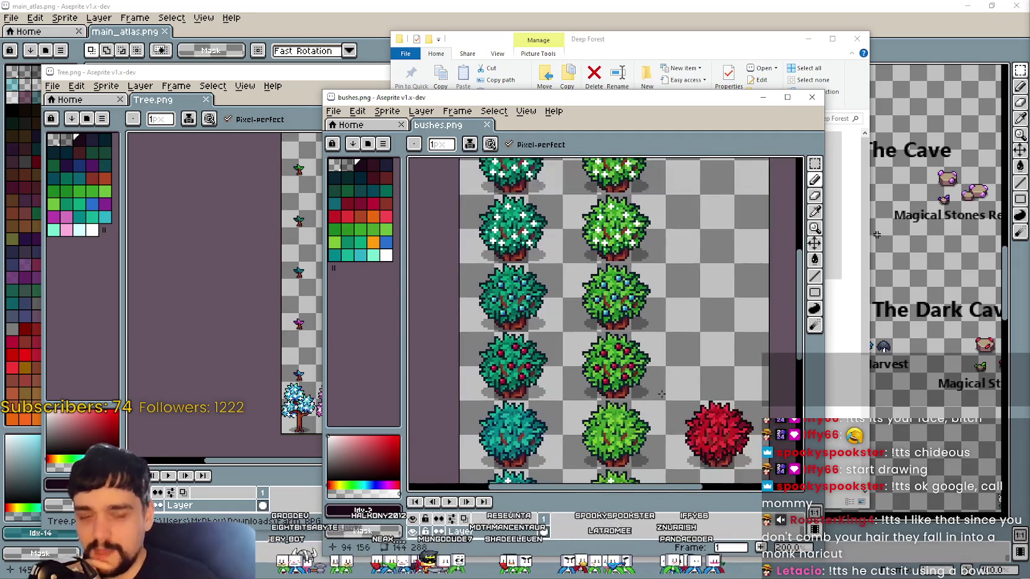
scroll(666, 381, down, 2)
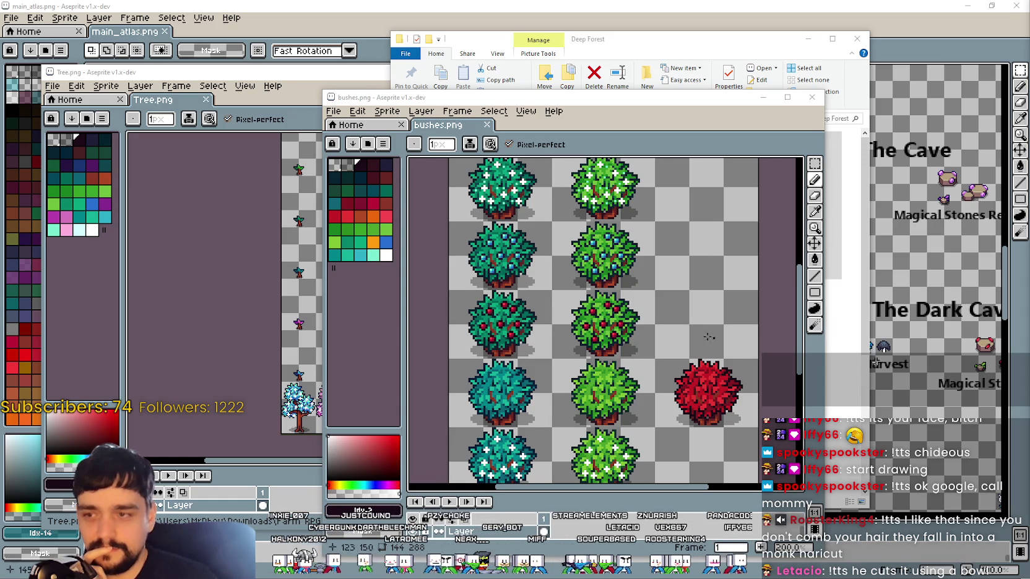
scroll(754, 348, down, 1)
scroll(711, 310, down, 2)
scroll(668, 279, up, 1)
scroll(641, 259, up, 2)
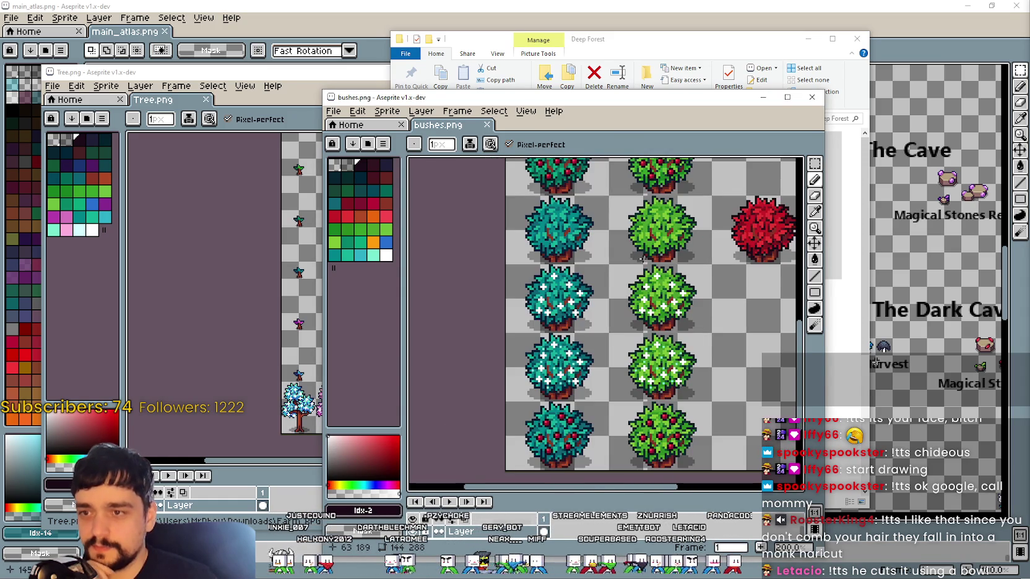
scroll(641, 259, down, 1)
drag(637, 300, 638, 393)
scroll(638, 393, up, 1)
scroll(639, 359, down, 1)
scroll(640, 322, up, 1)
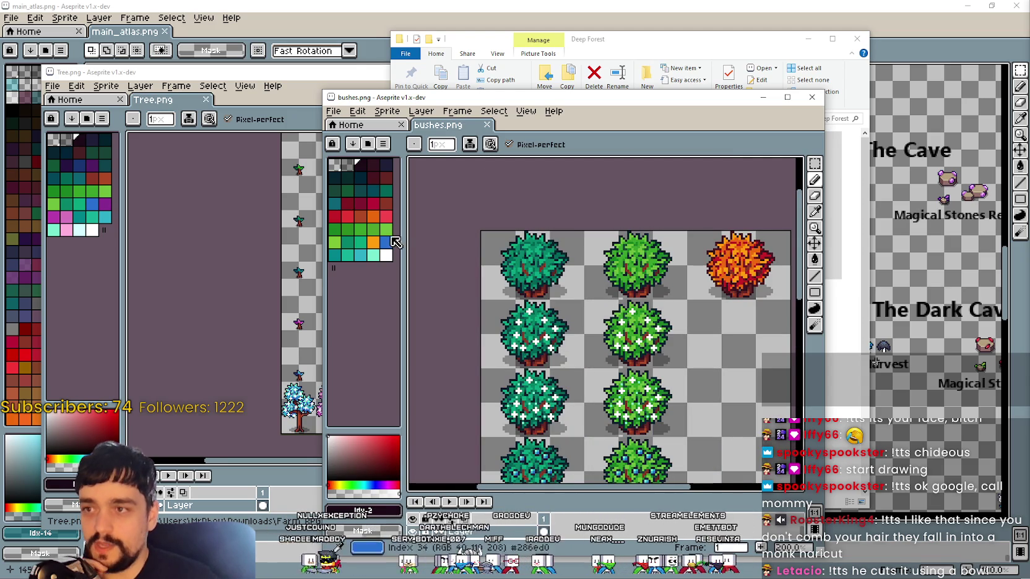
Move the bush window up-left to reveal the Deep Forest folder and view the red bush
drag(542, 102, 307, 67)
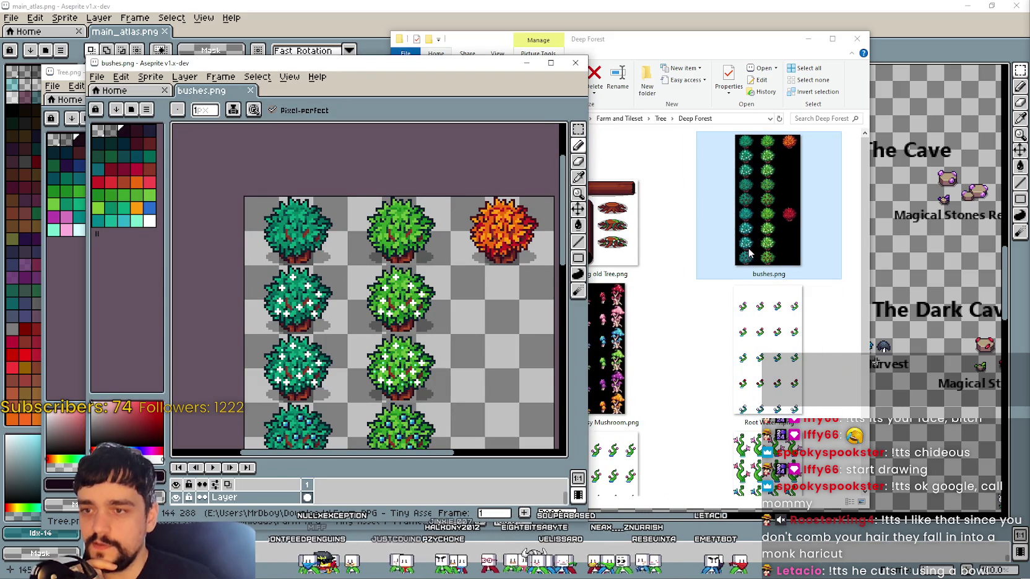
scroll(749, 250, down, 3)
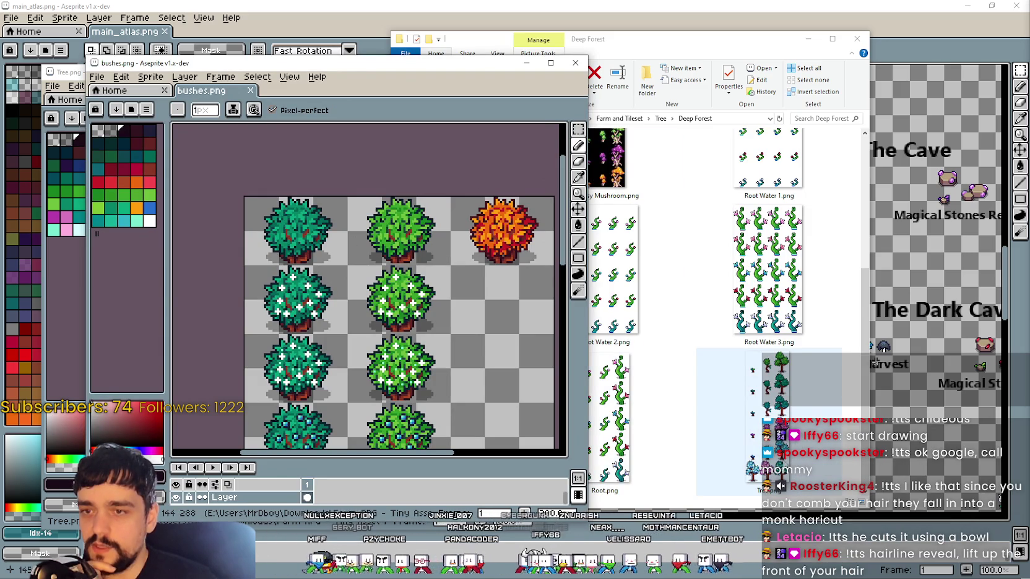
scroll(724, 309, up, 3)
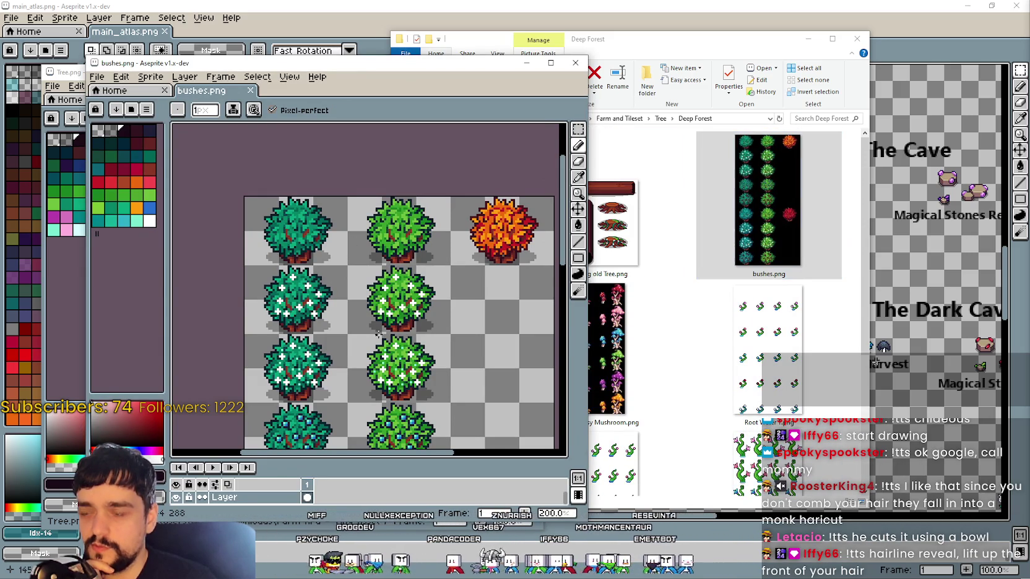
scroll(356, 278, down, 2)
scroll(382, 291, up, 2)
drag(400, 307, 414, 283)
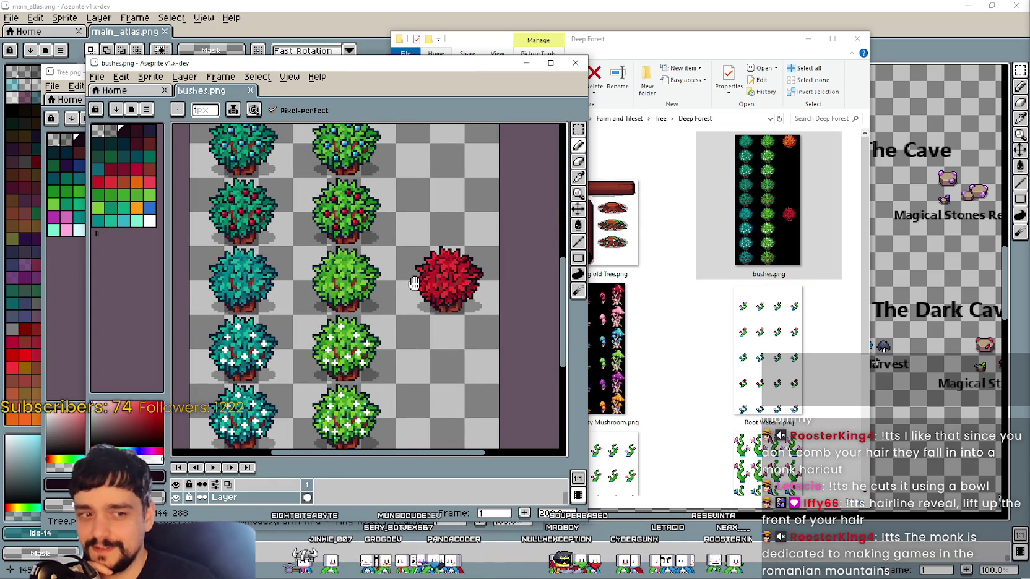
click(692, 106)
Shift the Deep Forest folder window right, cancelling an accidental drop of bushes.png
drag(619, 38, 684, 37)
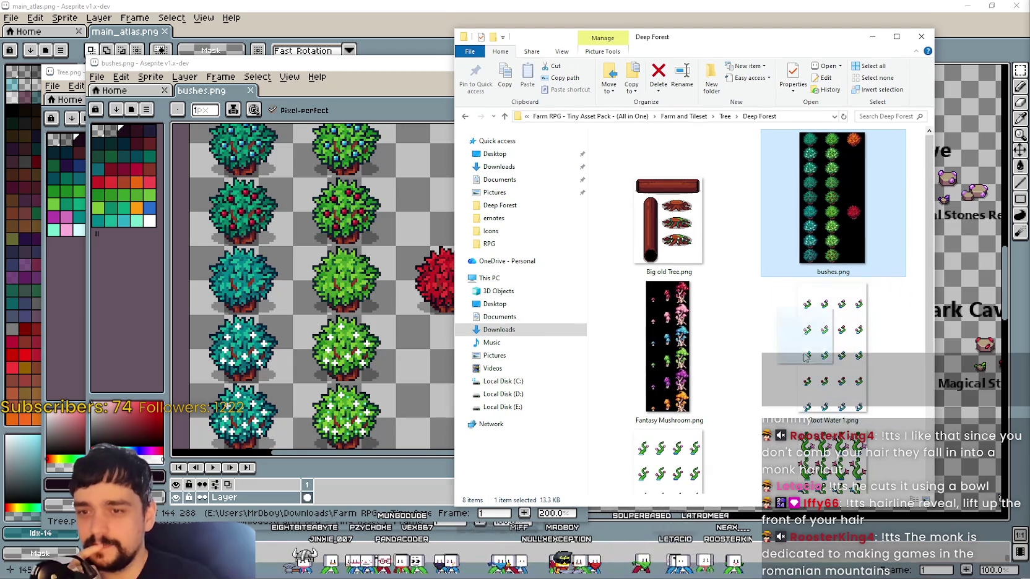
drag(833, 198, 792, 340)
key(Escape)
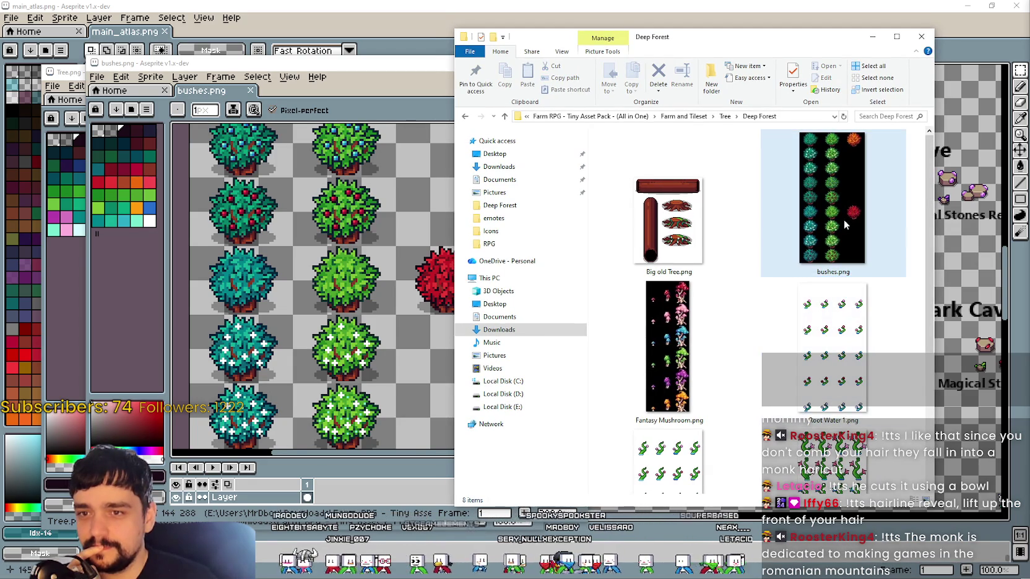
Browse Fantasy Mushroom.png, Root Water 3.png and bushes.png, then return to main_atlas.png
click(730, 382)
scroll(730, 382, down, 1)
click(804, 396)
scroll(811, 396, down, 2)
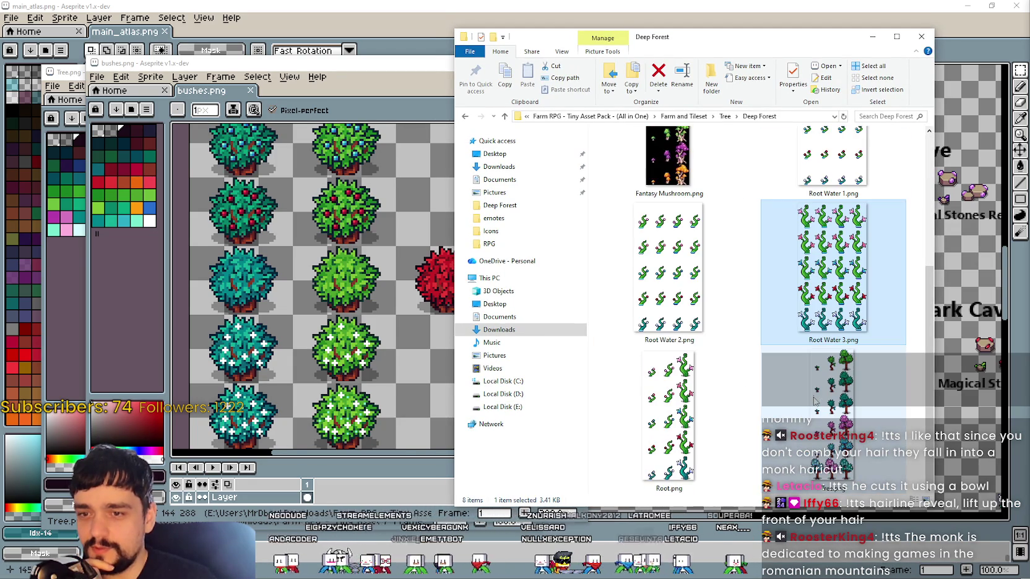
click(802, 444)
scroll(802, 444, up, 3)
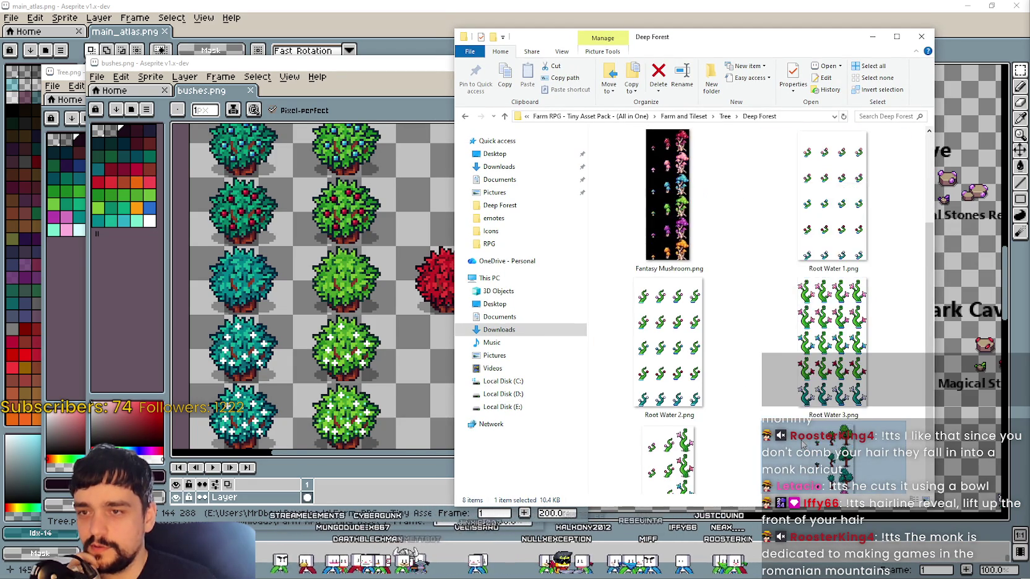
click(668, 346)
click(832, 232)
scroll(805, 318, down, 1)
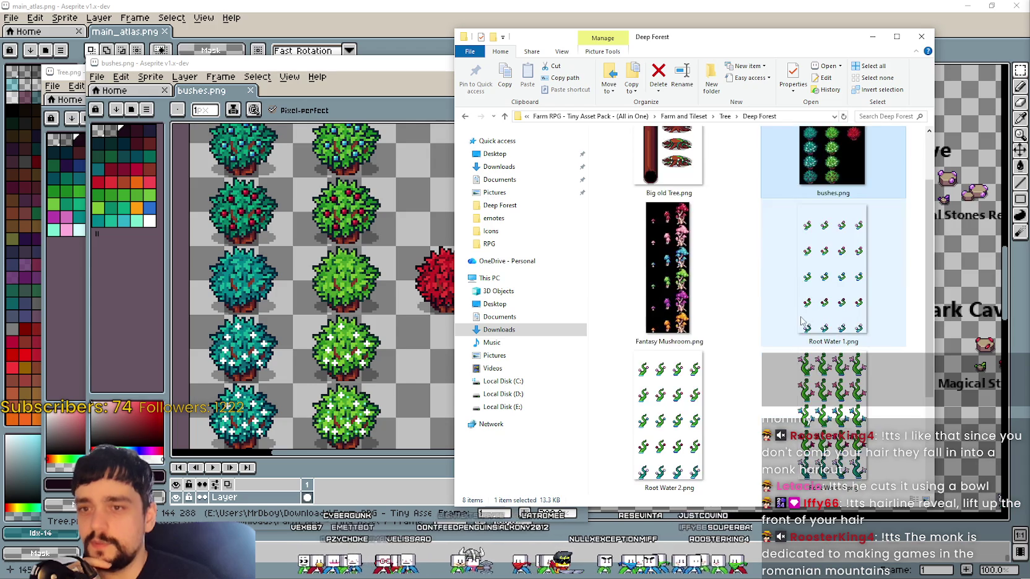
scroll(810, 390, down, 1)
scroll(811, 393, up, 2)
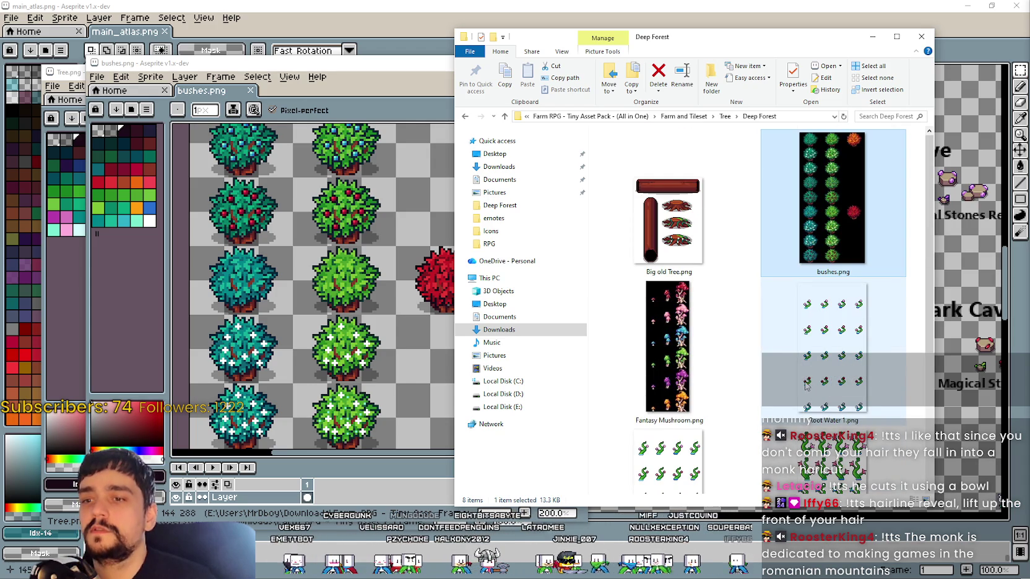
key(alt+Tab)
scroll(654, 290, down, 2)
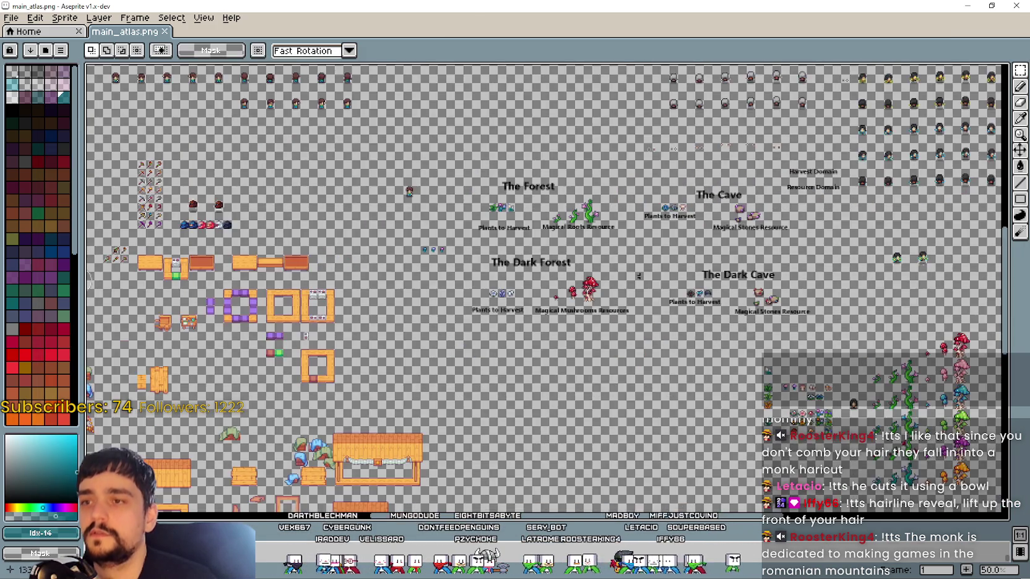
scroll(654, 290, up, 2)
drag(654, 290, 632, 353)
drag(416, 392, 573, 326)
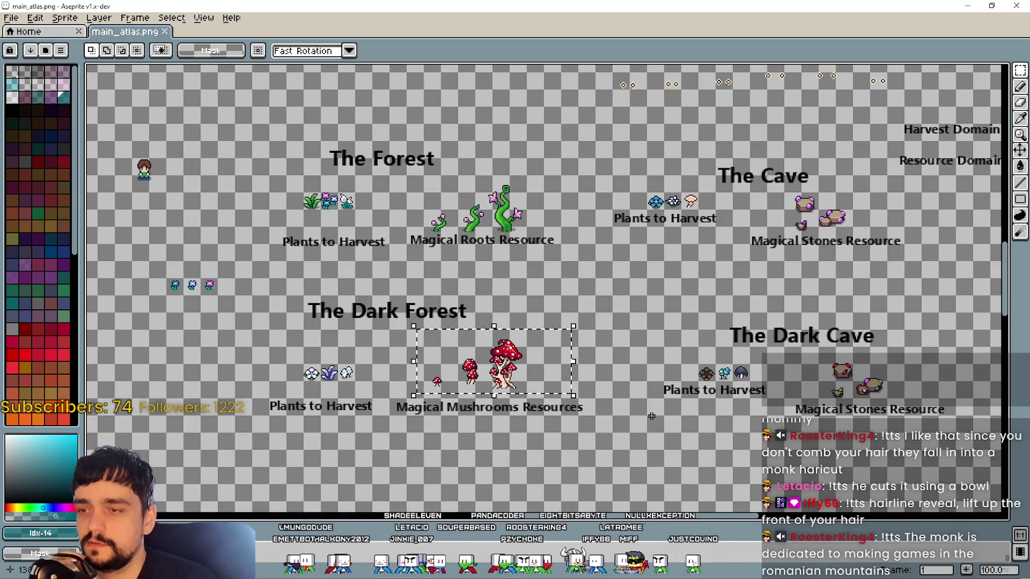
mouse_move(765, 194)
mouse_down()
mouse_move(897, 237)
mouse_move(881, 239)
mouse_up()
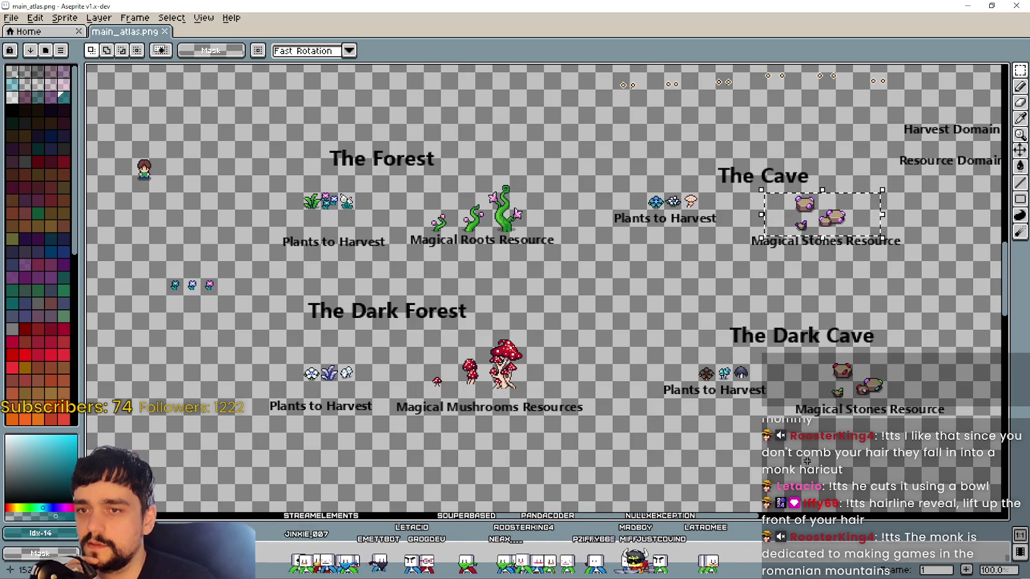
drag(806, 355, 910, 404)
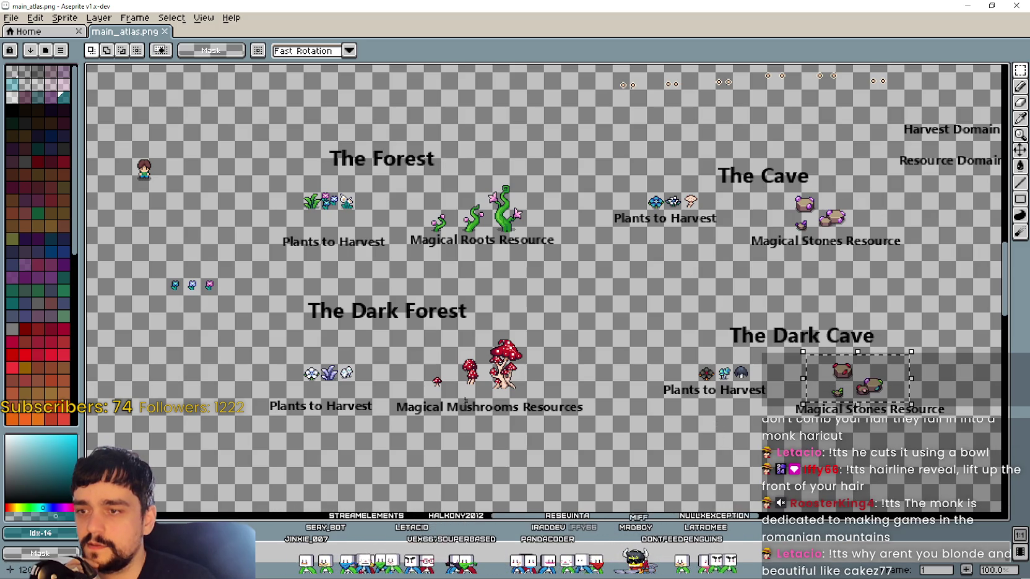
drag(422, 397, 576, 334)
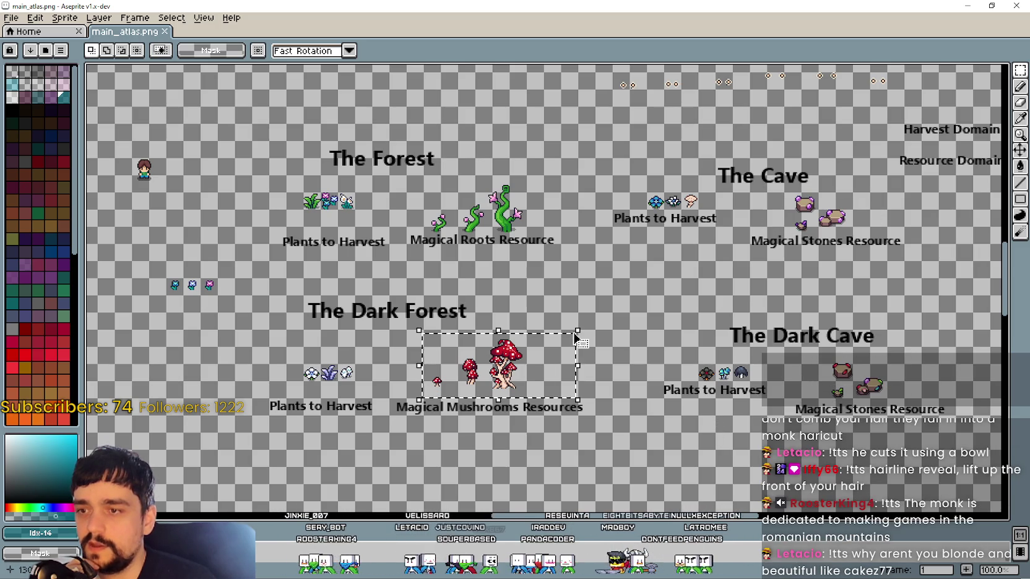
drag(812, 397, 907, 353)
drag(538, 396, 413, 333)
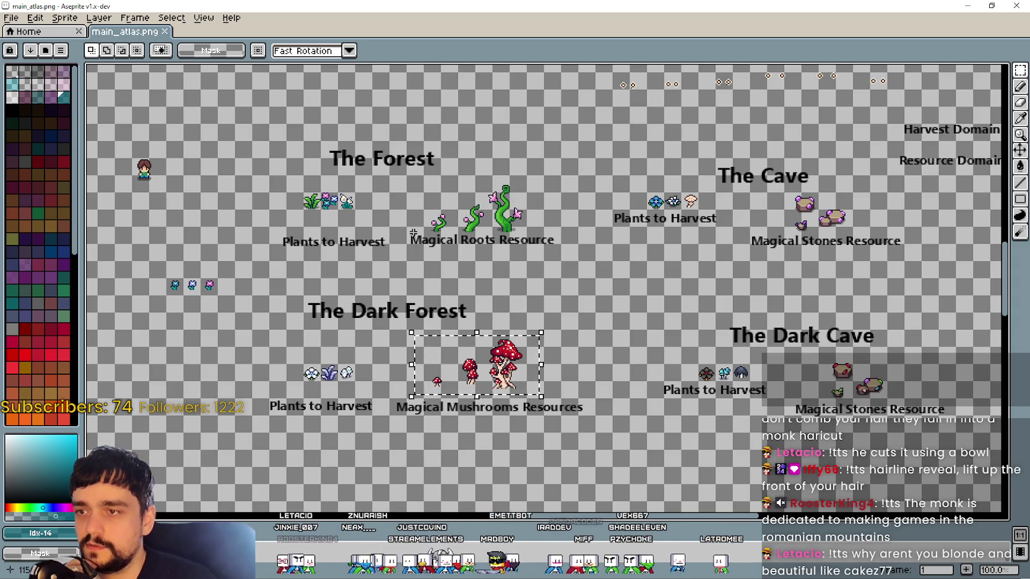
drag(415, 234, 570, 172)
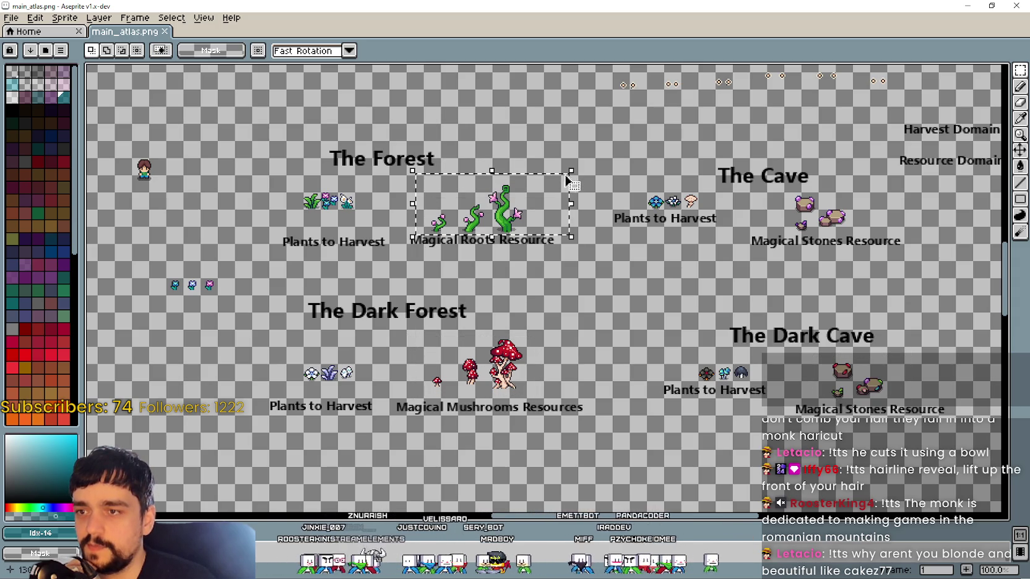
drag(411, 238, 540, 172)
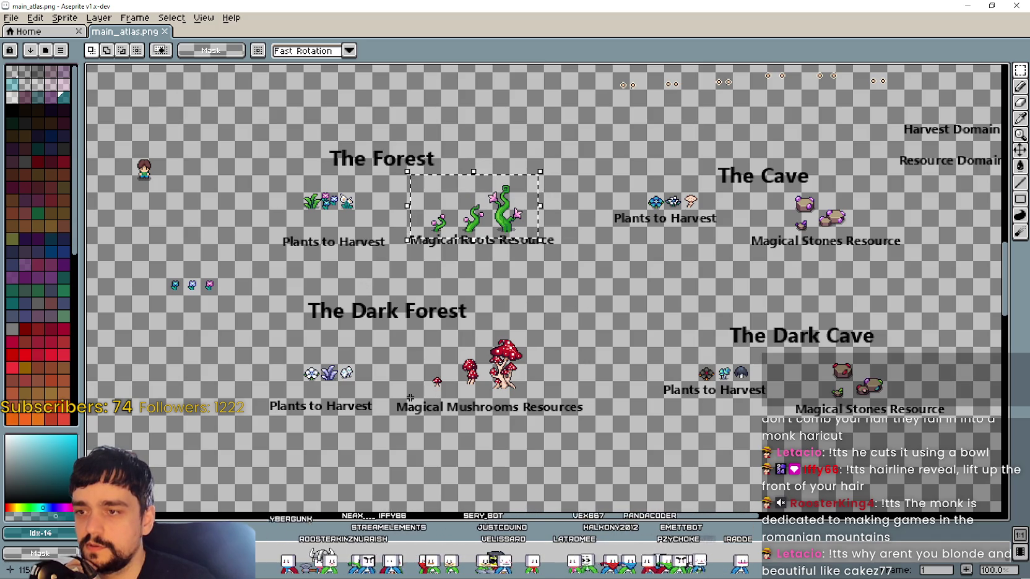
drag(409, 400, 586, 320)
drag(755, 182, 890, 237)
drag(421, 401, 600, 328)
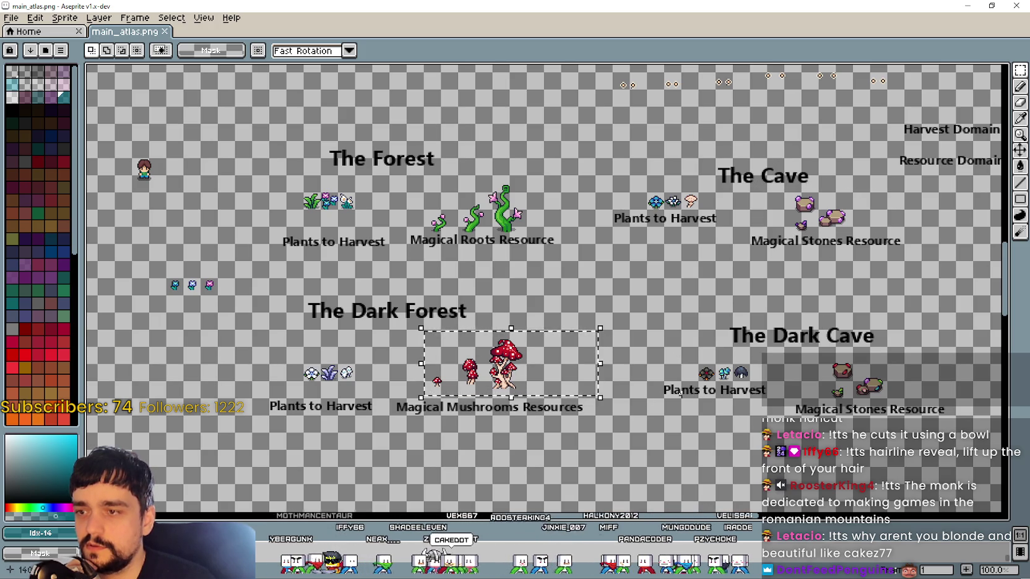
scroll(600, 294, right, 3)
scroll(599, 294, down, 1)
drag(634, 296, 759, 358)
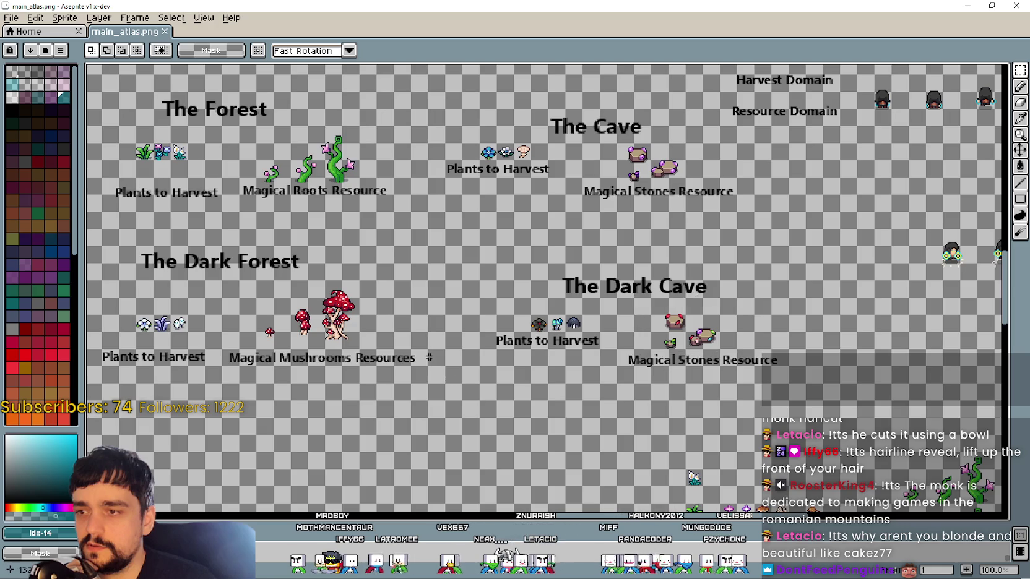
scroll(539, 400, left, 2)
scroll(539, 400, up, 1)
mouse_move(539, 400)
mouse_down()
mouse_move(723, 451)
mouse_move(602, 385)
mouse_move(613, 410)
mouse_up()
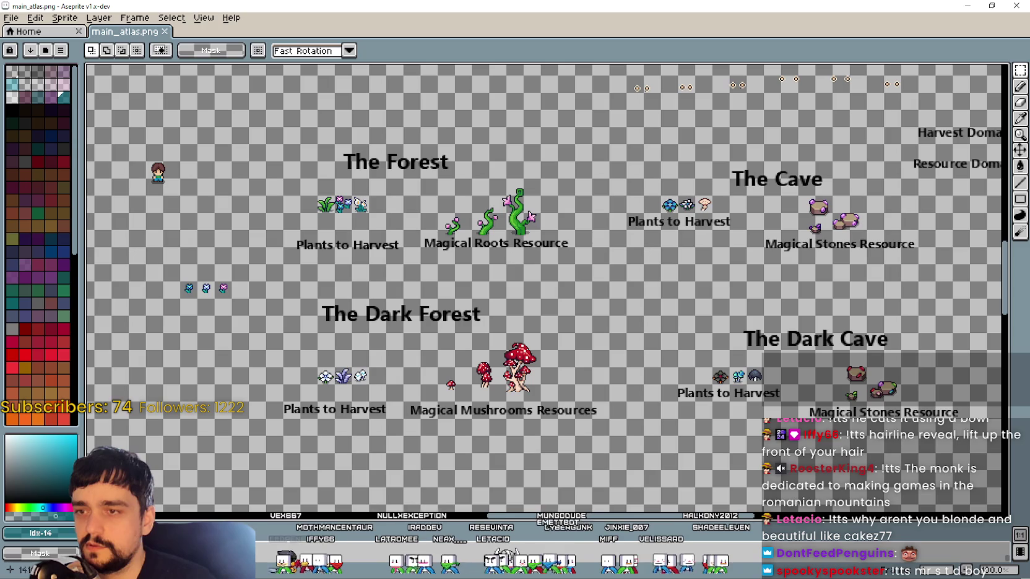
drag(653, 348, 628, 304)
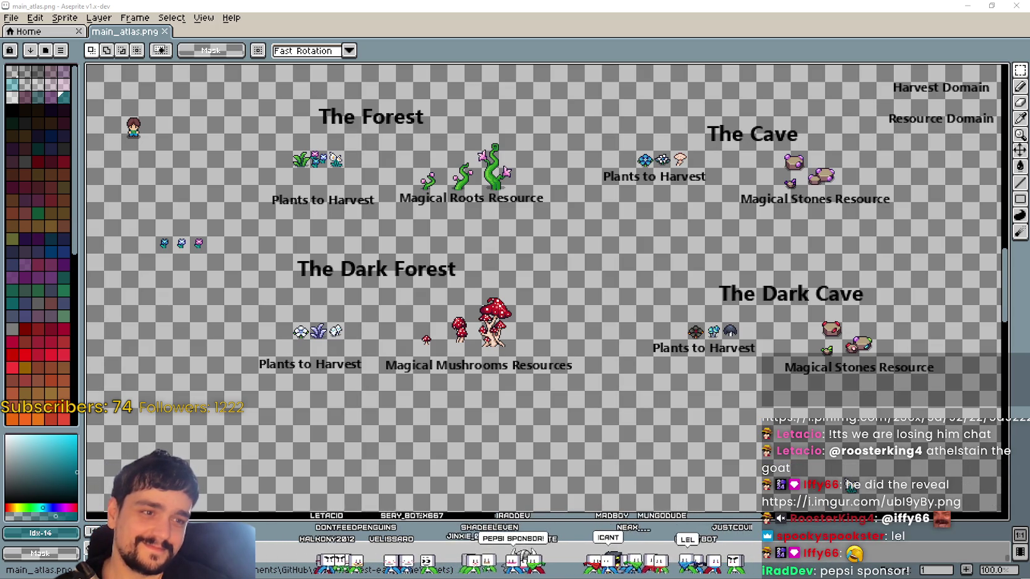
key(alt+Tab)
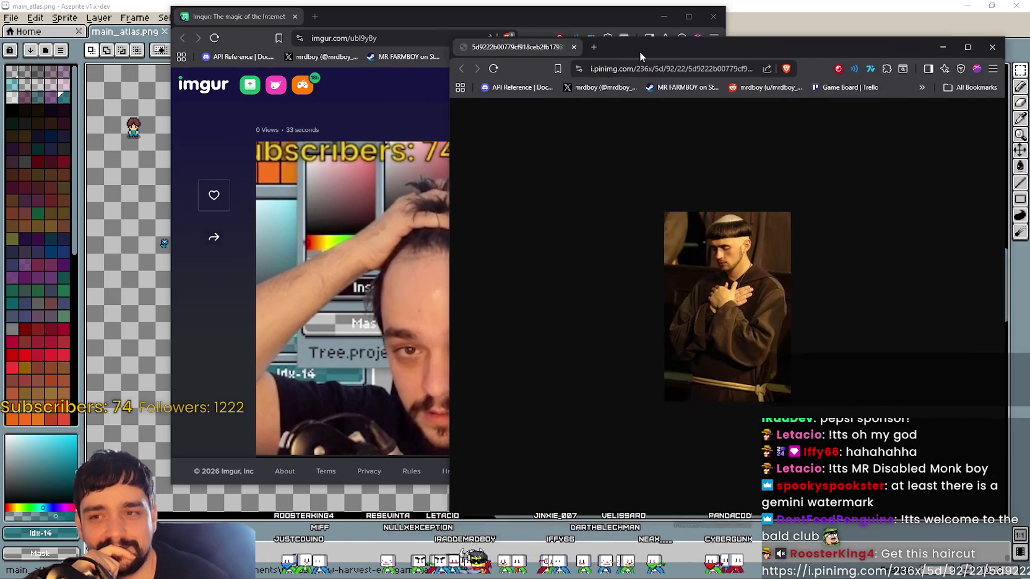
Narrow the pinimg monk image window and place it beside the imgur page
drag(474, 200, 677, 230)
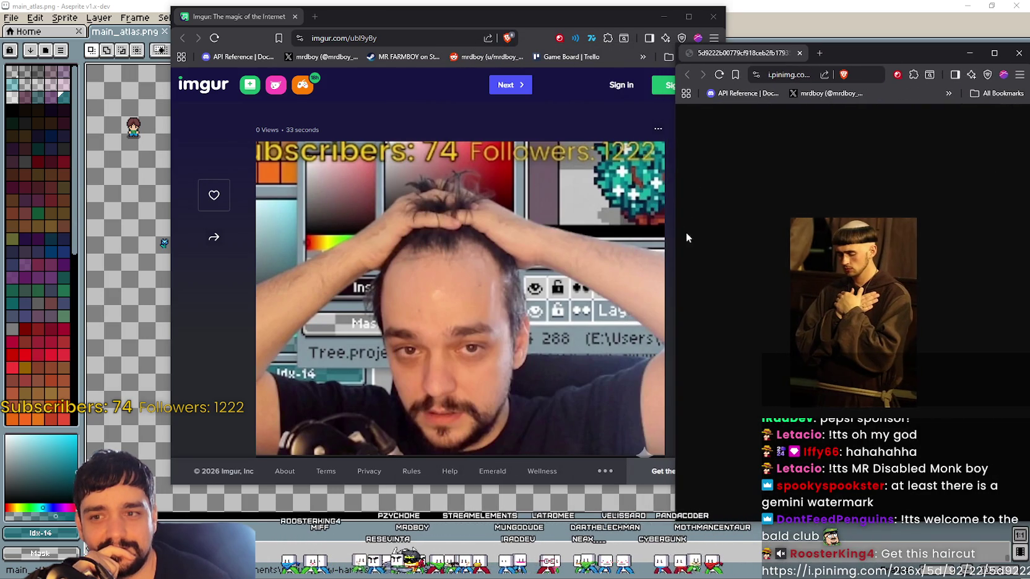
drag(907, 49, 888, 29)
drag(557, 8, 530, 9)
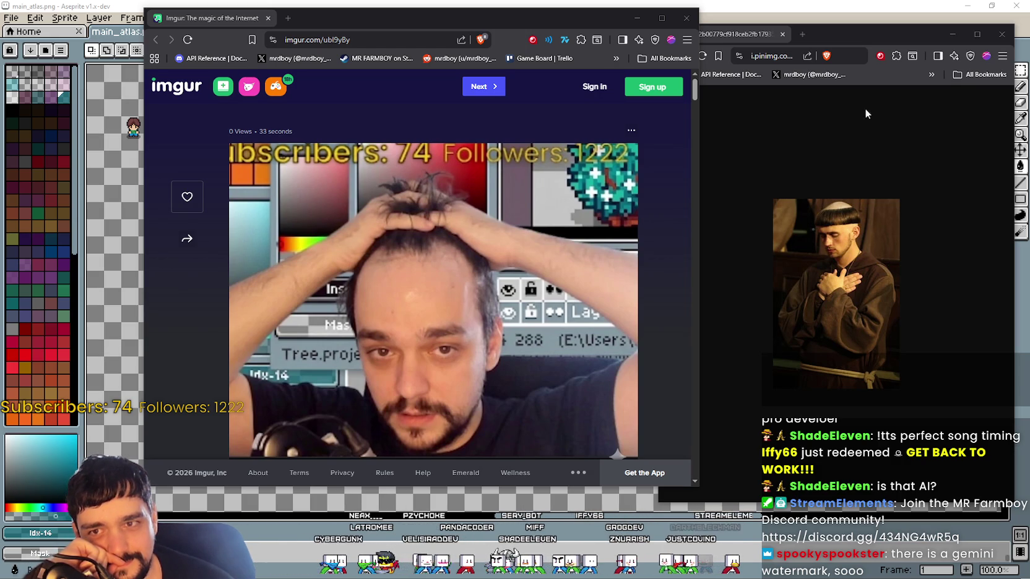
drag(875, 37, 869, 30)
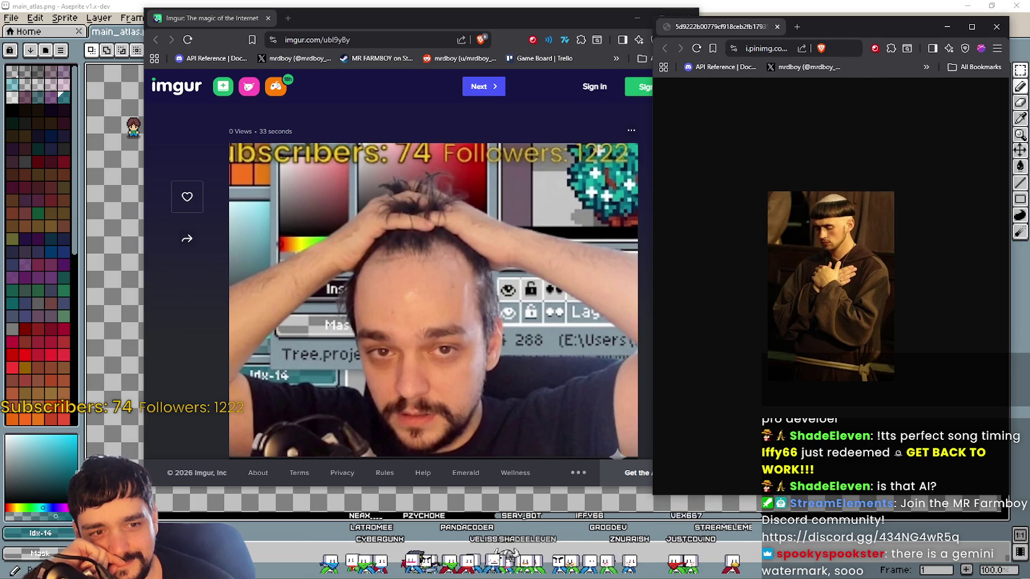
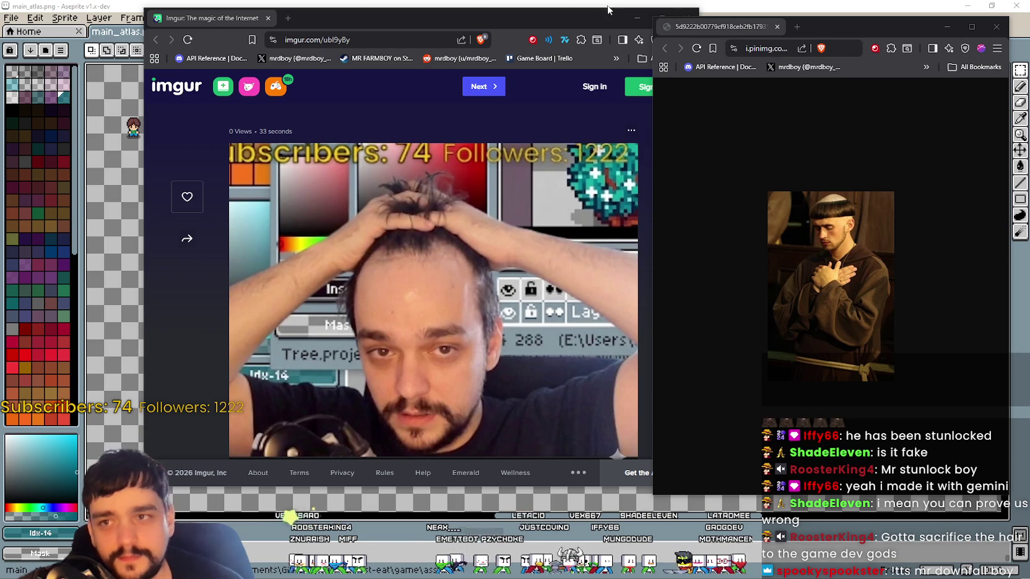
Close the Imgur and second browser windows to get back to the Aseprite atlas
click(665, 14)
click(686, 18)
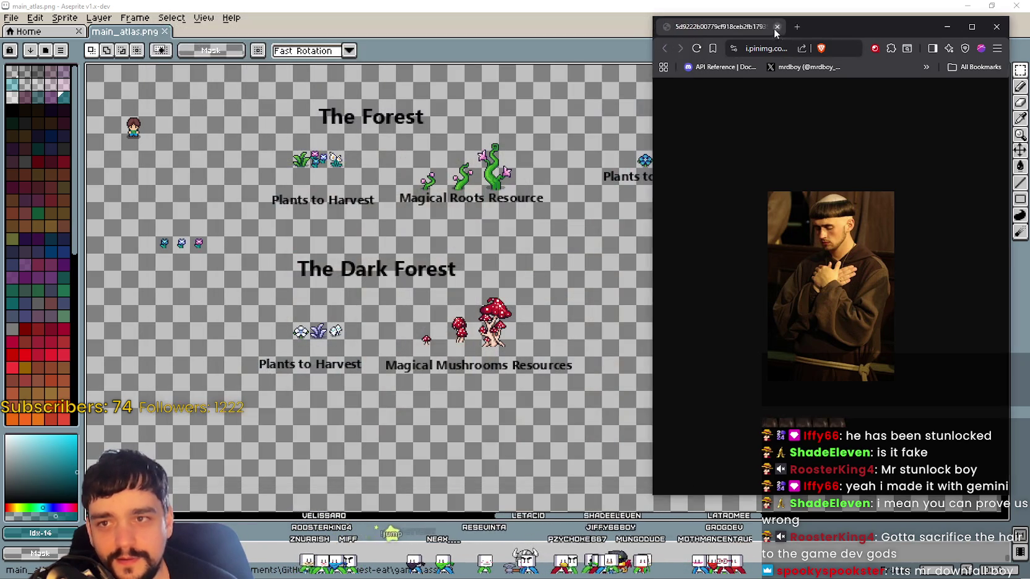
click(996, 27)
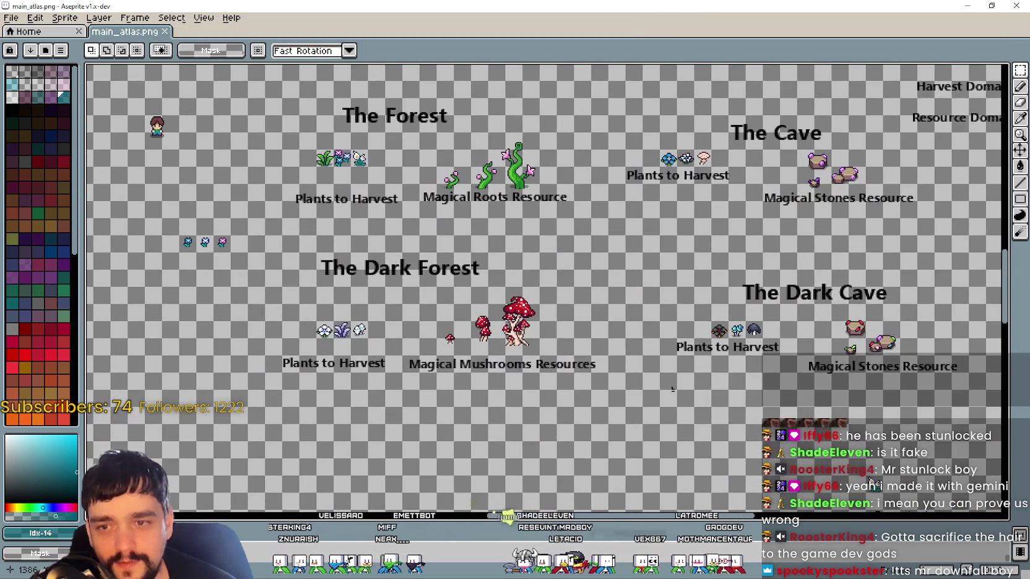
scroll(658, 360, up, 1)
scroll(803, 378, up, 2)
Nudge the Forest 'Plants to Harvest' label up-left toward its plants
drag(513, 292, 777, 371)
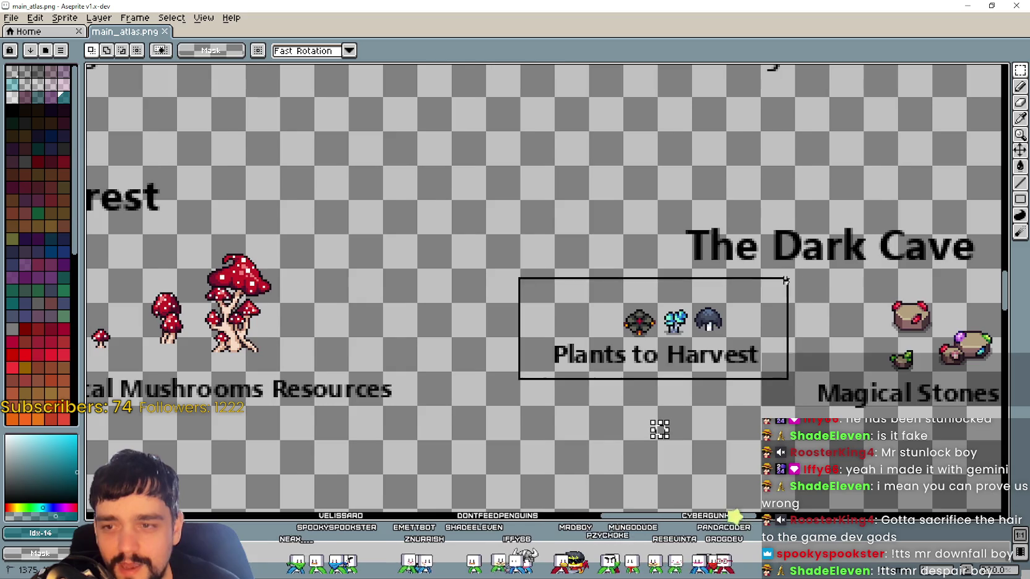
scroll(661, 430, down, 2)
scroll(560, 278, up, 1)
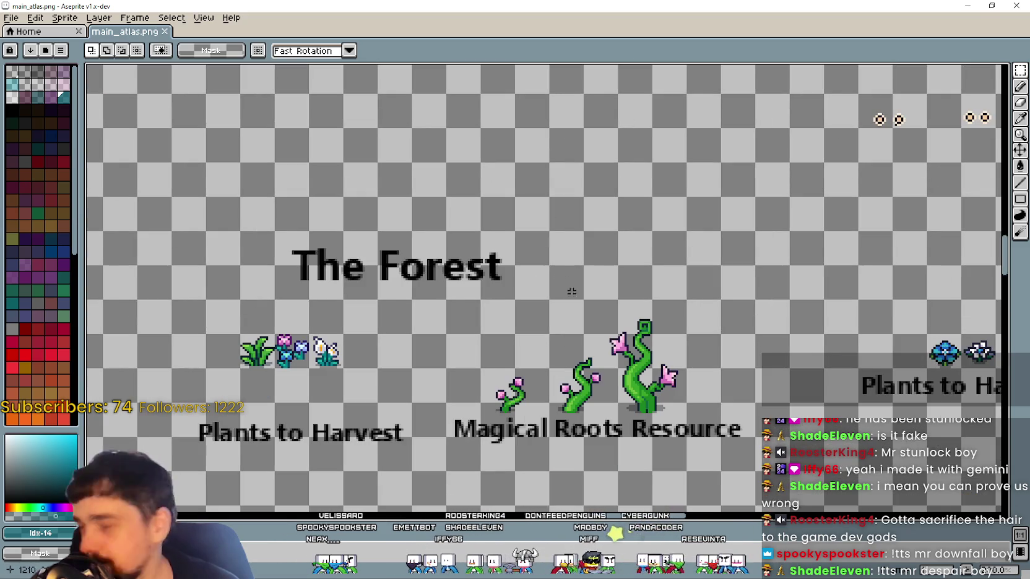
scroll(545, 309, down, 1)
scroll(380, 401, up, 1)
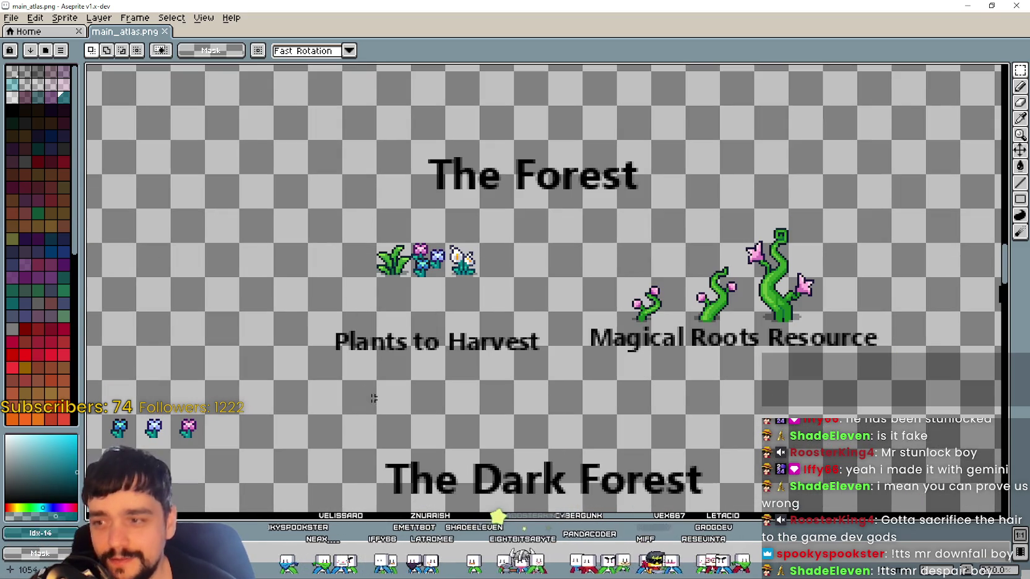
drag(316, 374, 299, 356)
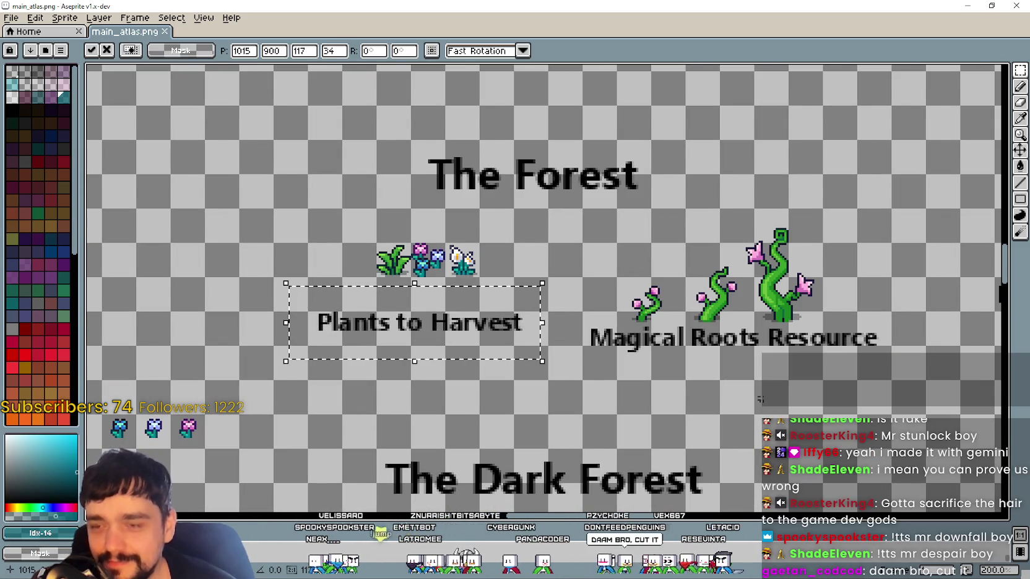
scroll(641, 348, down, 1)
scroll(489, 313, up, 1)
scroll(495, 325, right, 2)
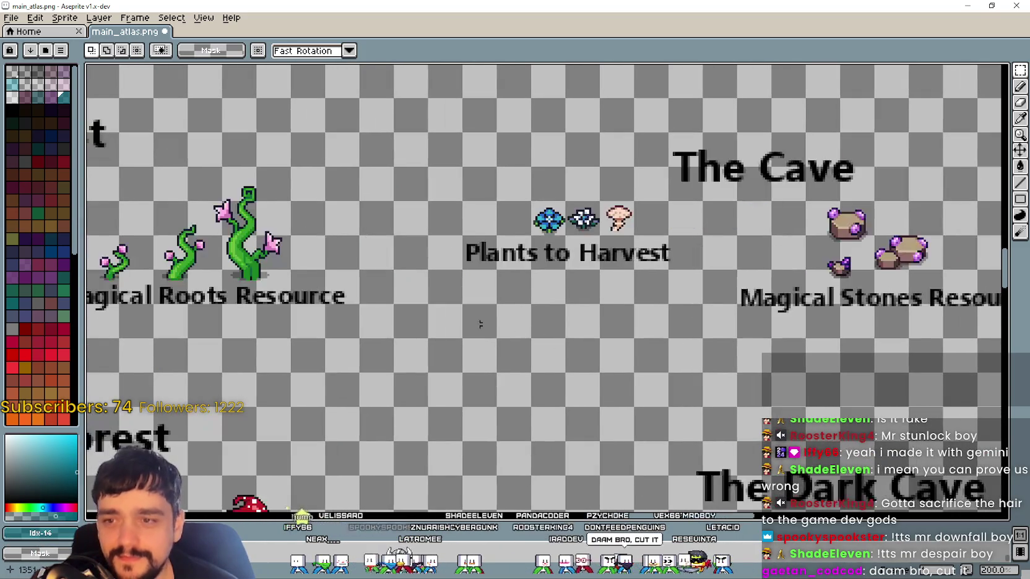
Select the Cave 'Plants to Harvest' label and plants, then clear the selection
drag(439, 310, 681, 190)
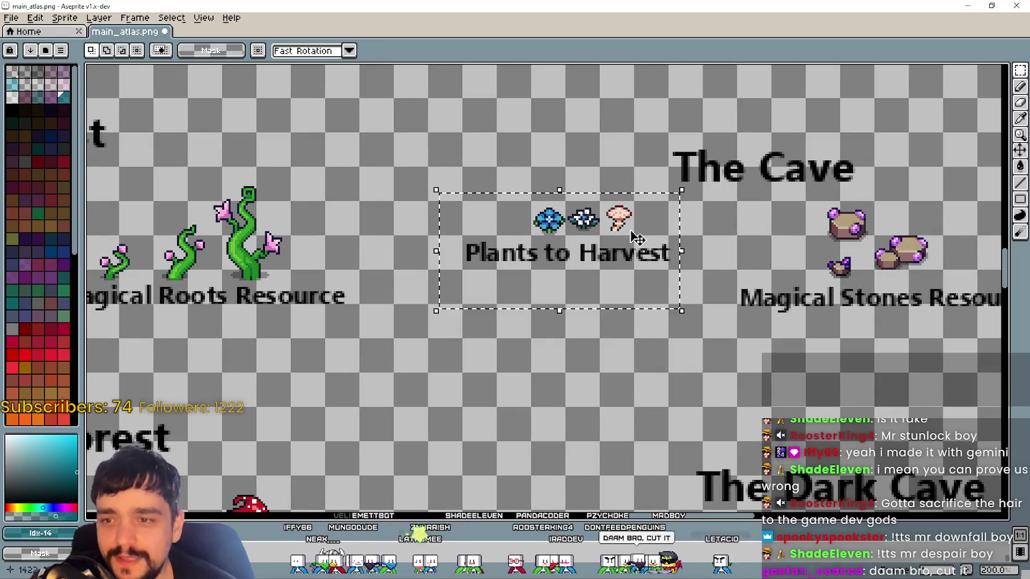
scroll(662, 290, right, 2)
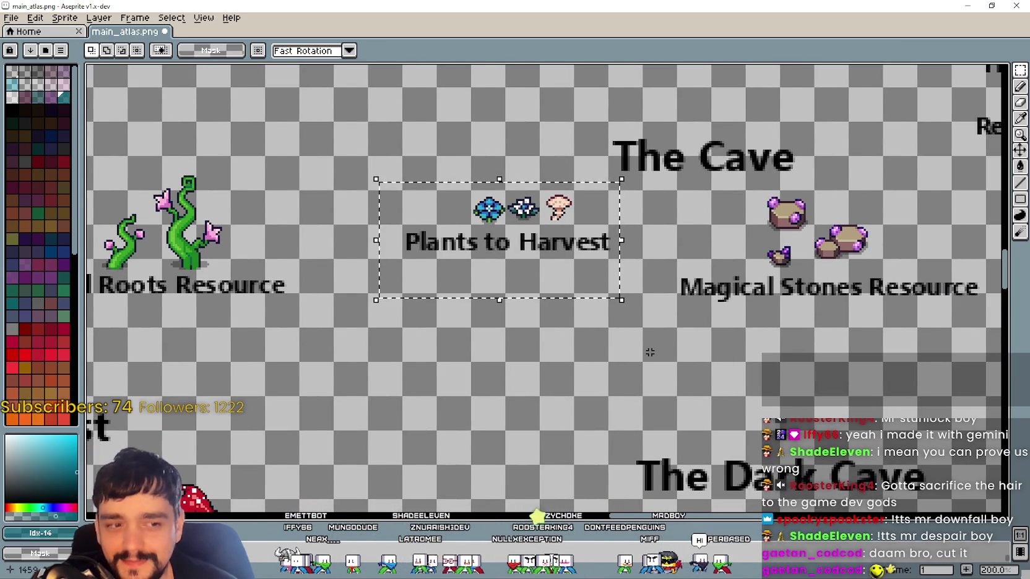
scroll(699, 330, left, 1)
scroll(699, 329, down, 1)
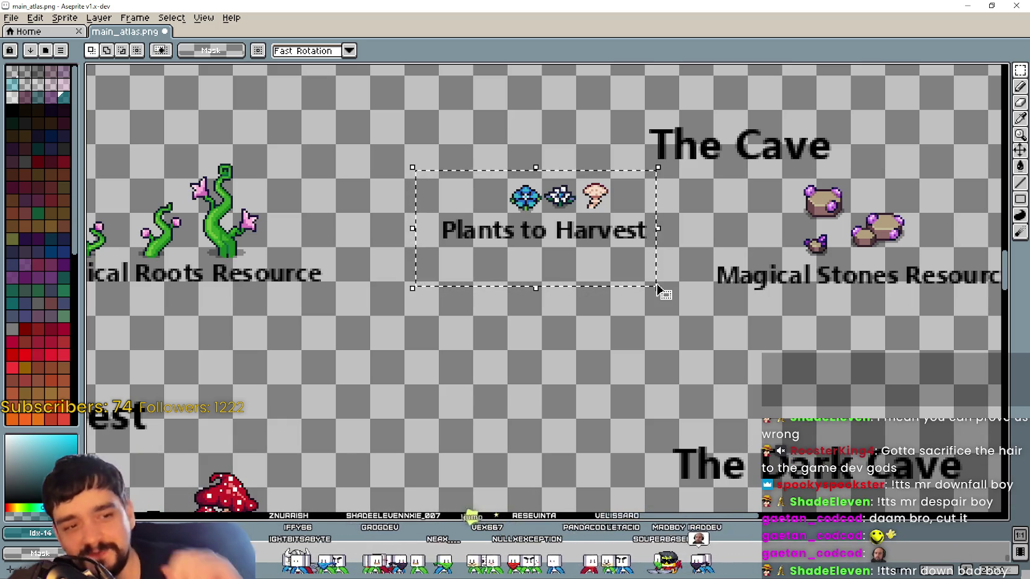
scroll(485, 424, up, 1)
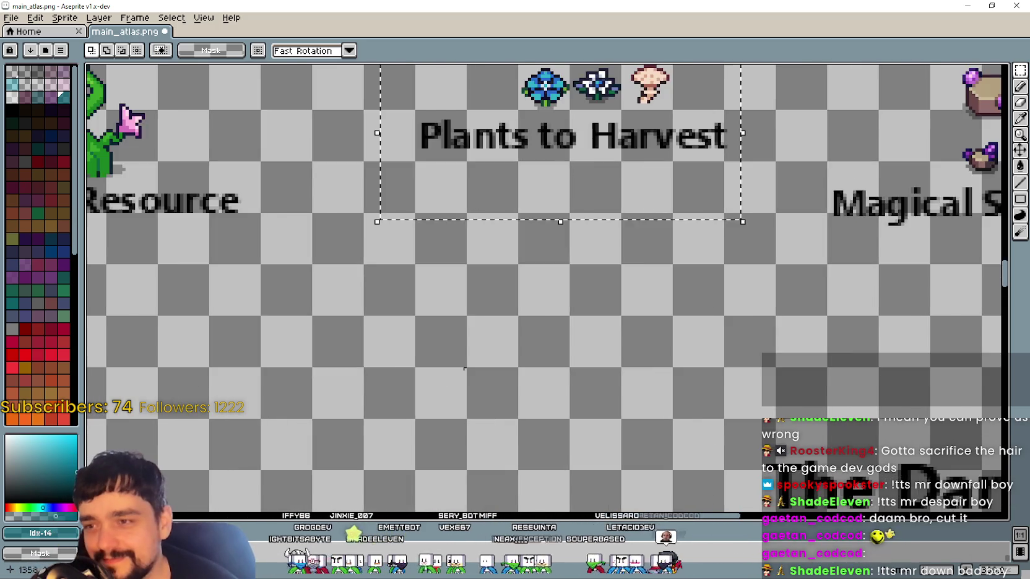
scroll(513, 322, down, 2)
scroll(684, 319, left, 3)
click(684, 320)
scroll(618, 304, left, 5)
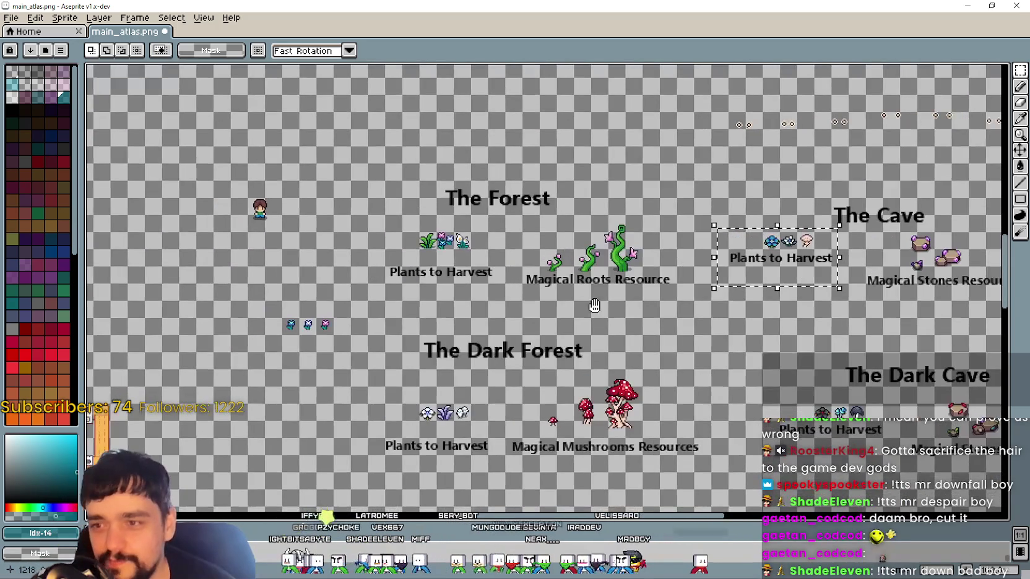
scroll(525, 280, left, 1)
scroll(525, 280, left, 3)
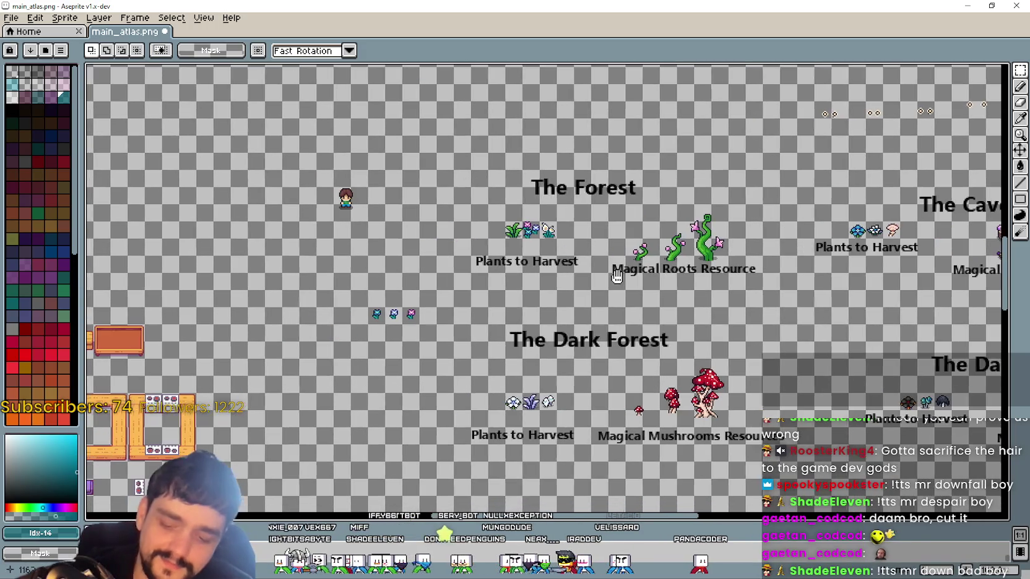
Save main_atlas.png and restore the Aseprite window to a smaller size
key(ctrl+s)
scroll(598, 287, up, 1)
scroll(598, 287, down, 1)
double_click(570, 6)
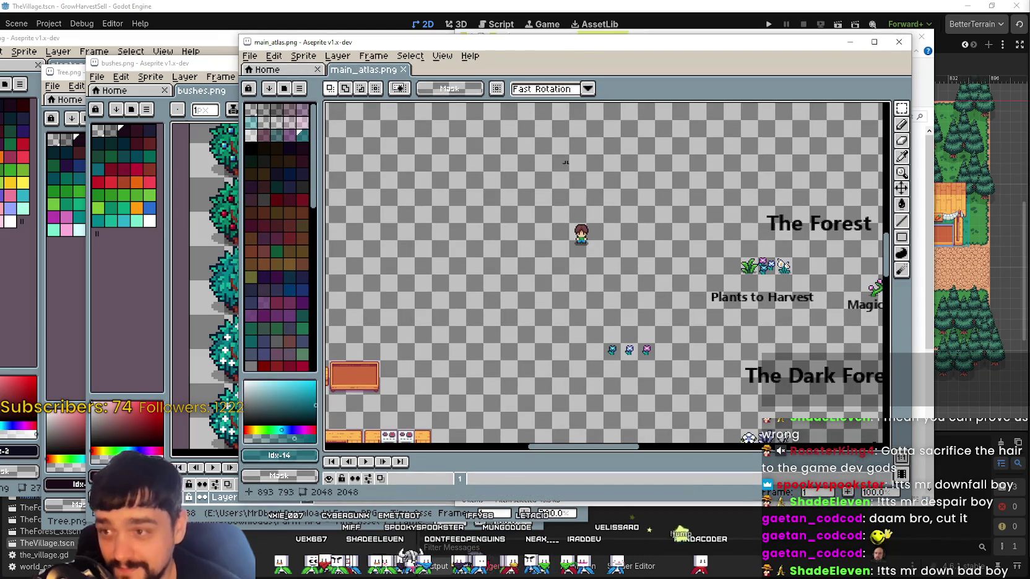
Switch to Godot so it re-imports the edited atlas, and zoom into TheVillage scene
key(alt+Tab)
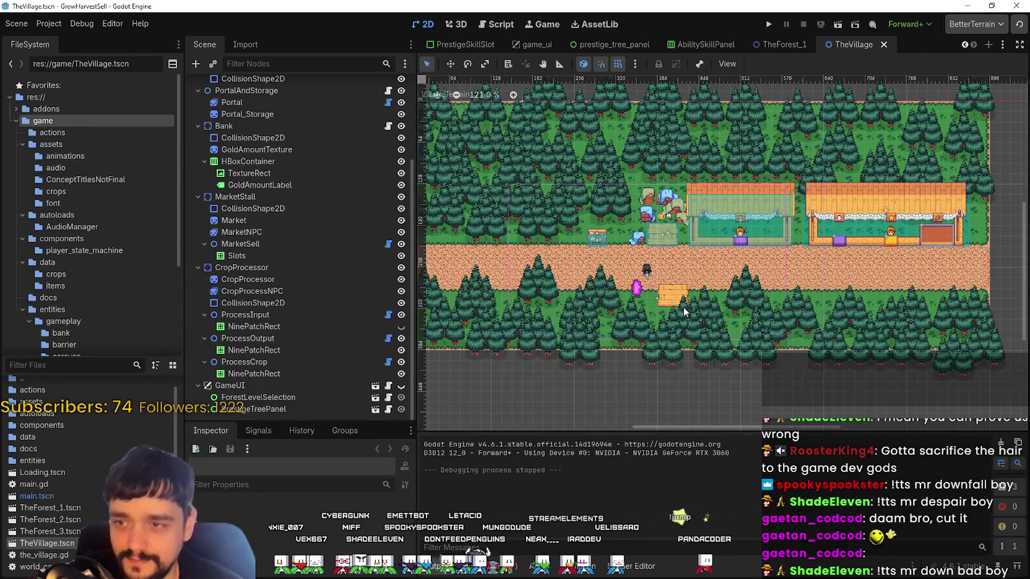
scroll(644, 282, up, 1)
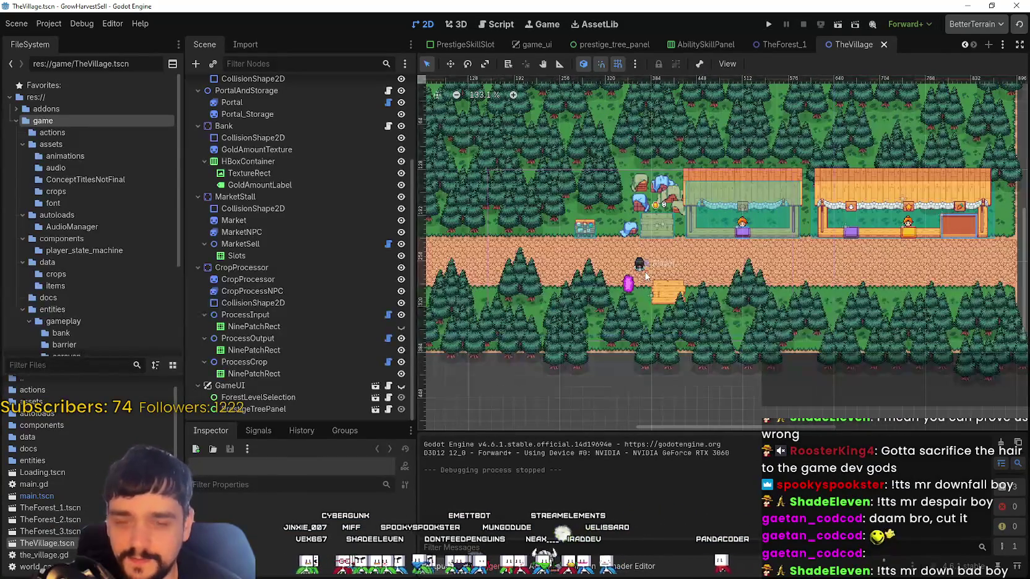
scroll(644, 281, up, 1)
scroll(650, 272, up, 2)
scroll(661, 260, up, 2)
scroll(657, 263, up, 2)
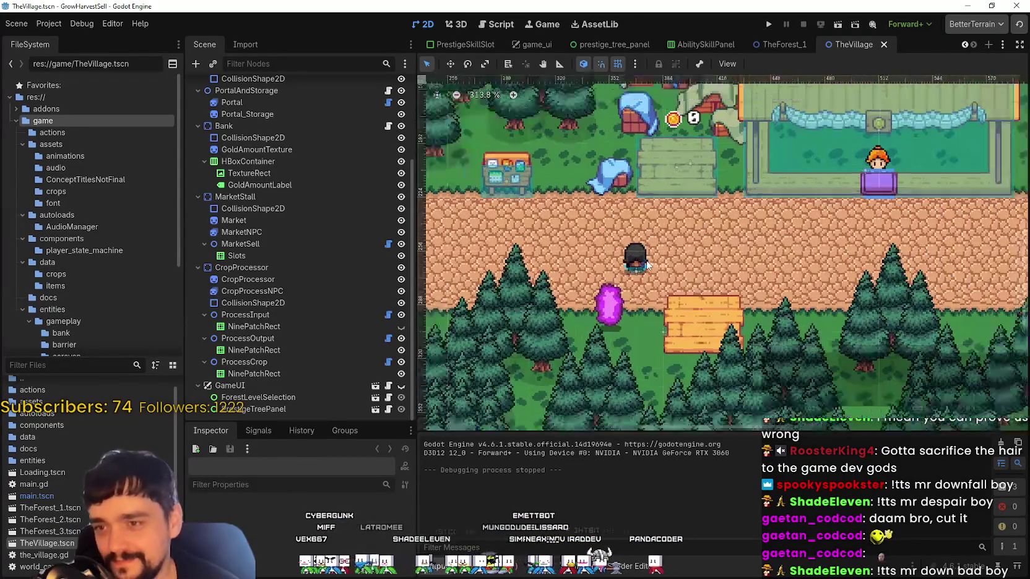
scroll(648, 269, up, 1)
scroll(639, 274, up, 1)
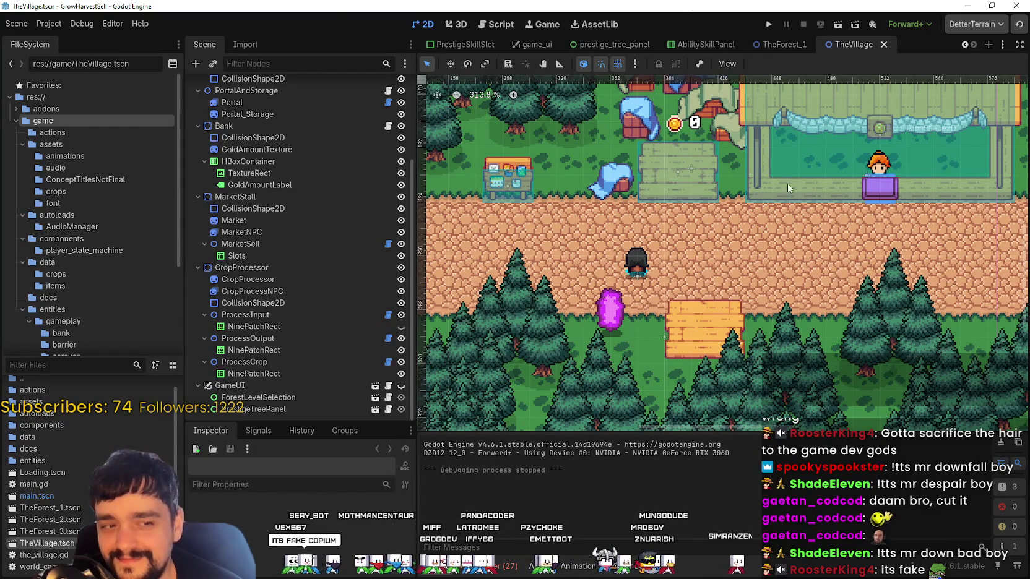
scroll(769, 195, down, 1)
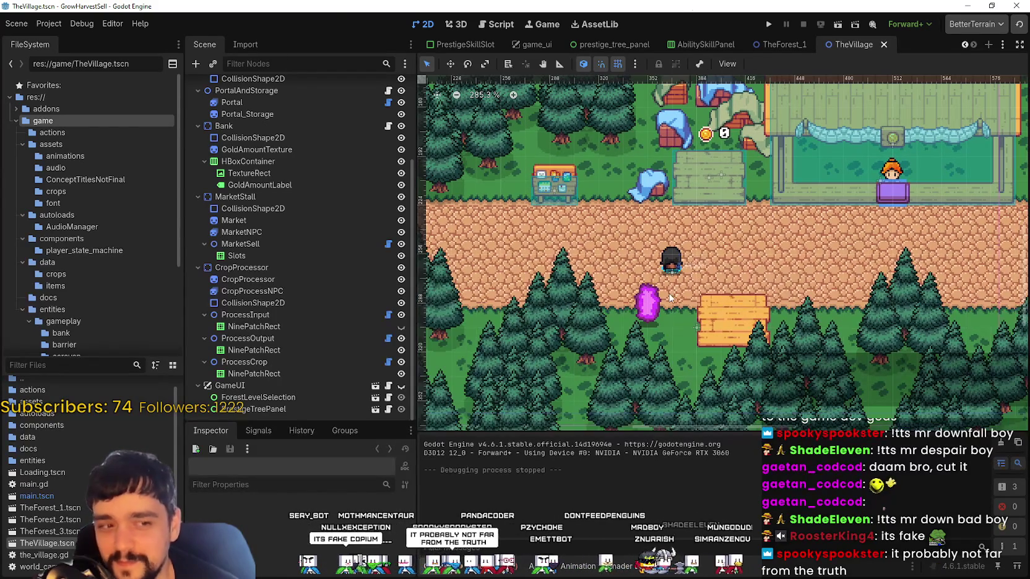
scroll(693, 280, down, 1)
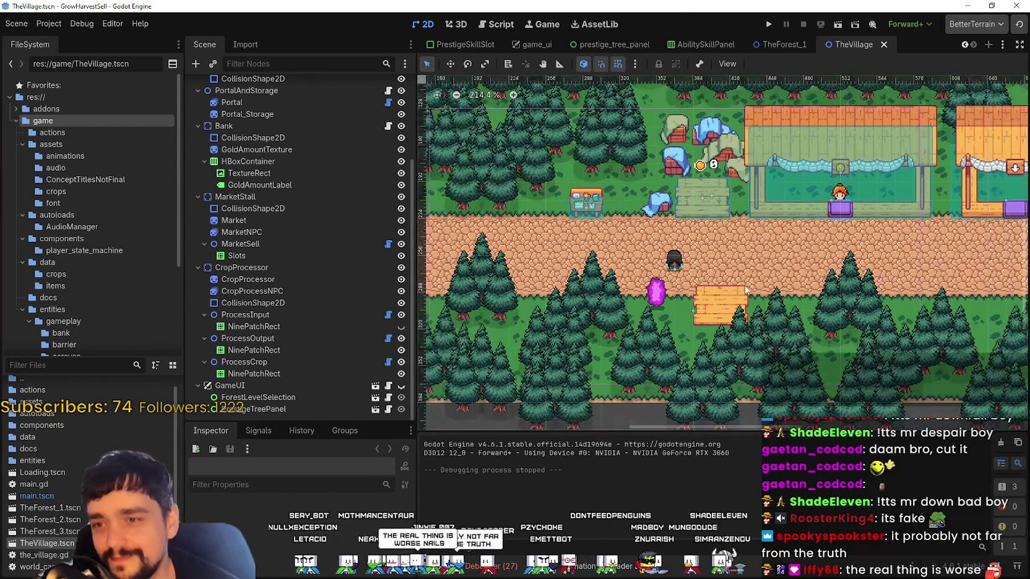
scroll(731, 283, down, 2)
scroll(739, 285, down, 2)
Pan and zoom around TheVillage 2D viewport to inspect the crops, then return to the browser
scroll(736, 284, right, 1)
scroll(728, 285, up, 1)
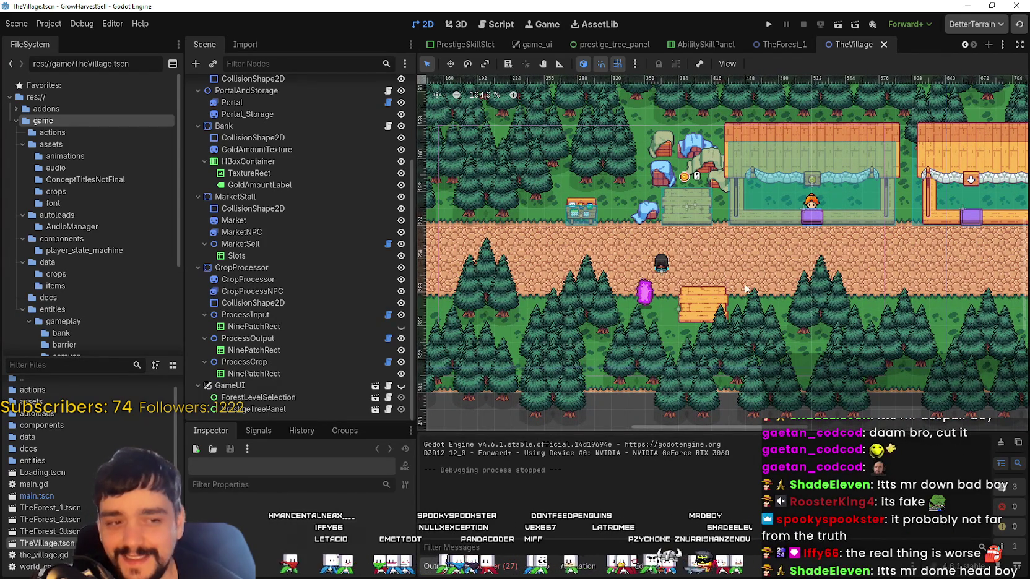
scroll(721, 280, down, 1)
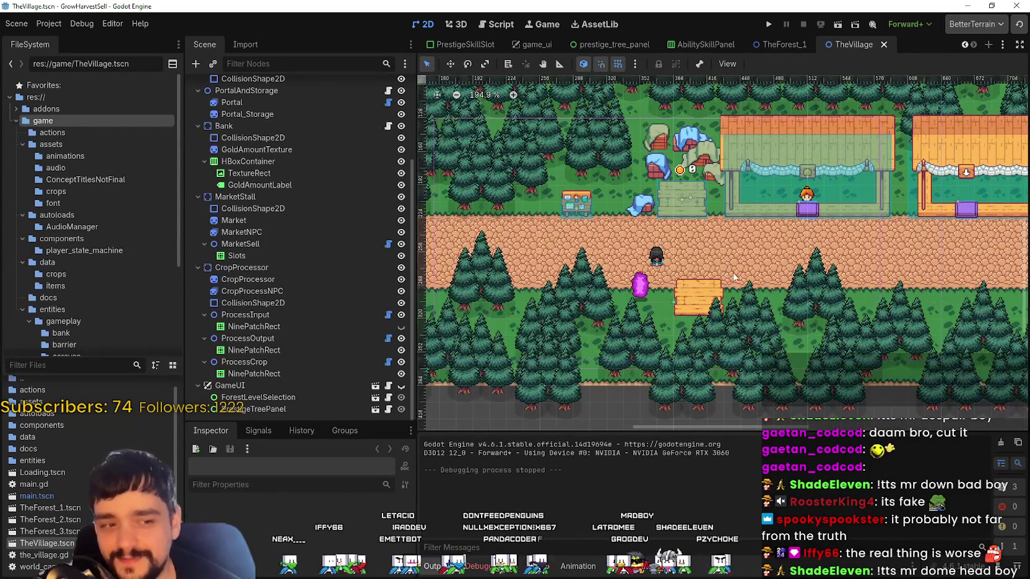
scroll(767, 285, down, 2)
scroll(812, 298, left, 3)
scroll(863, 274, down, 2)
scroll(797, 253, right, 2)
scroll(797, 253, down, 1)
scroll(798, 253, up, 1)
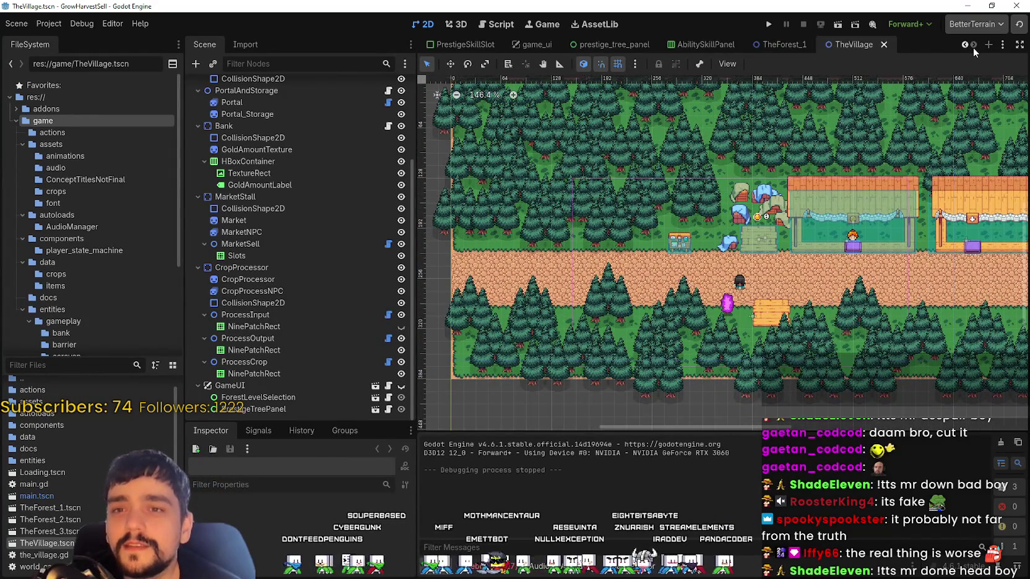
scroll(760, 313, down, 2)
scroll(761, 313, left, 1)
scroll(760, 312, up, 2)
scroll(760, 312, up, 1)
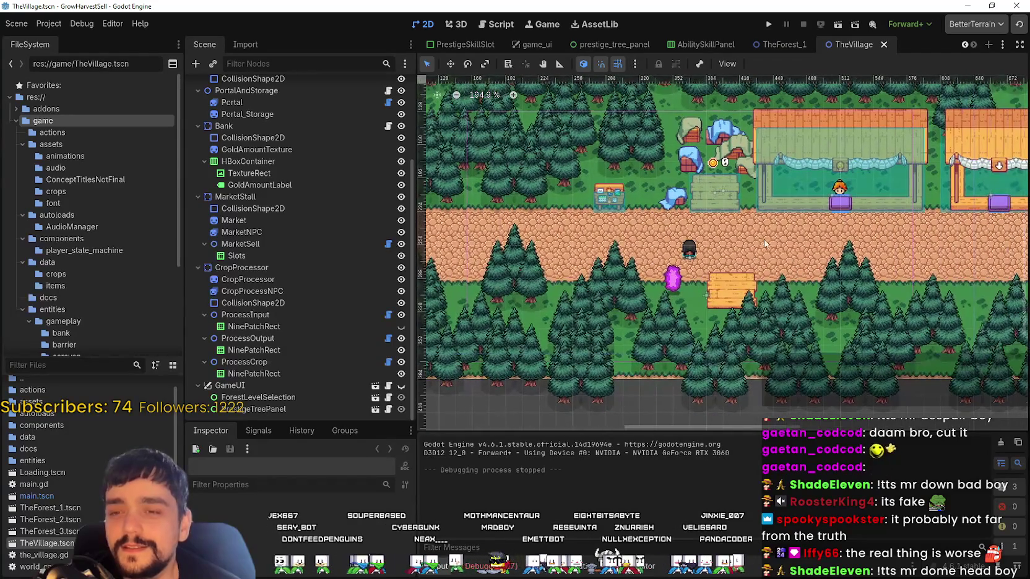
scroll(648, 349, up, 3)
scroll(665, 342, down, 2)
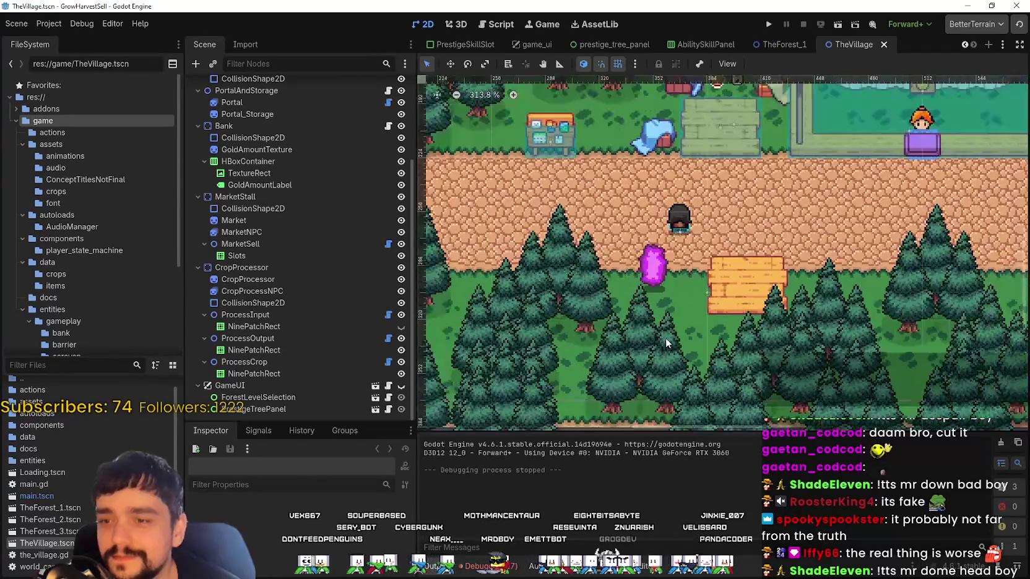
scroll(665, 338, down, 2)
scroll(660, 322, up, 2)
scroll(660, 322, down, 2)
scroll(660, 322, up, 2)
scroll(660, 322, down, 1)
scroll(659, 317, up, 3)
scroll(656, 313, up, 2)
scroll(656, 314, down, 3)
scroll(649, 316, down, 1)
scroll(650, 316, down, 1)
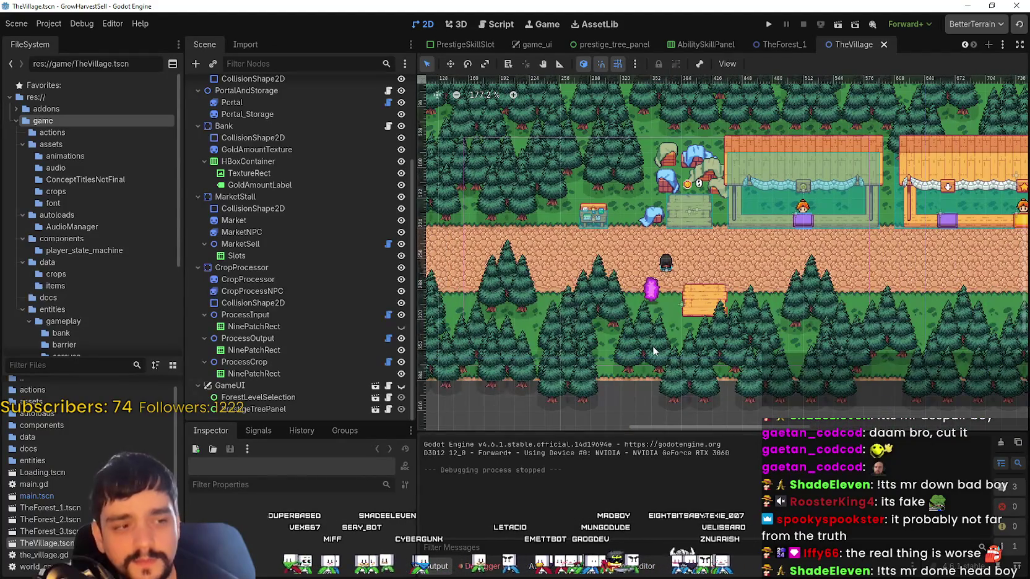
scroll(650, 337, up, 2)
scroll(650, 349, down, 1)
scroll(648, 347, down, 2)
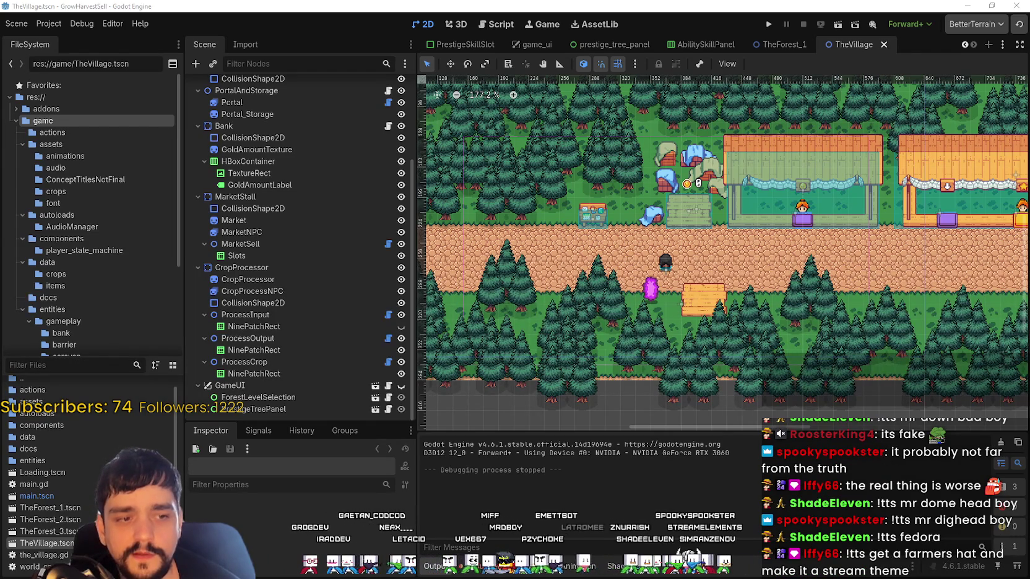
key(alt+Tab)
Search Google for 'Marvel Heroes MMO' in a new tab
click(474, 32)
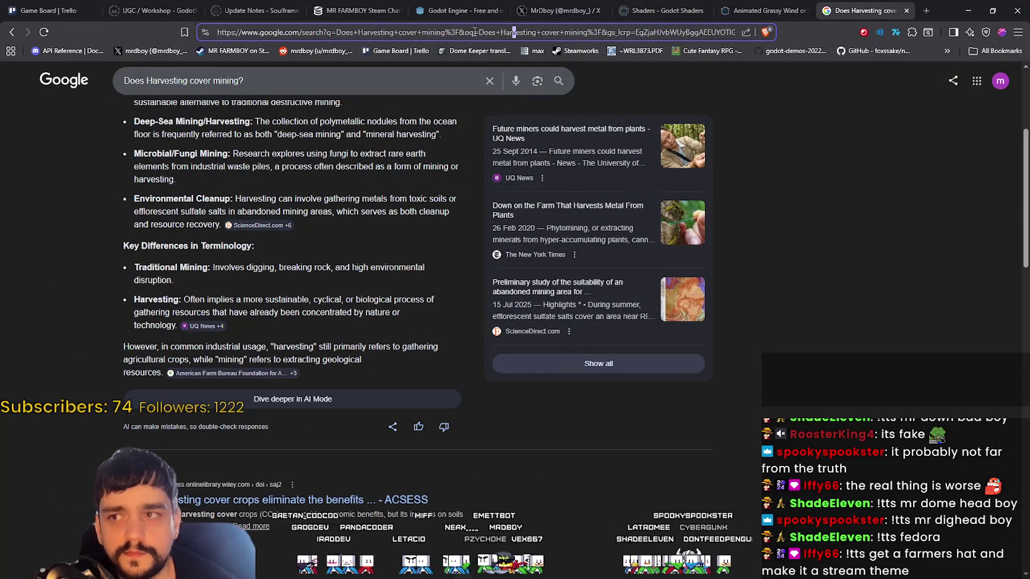
click(926, 10)
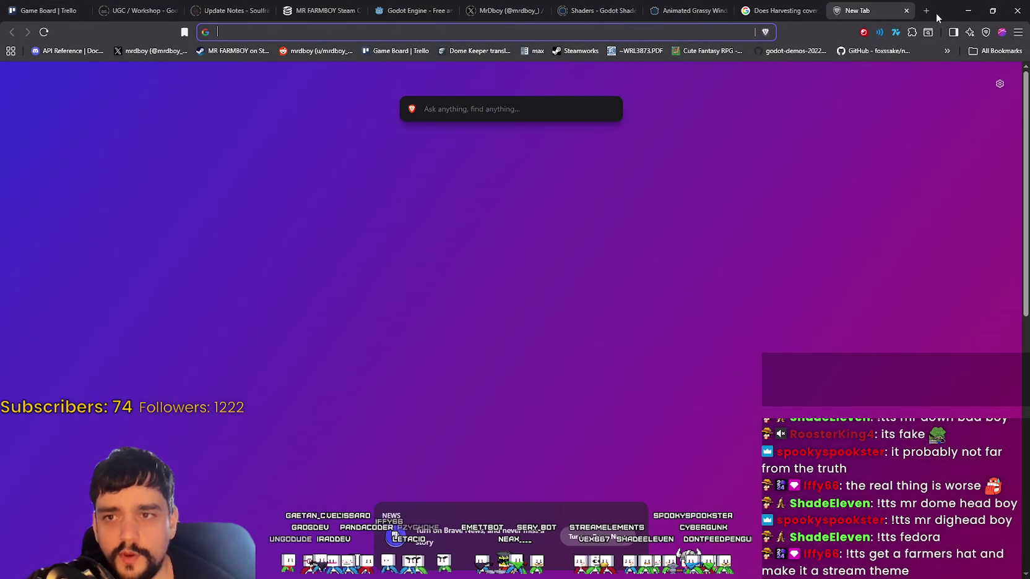
text(Marvel He)
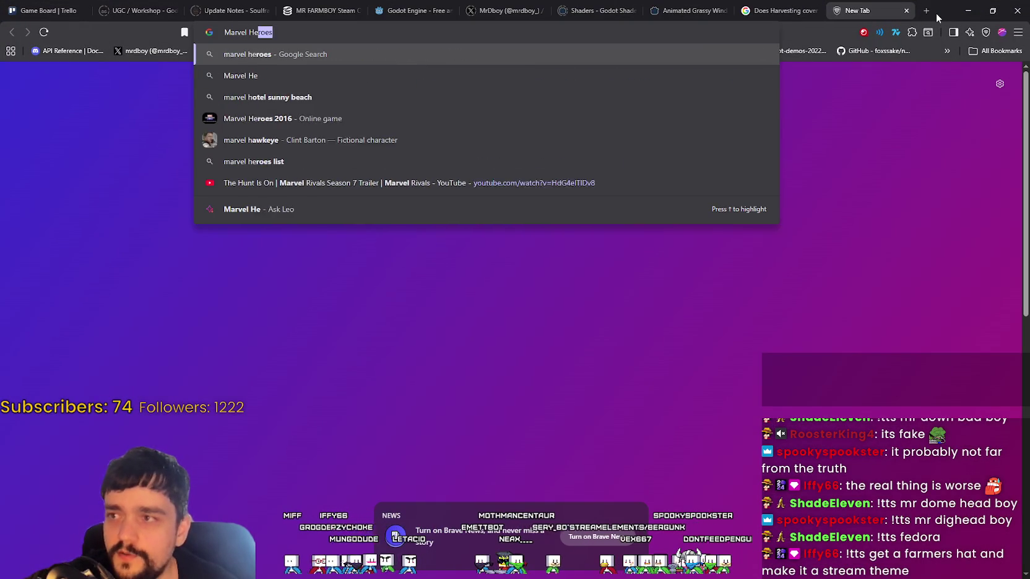
text(roes 202)
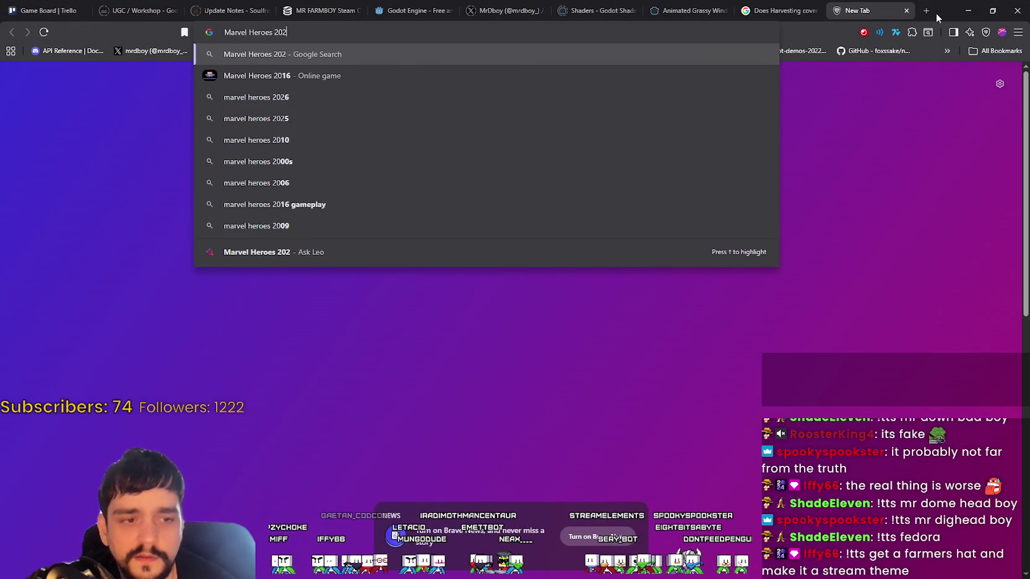
text(5)
key(BackSpace)
key(BackSpace)
key(BackSpace)
key(BackSpace)
text(MMO)
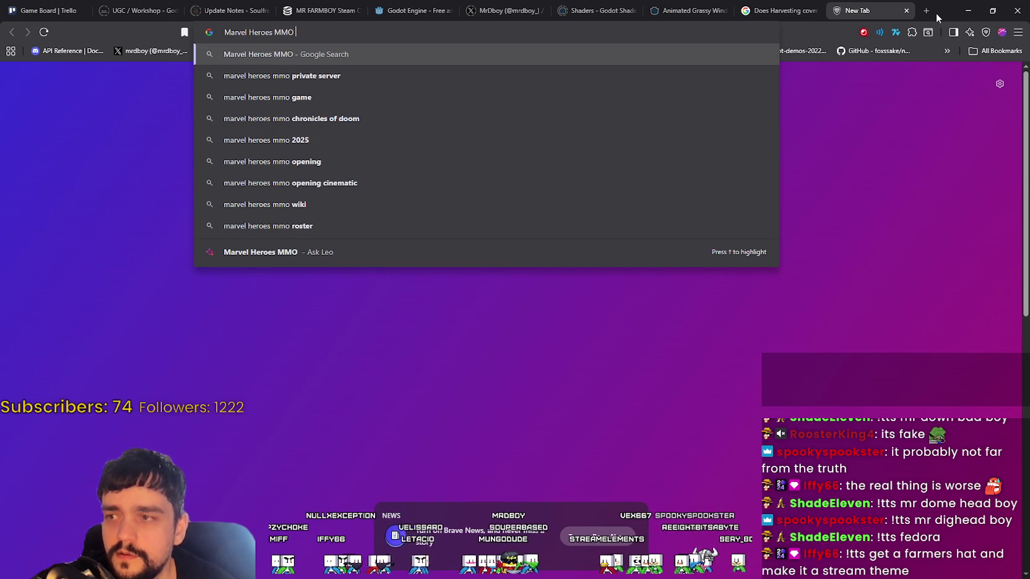
key(Return)
Scroll the Marvel Heroes MMO results down to the Top stories news
scroll(76, 285, down, 3)
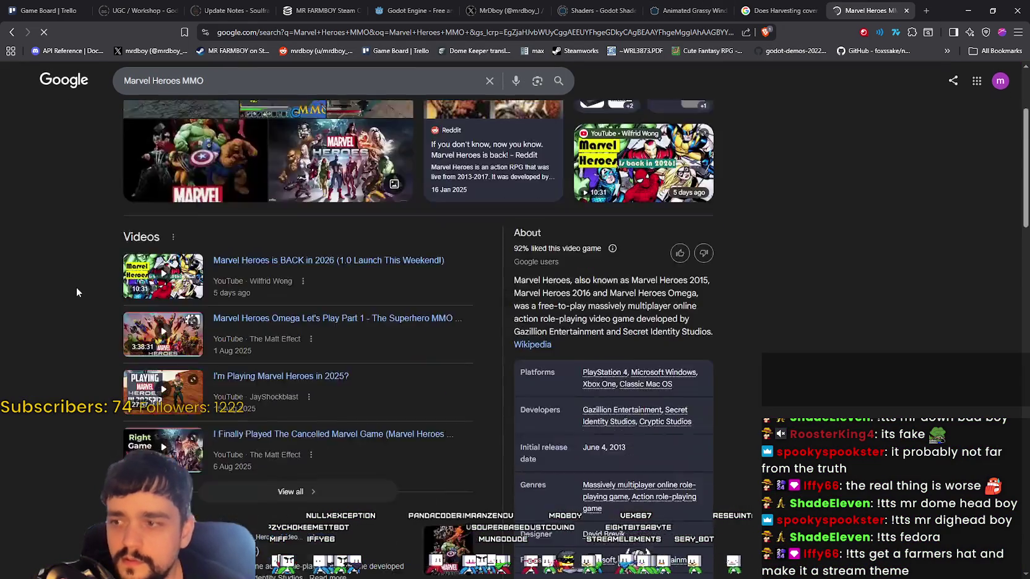
scroll(79, 295, down, 3)
scroll(81, 296, down, 2)
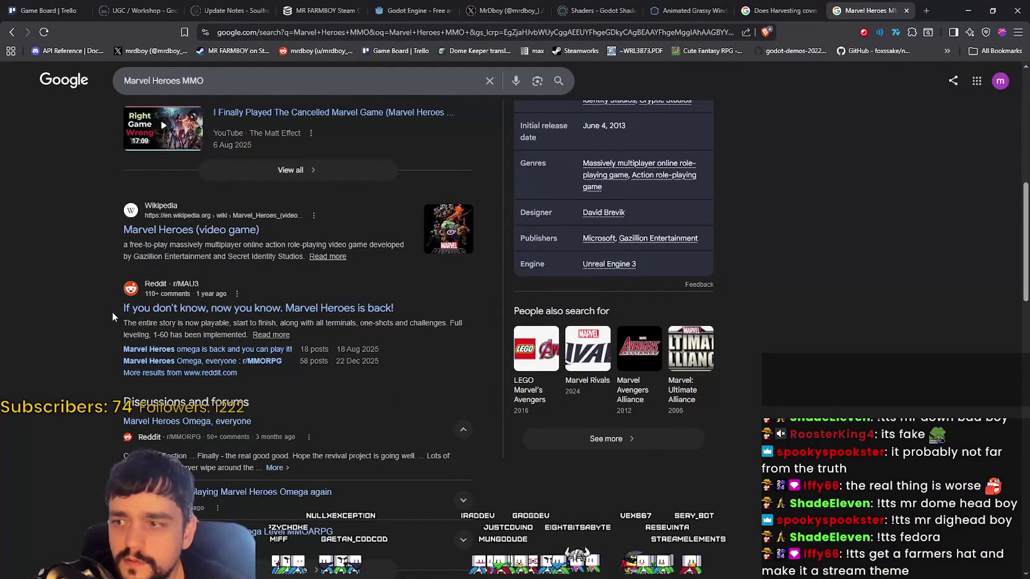
scroll(88, 332, down, 2)
scroll(78, 324, down, 3)
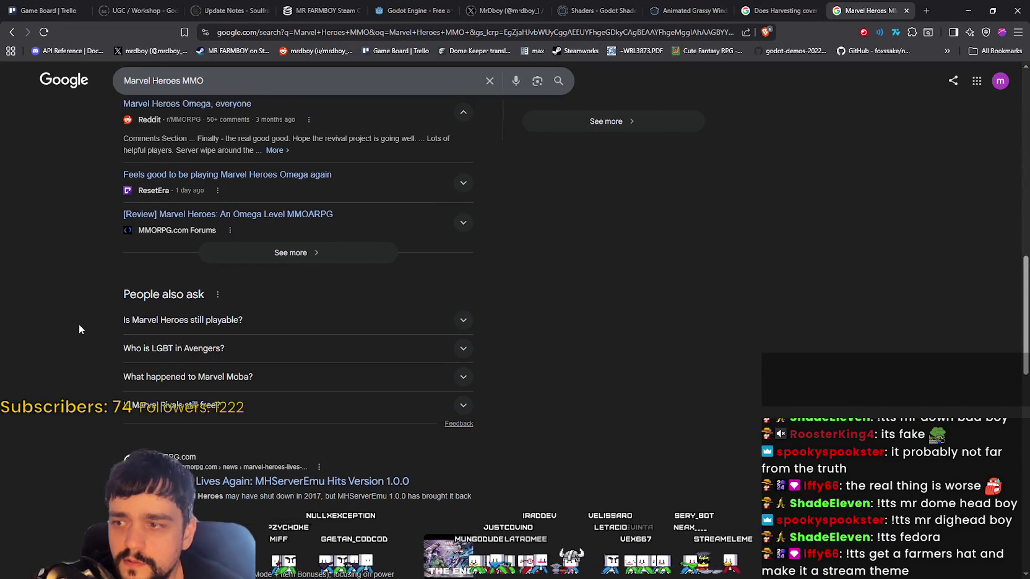
scroll(60, 235, down, 2)
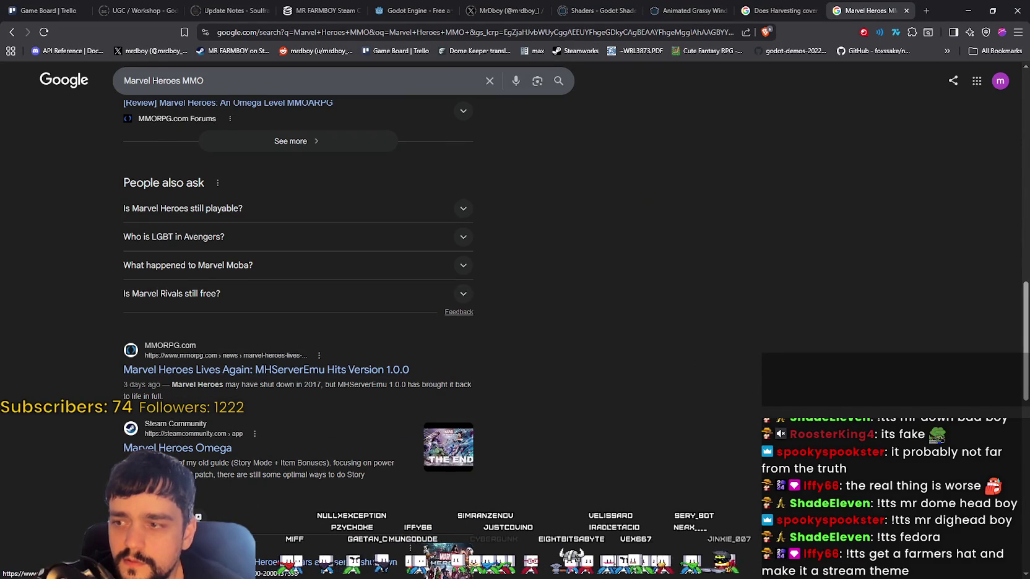
scroll(93, 445, down, 1)
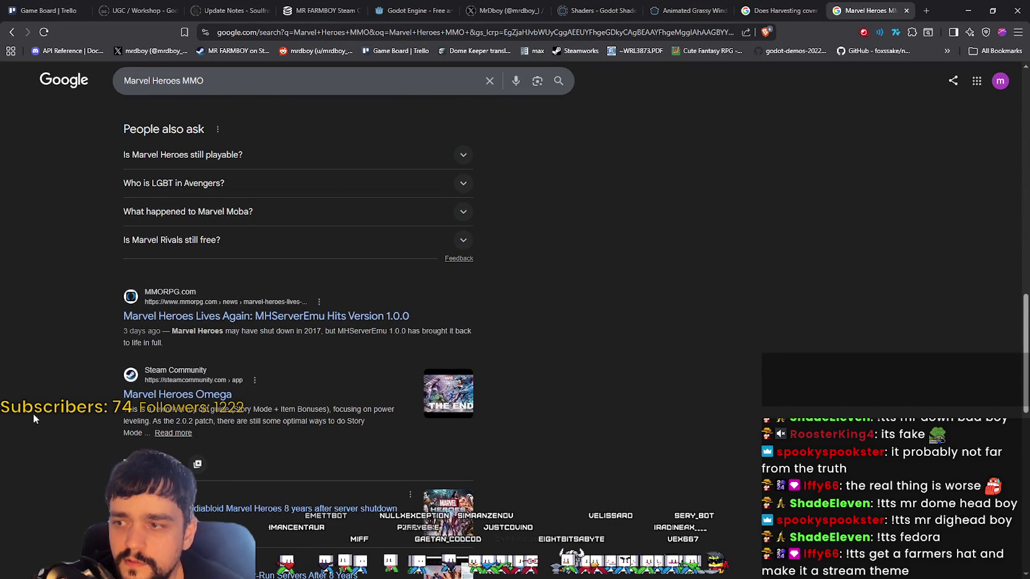
scroll(33, 413, down, 1)
scroll(33, 420, down, 1)
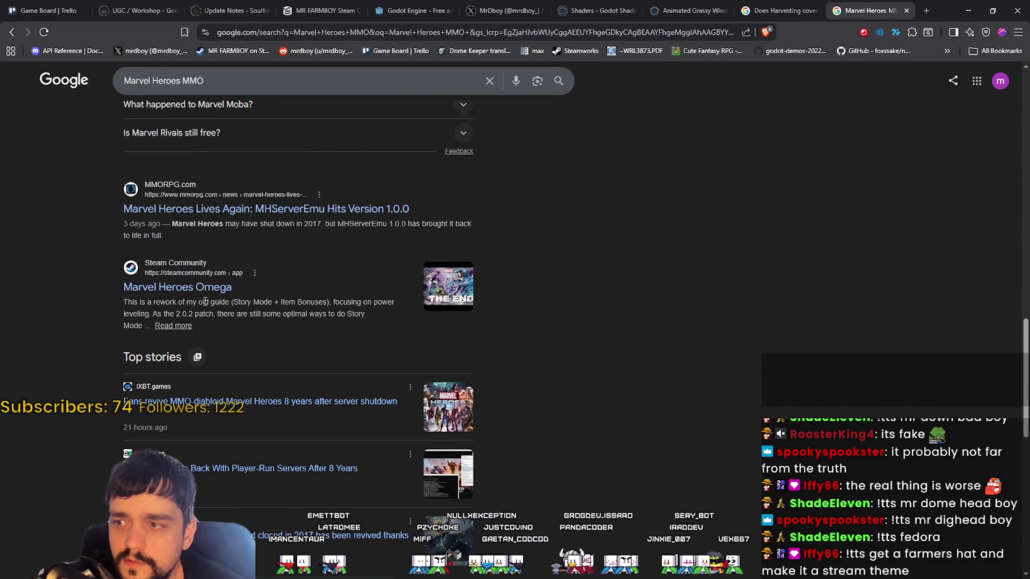
scroll(86, 376, down, 1)
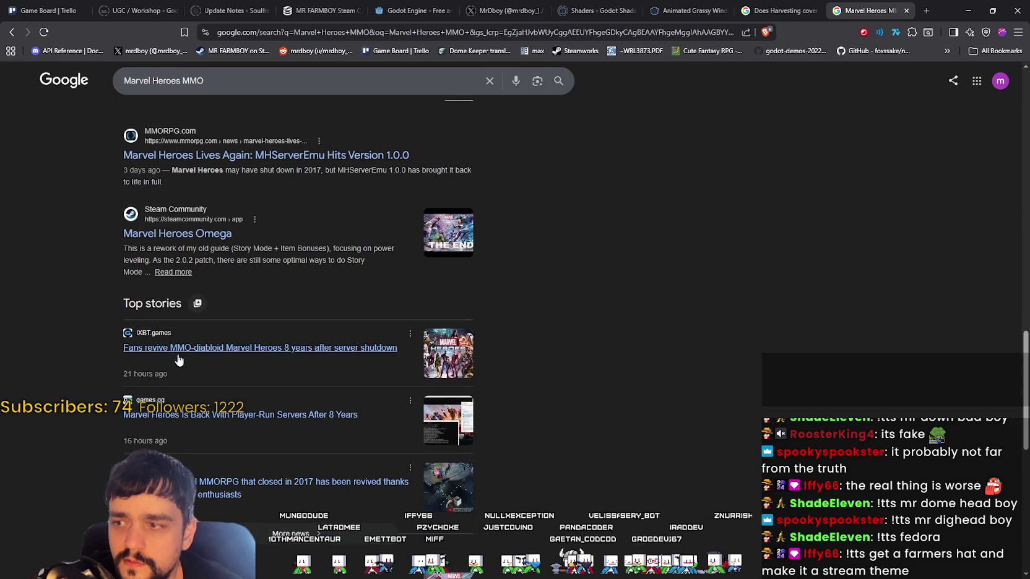
scroll(232, 309, down, 1)
scroll(330, 320, down, 1)
scroll(329, 320, down, 1)
Open the ixbt.games Marvel Heroes revival story in a new tab and read it
right_click(278, 193)
click(310, 200)
key(ctrl+Tab)
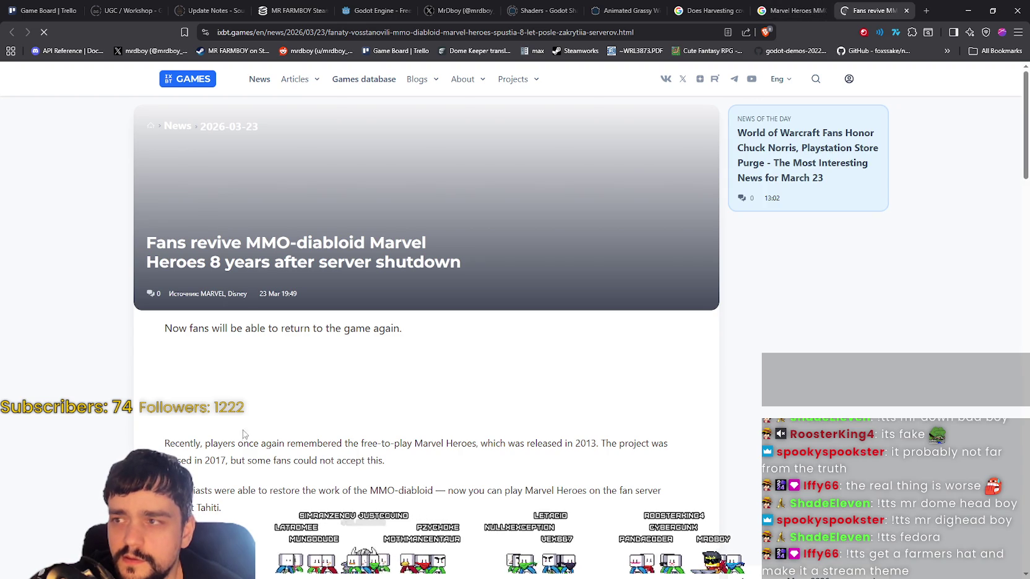
scroll(252, 307, down, 2)
scroll(333, 358, down, 4)
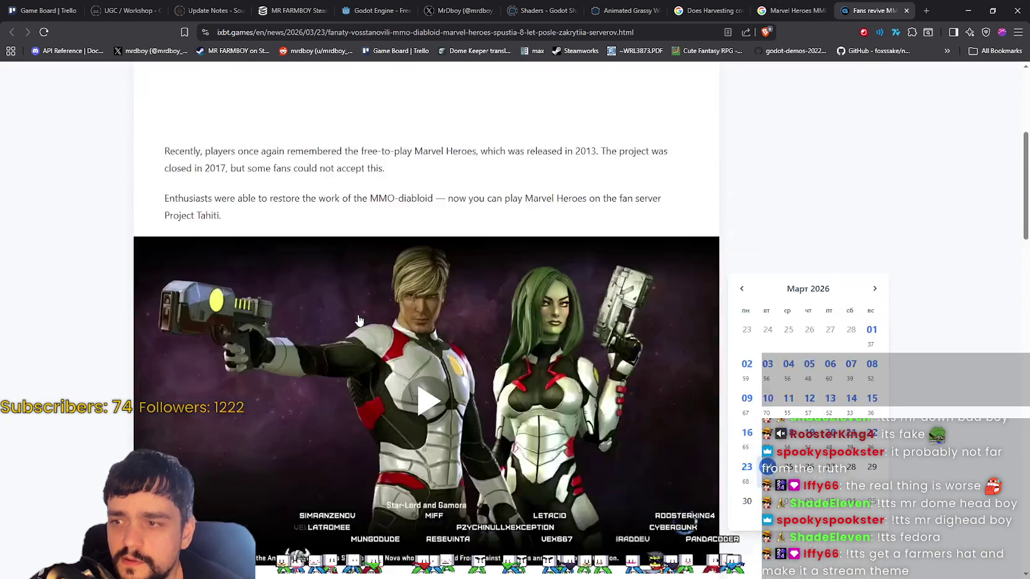
scroll(332, 358, down, 4)
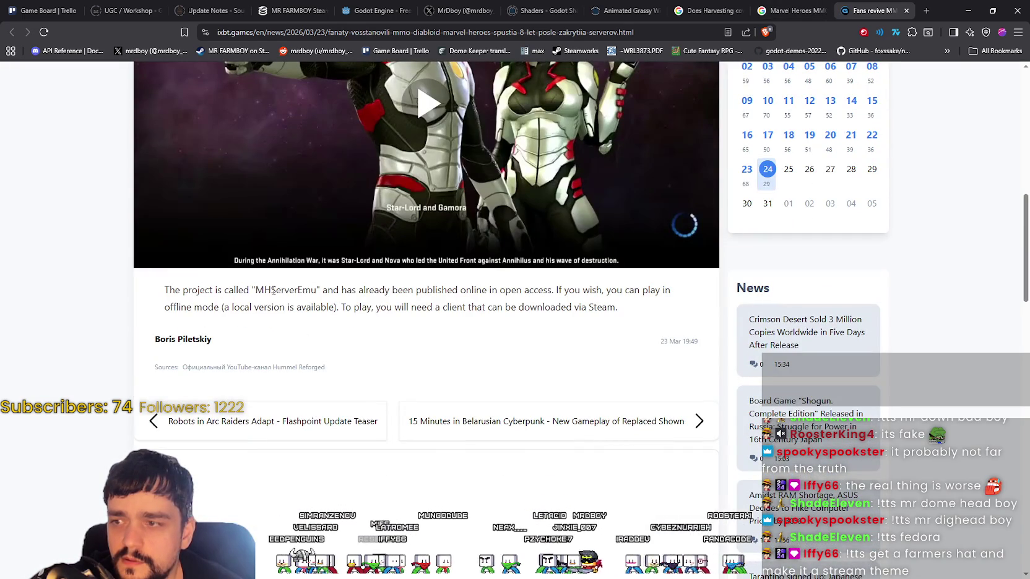
Search Google for 'MHServerEmu' using the word selected in the article
double_click(272, 291)
right_click(291, 292)
click(328, 331)
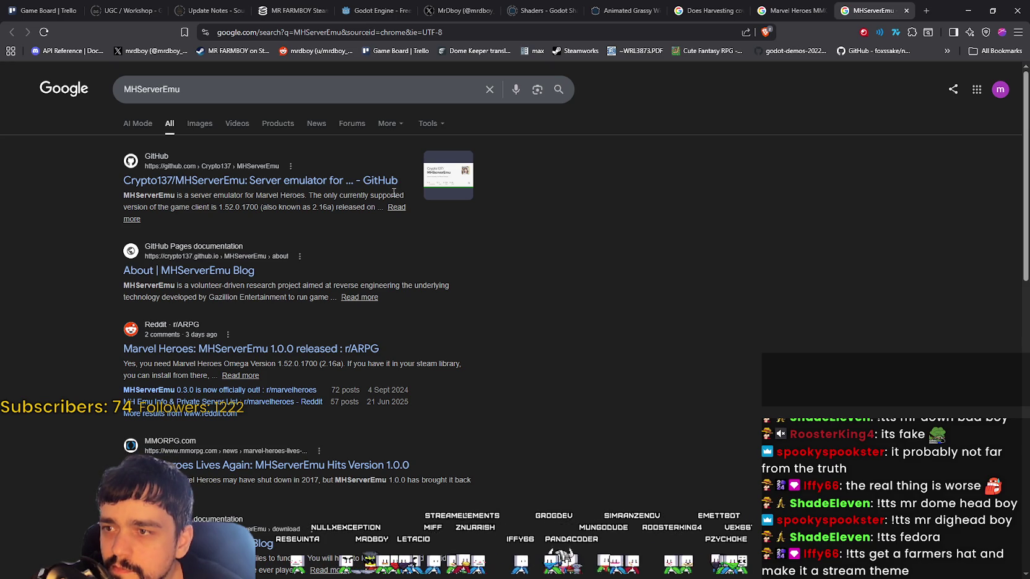
Highlight the game client version text in the GitHub and Reddit result snippets
drag(164, 206, 268, 208)
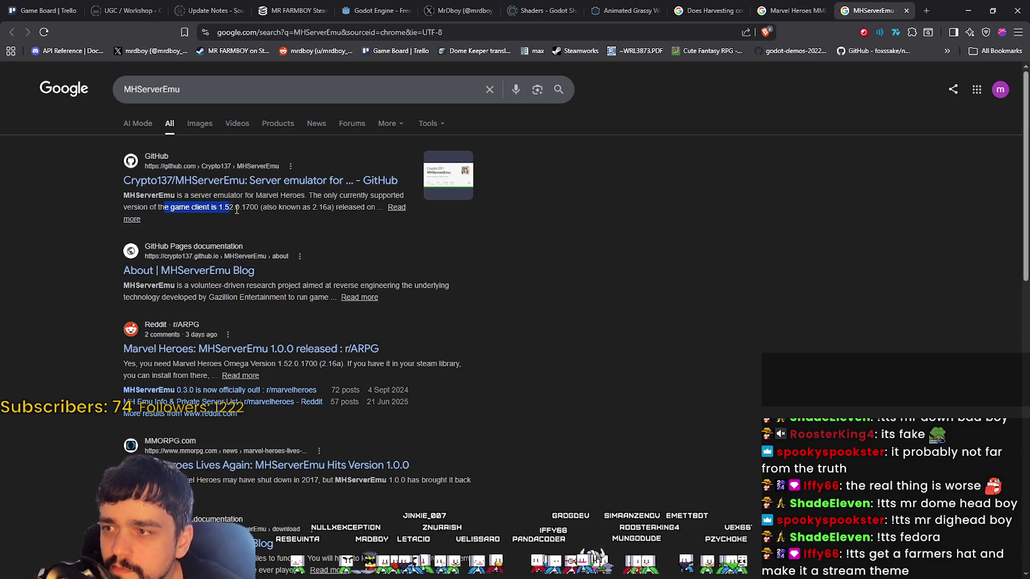
click(319, 207)
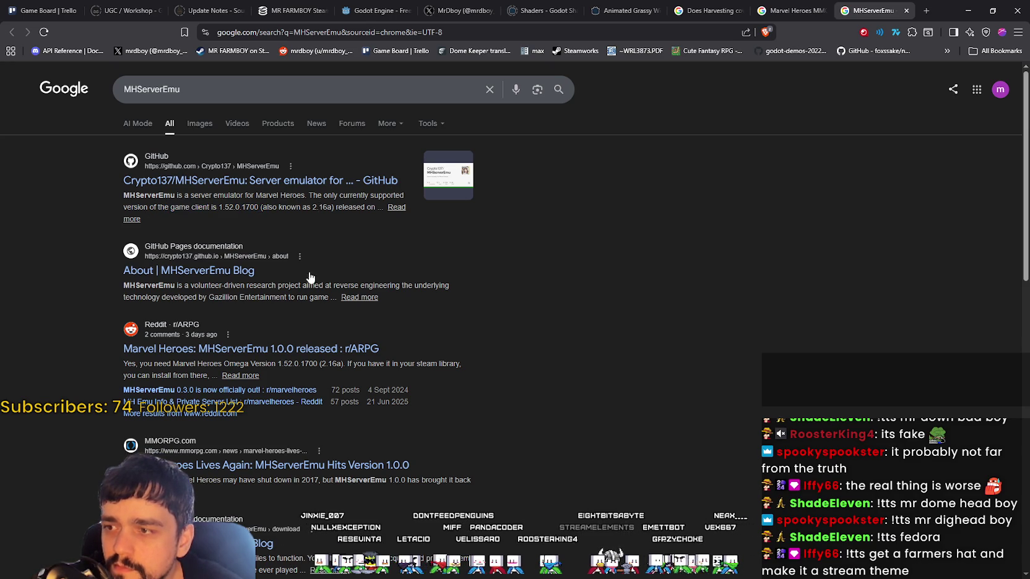
scroll(470, 419, down, 1)
scroll(471, 420, down, 2)
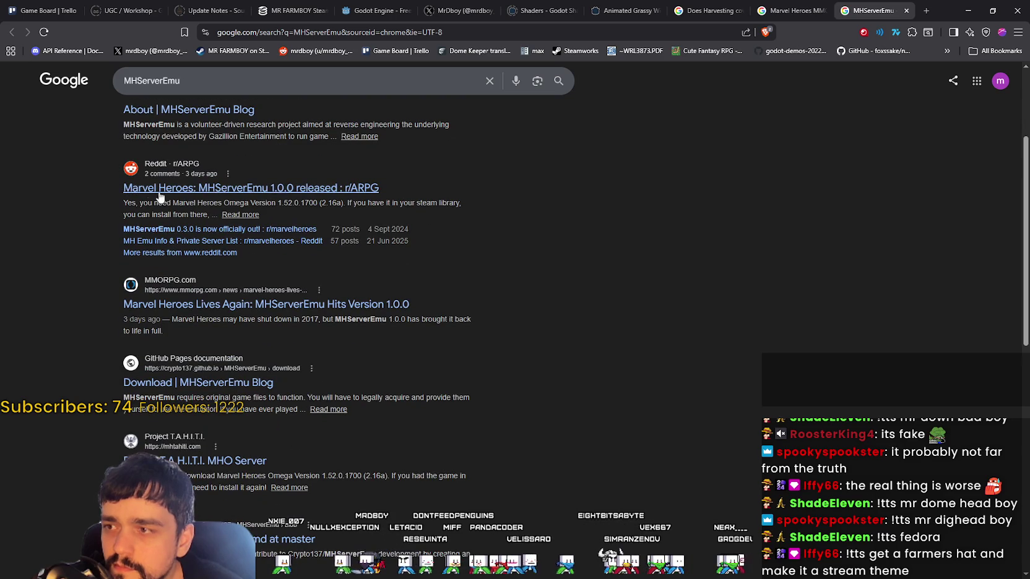
drag(309, 202, 172, 202)
Open the r/ARPG 'MHServerEmu 1.0.0 released' thread and highlight the required client version 1.52.0.1700
right_click(280, 198)
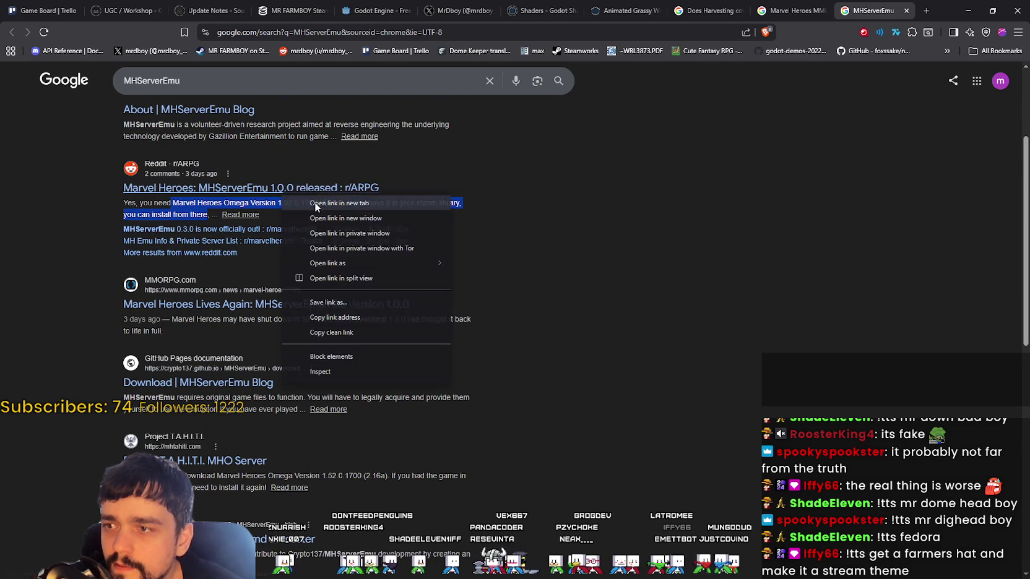
click(335, 205)
click(861, 12)
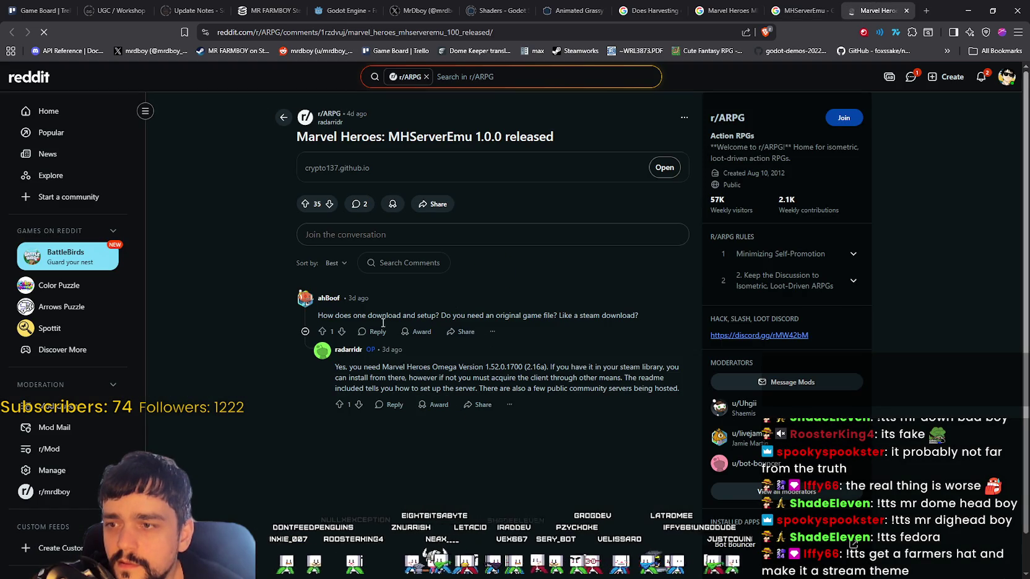
drag(334, 367, 451, 367)
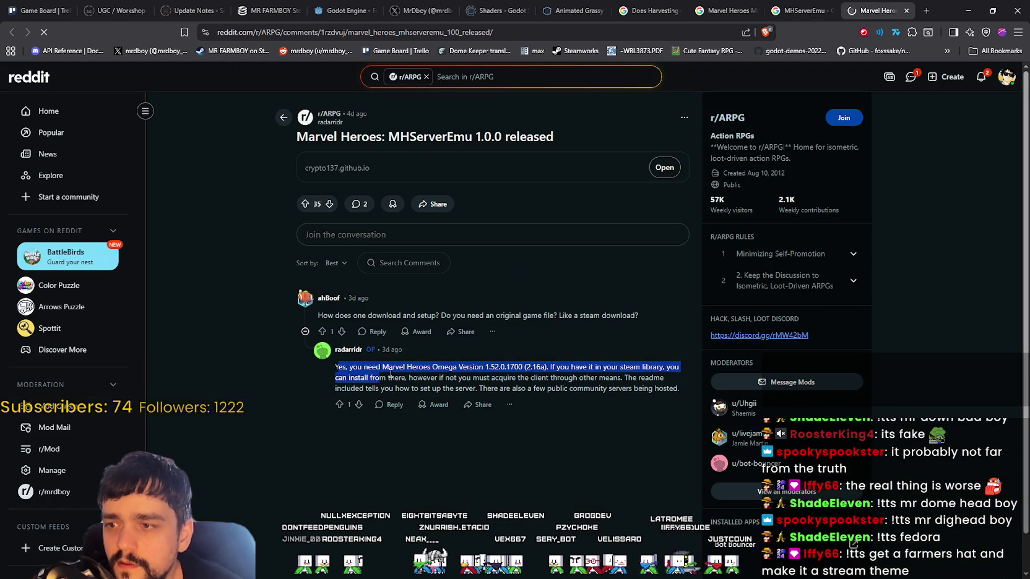
double_click(472, 367)
drag(486, 367, 640, 366)
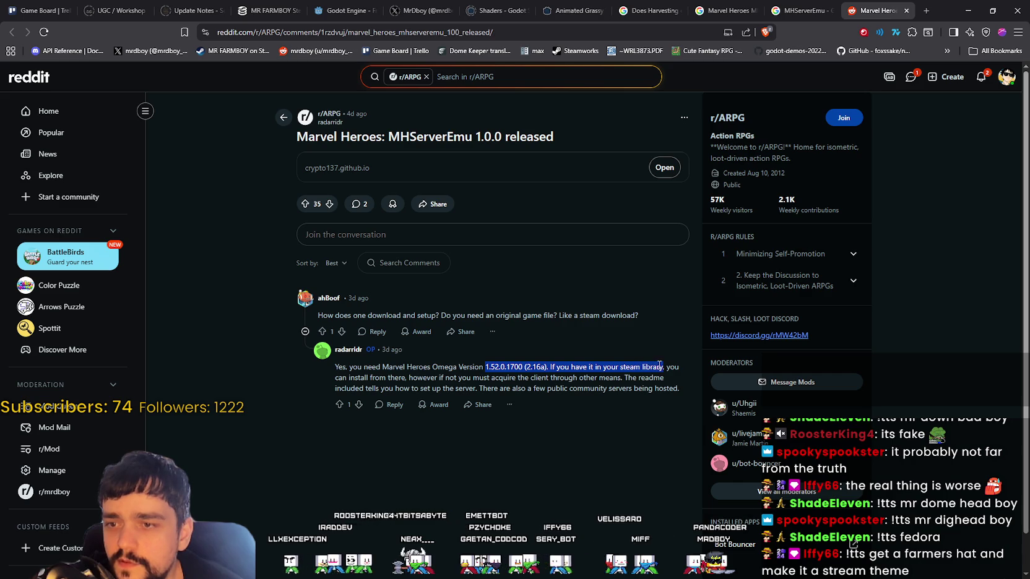
mouse_move(522, 367)
mouse_down()
mouse_move(404, 370)
mouse_move(598, 375)
mouse_move(345, 373)
mouse_up()
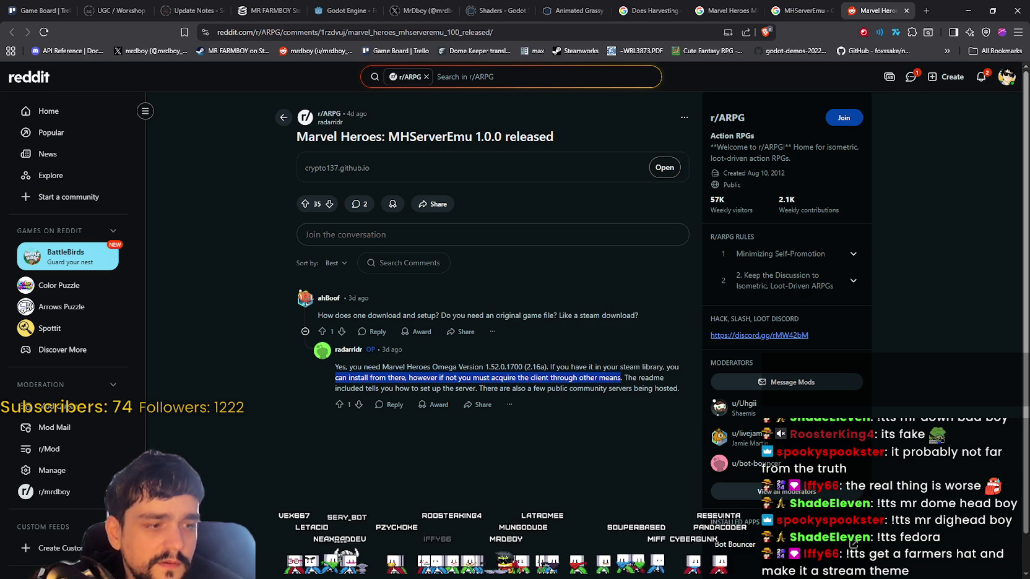
key(alt+Tab)
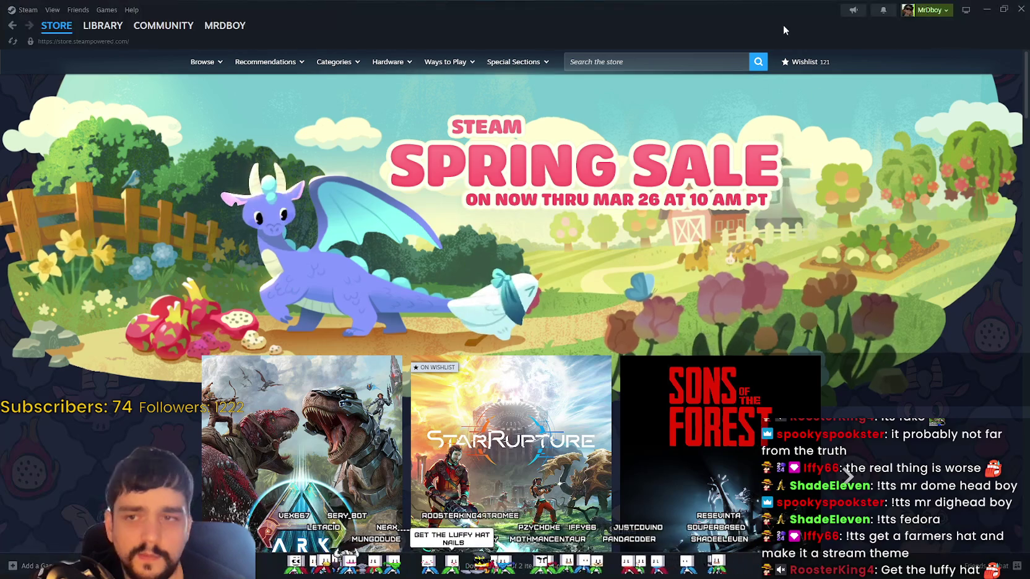
Search the Steam library for 'Marvel' and open Marvel Heroes Omega
drag(783, 25, 697, 43)
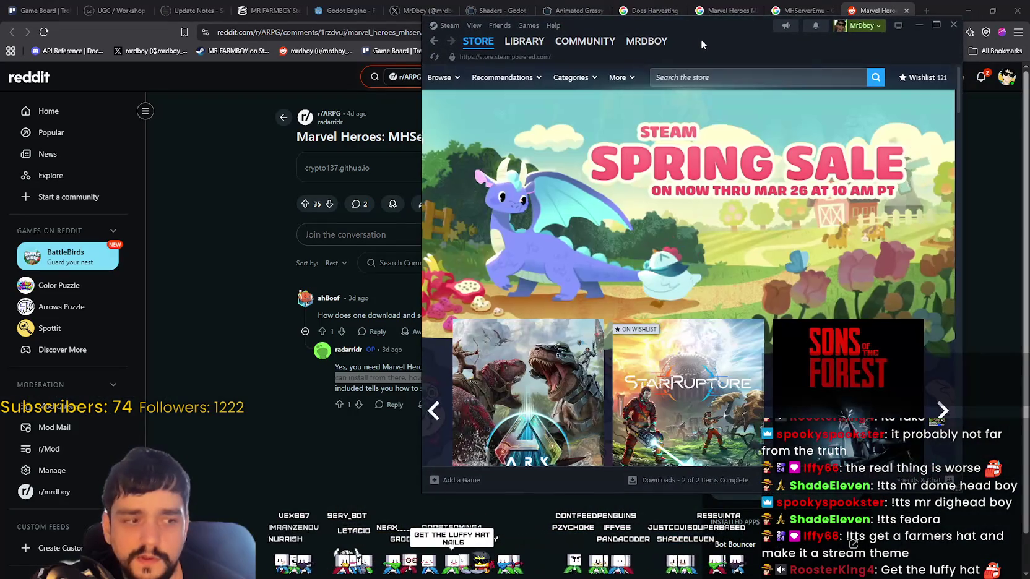
click(520, 41)
click(495, 118)
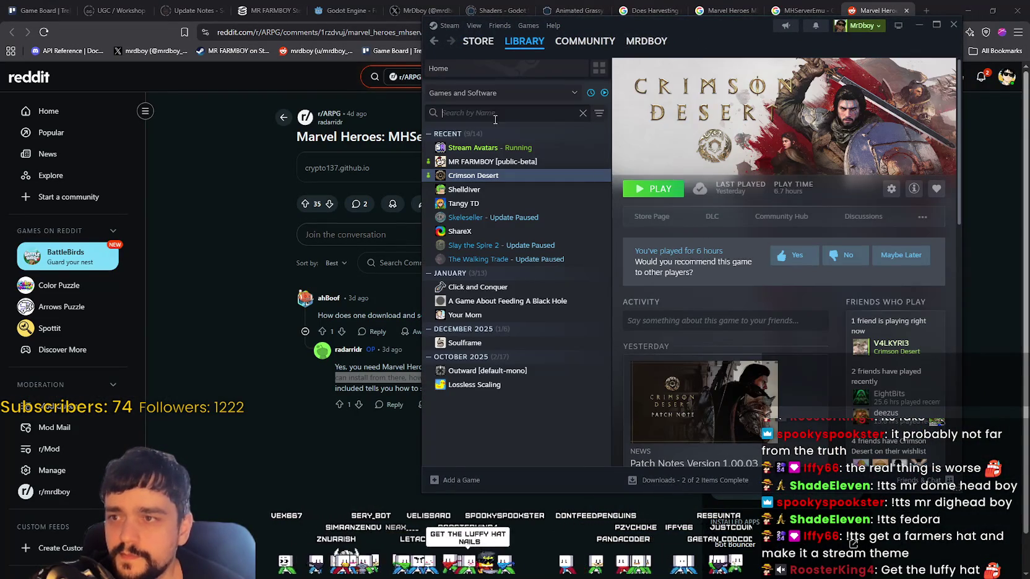
text(Marvel)
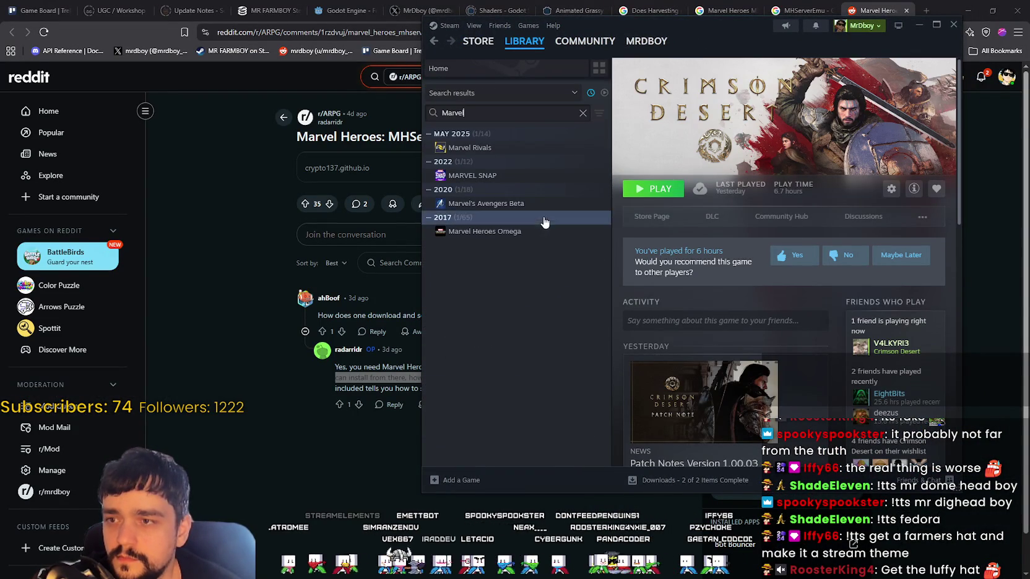
click(531, 234)
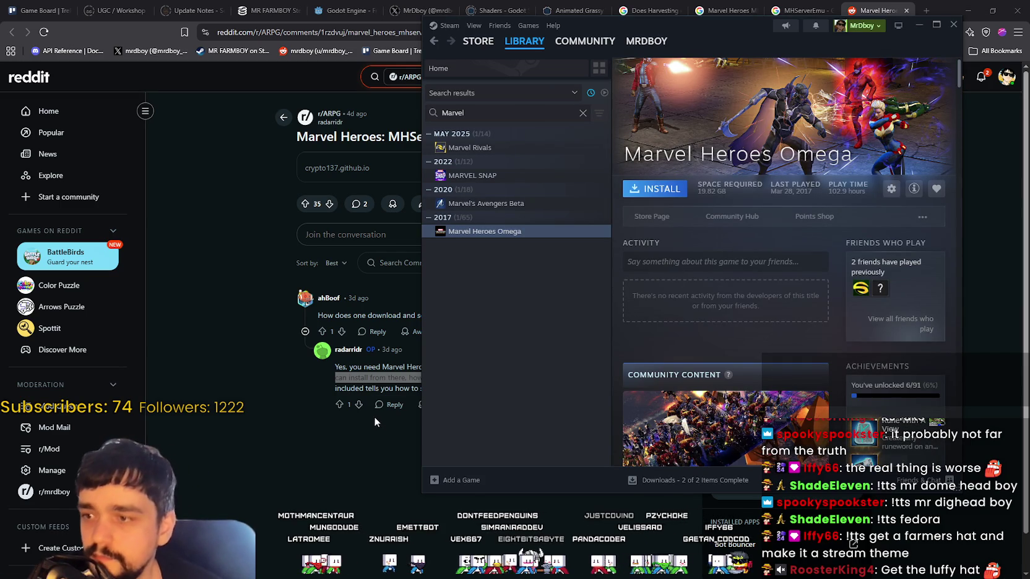
Check the Marvel Heroes Omega store page, then return to its 19.82 GB library page
drag(731, 37, 662, 91)
click(613, 250)
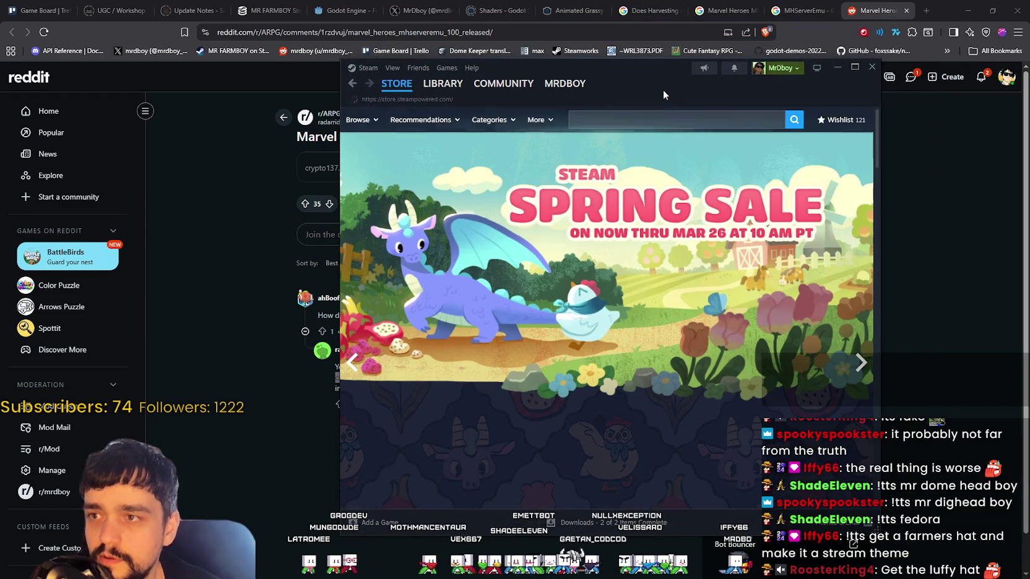
click(396, 83)
click(353, 85)
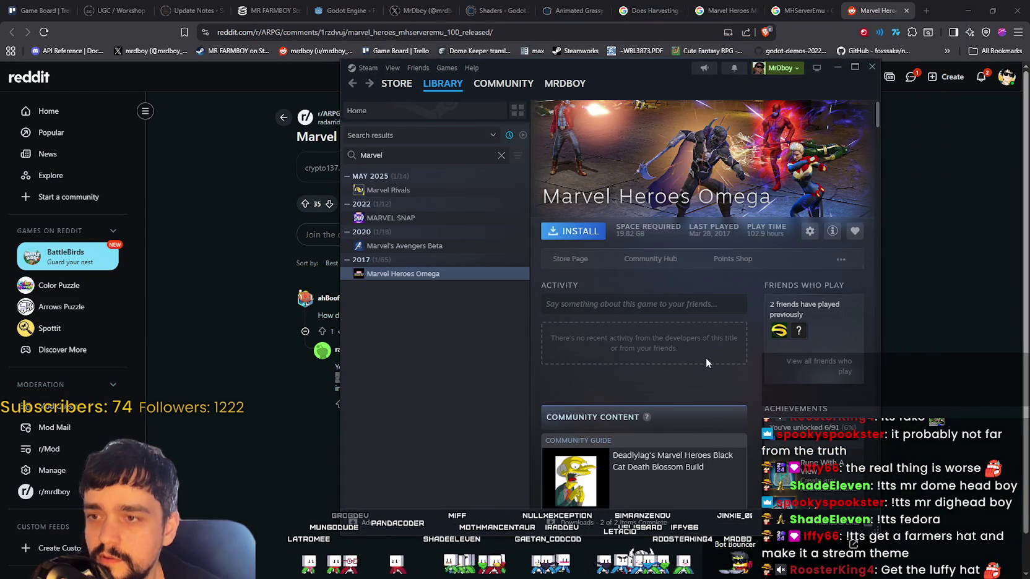
scroll(687, 371, down, 3)
scroll(699, 427, up, 2)
scroll(694, 415, down, 5)
scroll(693, 407, down, 2)
scroll(693, 406, down, 2)
scroll(636, 367, up, 10)
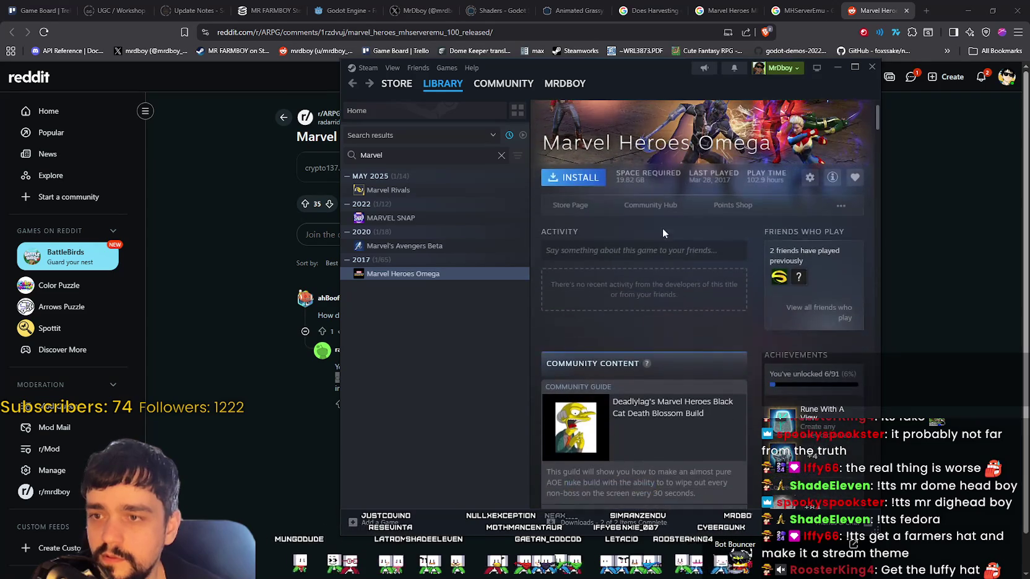
click(650, 205)
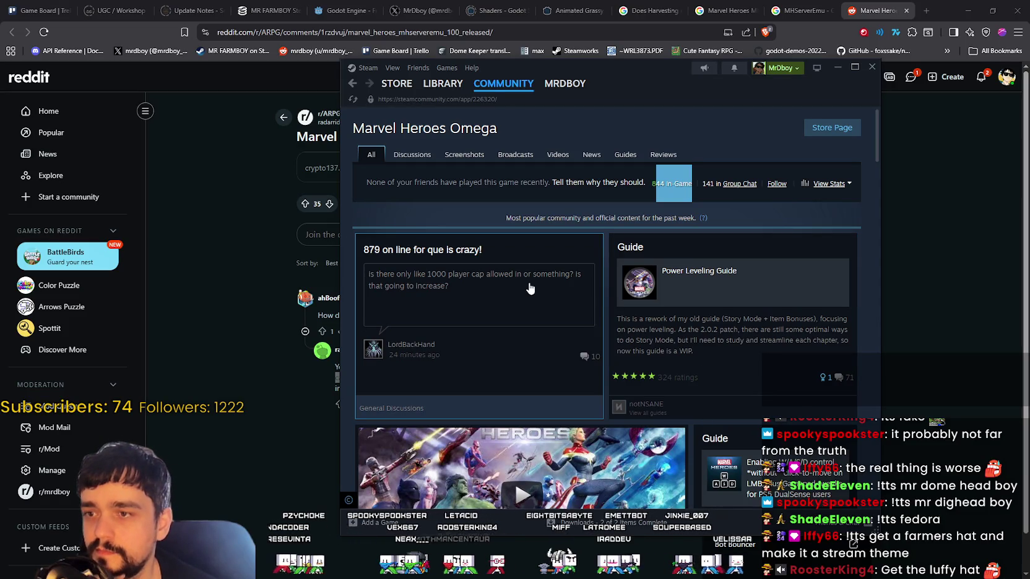
Browse down the Marvel Heroes Omega community hub discussions, then switch back to the Reddit thread
scroll(565, 309, down, 3)
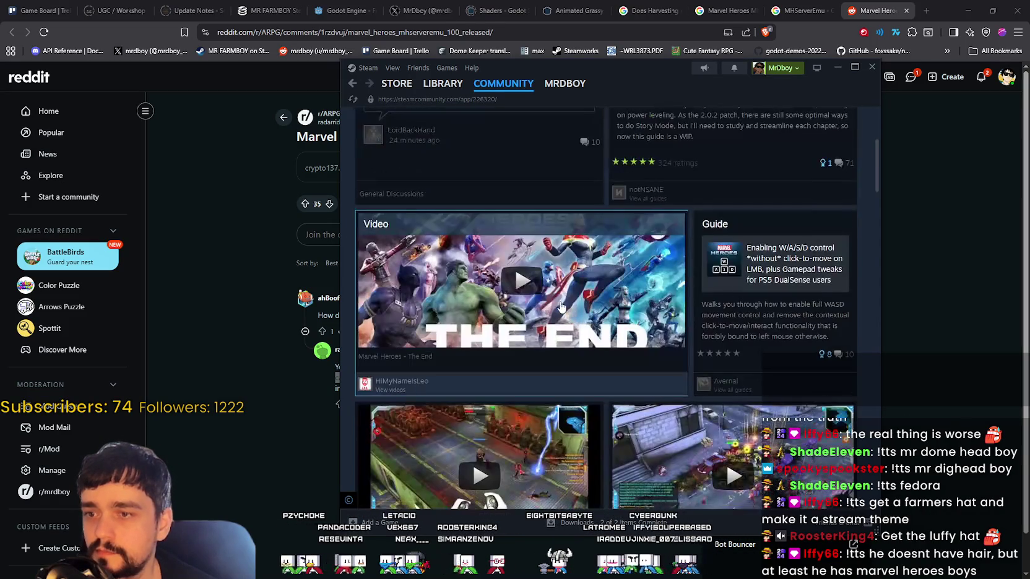
scroll(555, 301, down, 2)
scroll(555, 302, down, 1)
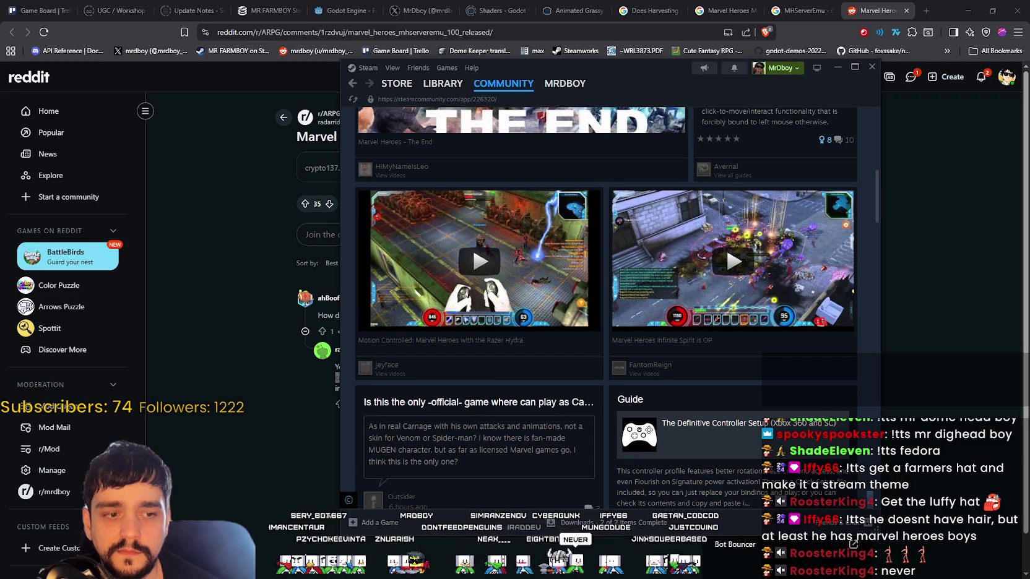
scroll(574, 353, down, 2)
scroll(570, 334, down, 3)
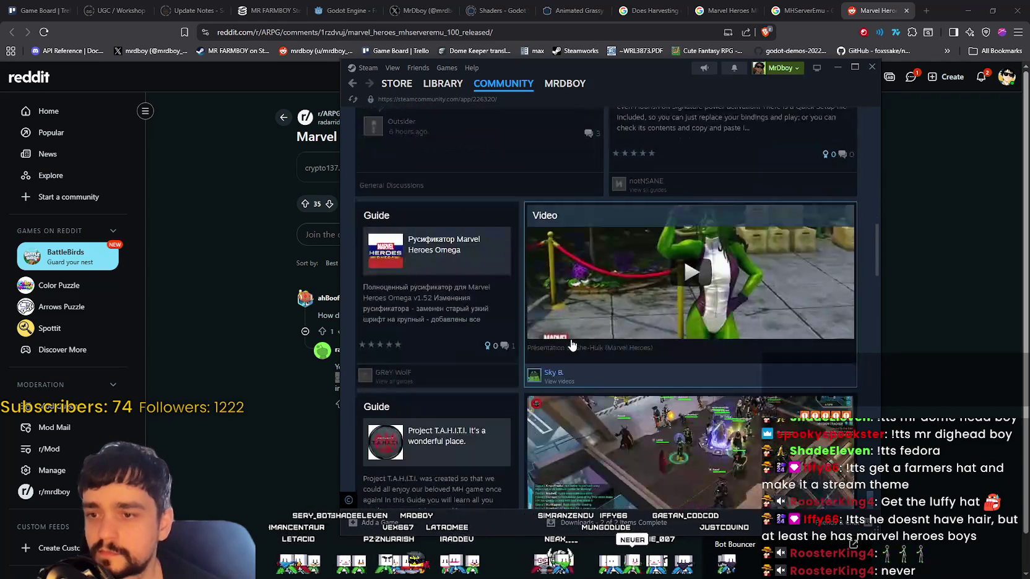
scroll(565, 321, down, 2)
scroll(650, 334, down, 4)
scroll(742, 349, down, 2)
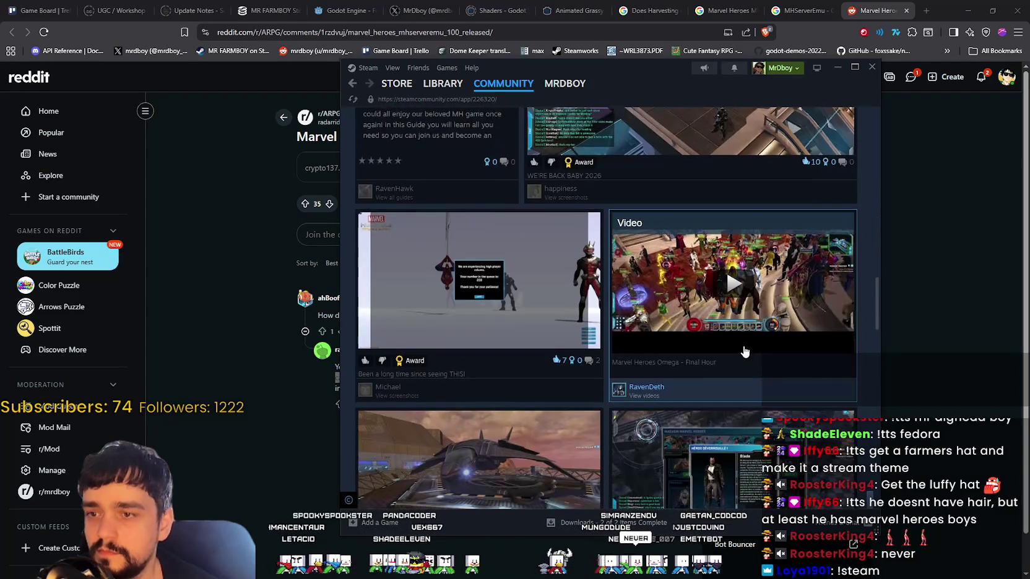
scroll(745, 354, down, 2)
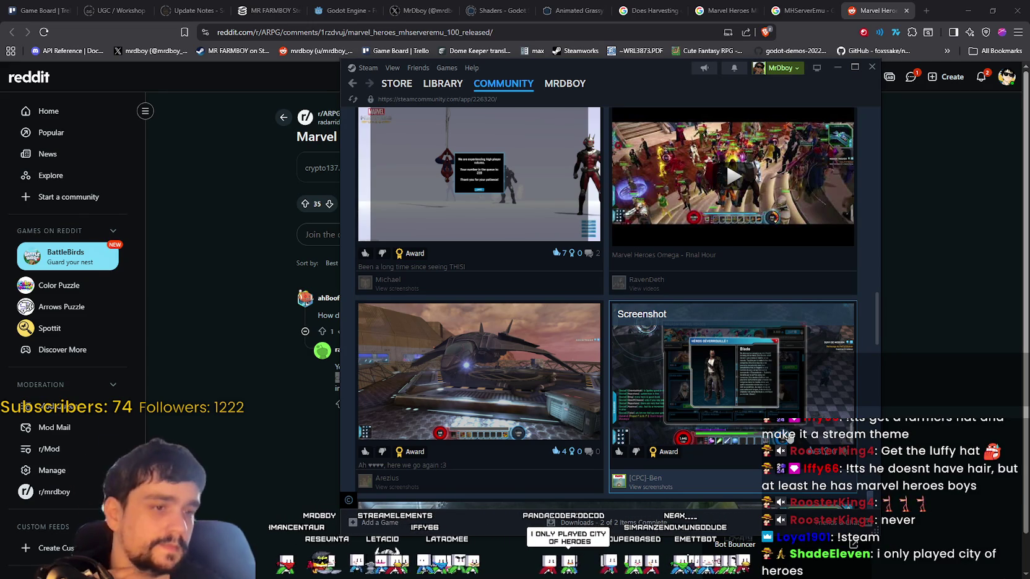
scroll(712, 415, down, 1)
scroll(710, 413, down, 2)
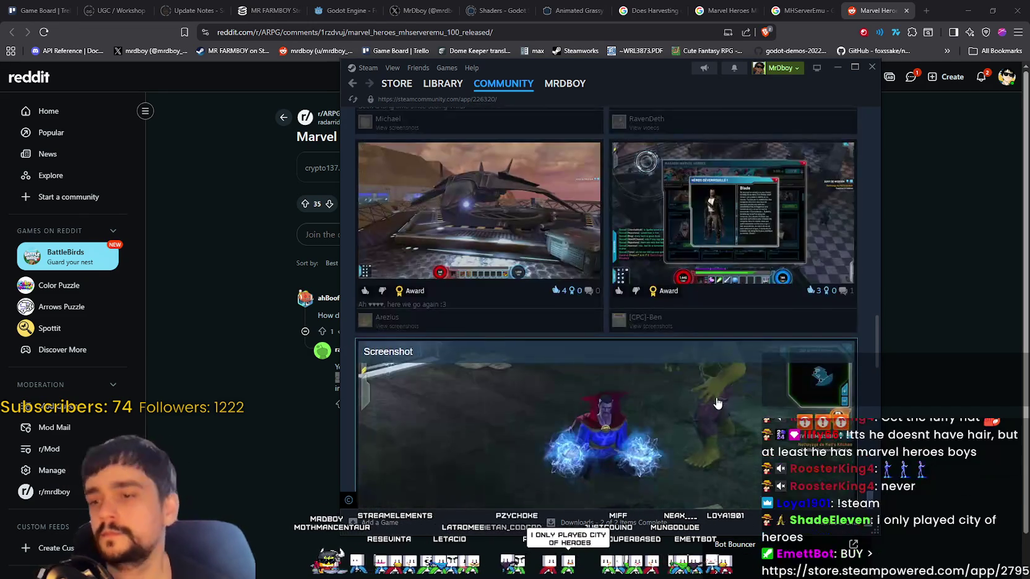
scroll(710, 414, down, 2)
scroll(710, 416, down, 1)
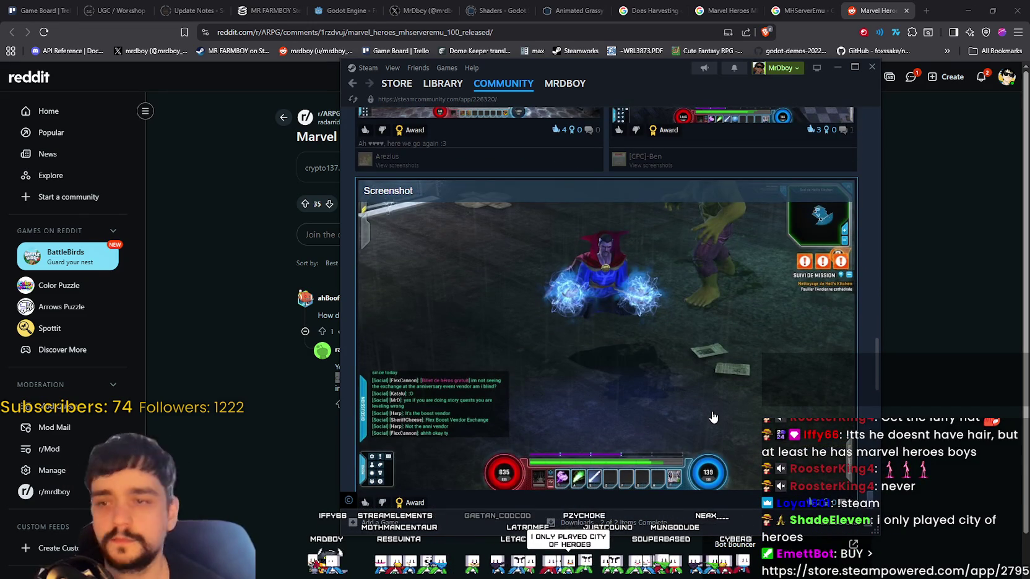
scroll(713, 416, down, 2)
scroll(712, 412, down, 3)
scroll(710, 402, down, 2)
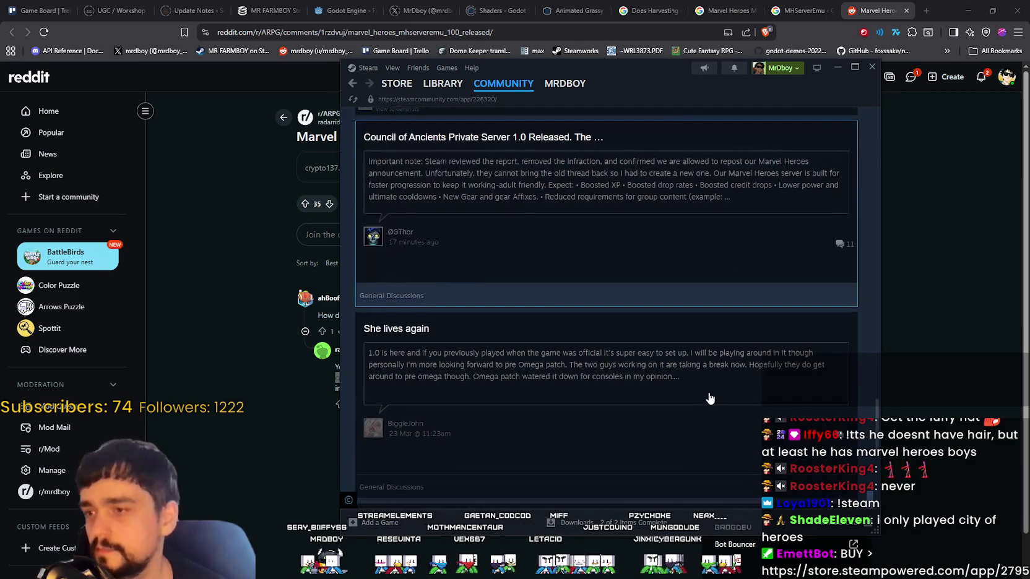
scroll(709, 398, down, 1)
scroll(711, 394, down, 3)
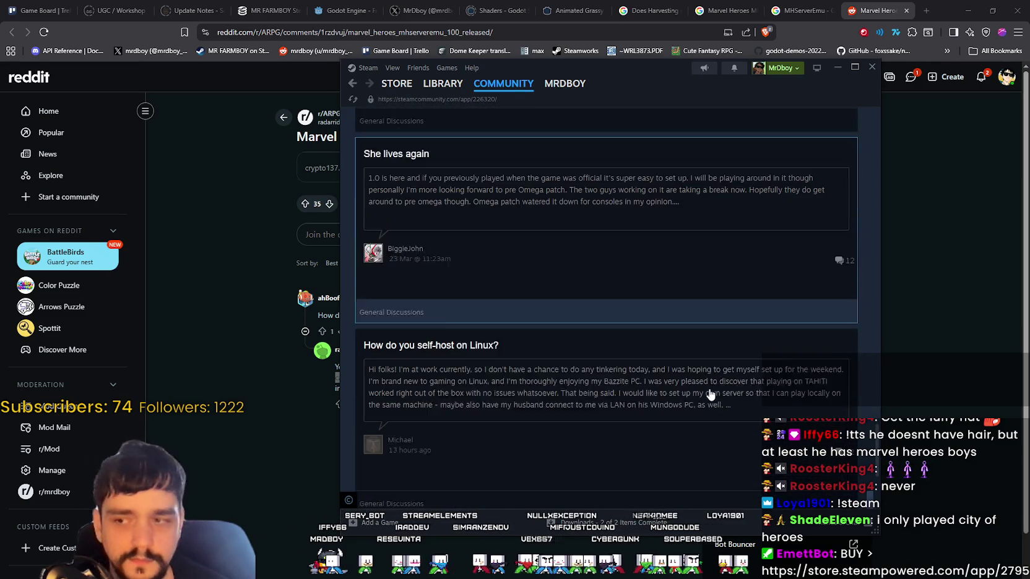
scroll(711, 393, down, 1)
scroll(712, 395, up, 2)
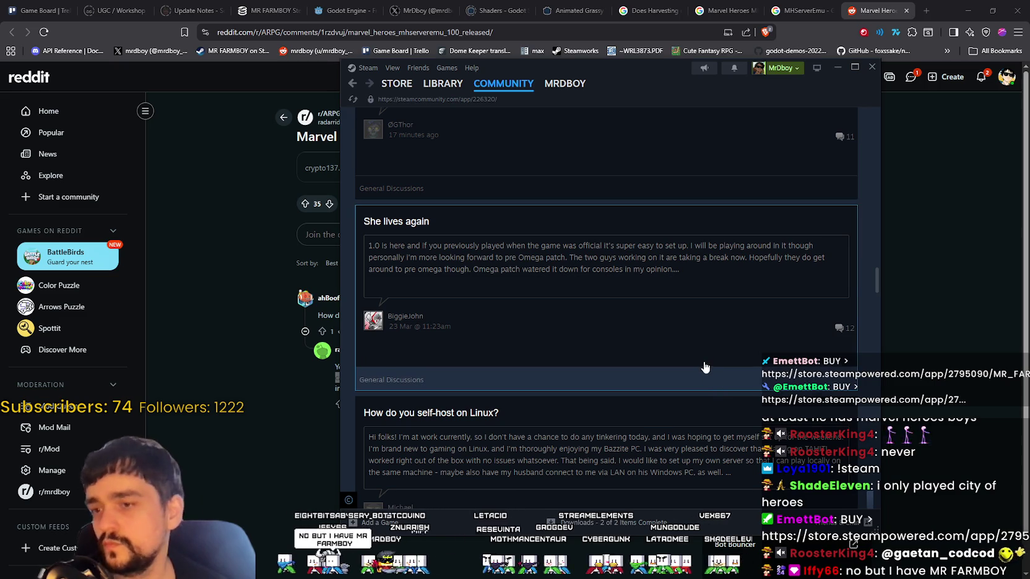
scroll(709, 390, down, 5)
scroll(706, 389, down, 1)
scroll(706, 388, up, 2)
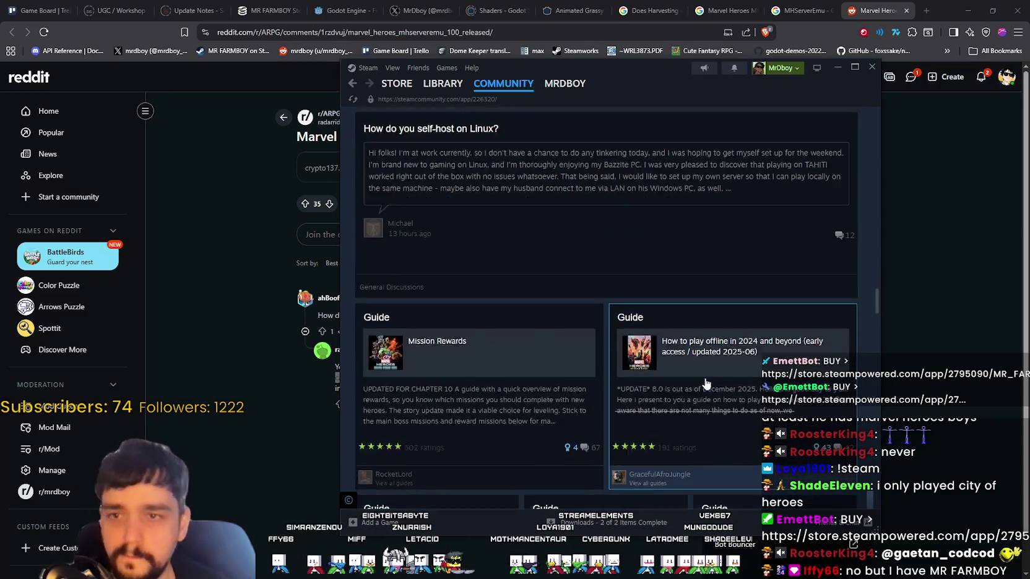
scroll(706, 388, down, 3)
key(alt+Tab)
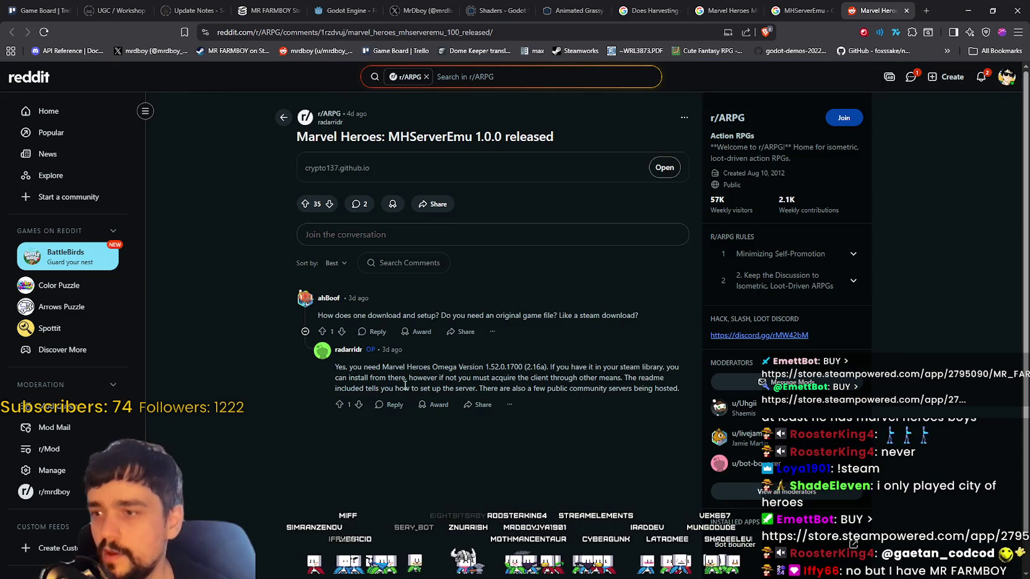
Open the crypto137.github.io blog link from the Reddit reply and close the Reddit tab
drag(586, 366, 650, 377)
click(633, 382)
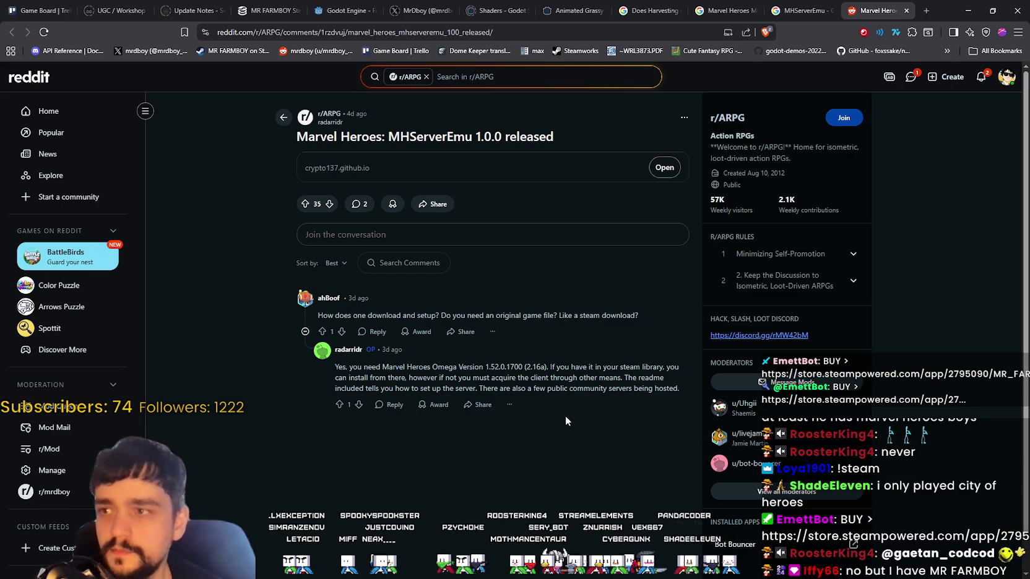
click(664, 168)
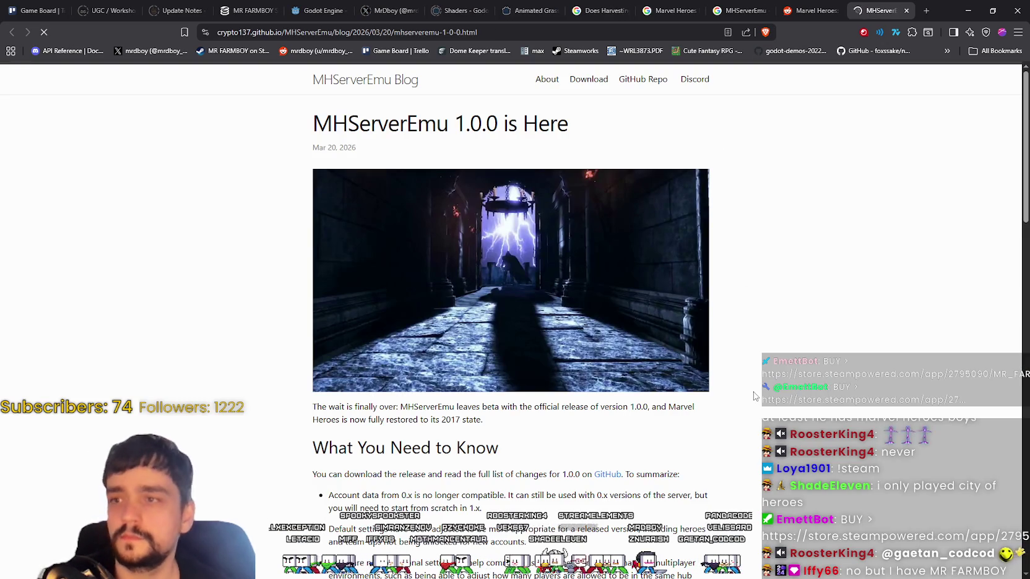
click(836, 10)
Read through the 'MHServerEmu 1.0.0 is Here' post and scroll back to its top
scroll(717, 347, down, 3)
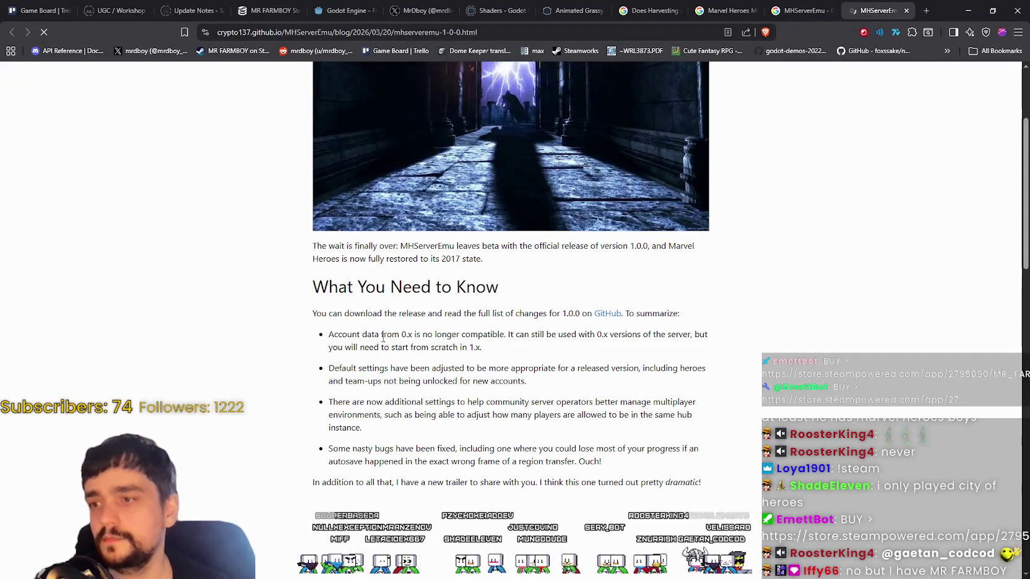
scroll(384, 331, down, 1)
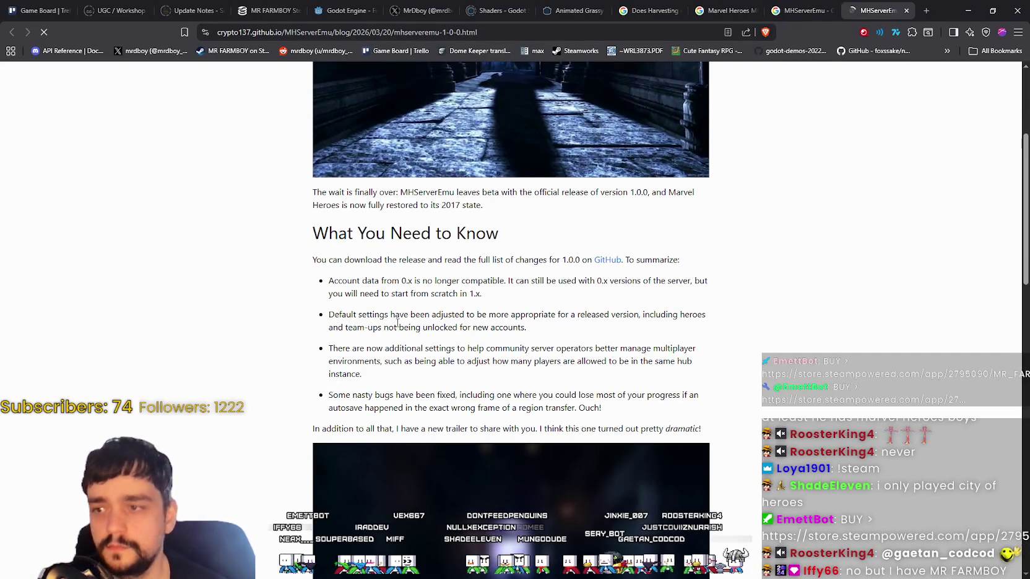
scroll(660, 373, down, 2)
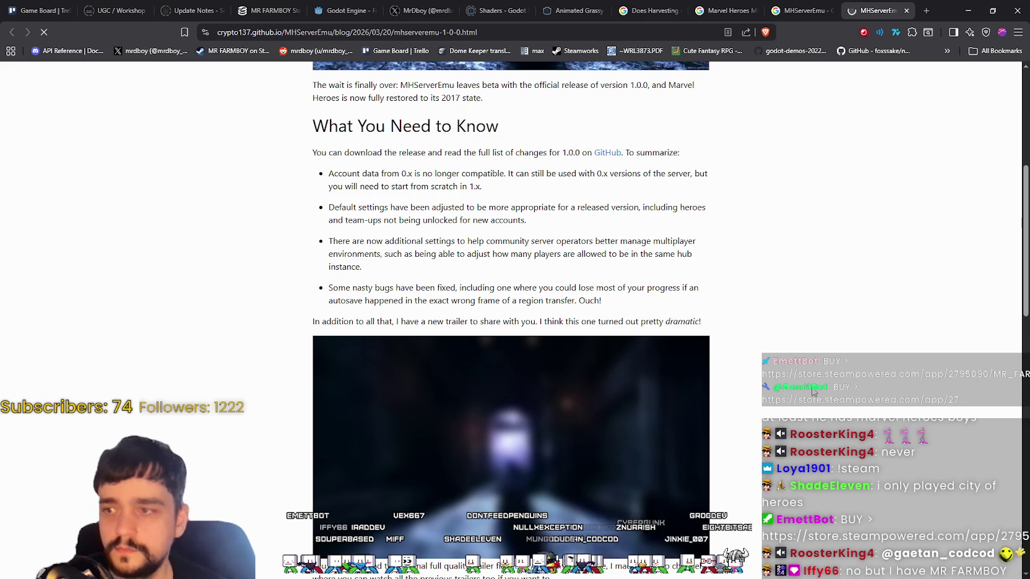
scroll(811, 389, down, 2)
scroll(804, 386, down, 1)
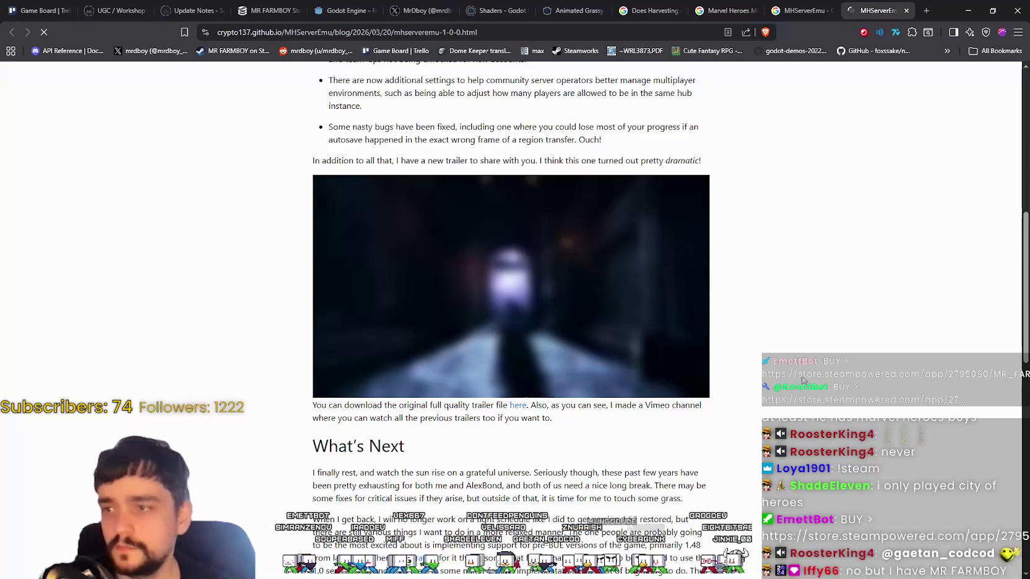
scroll(798, 383, down, 3)
scroll(787, 379, down, 1)
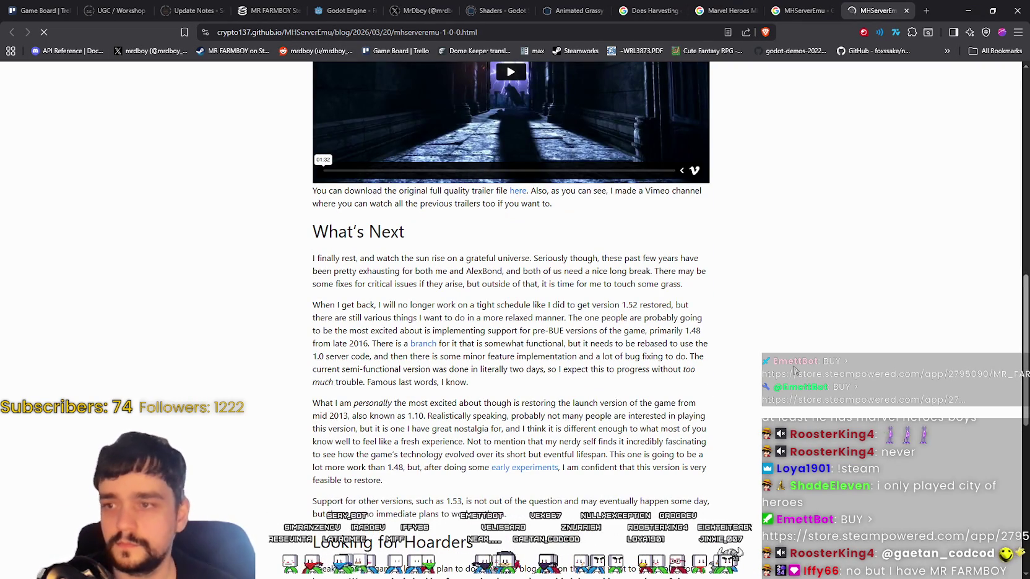
scroll(795, 370, down, 2)
scroll(795, 372, down, 2)
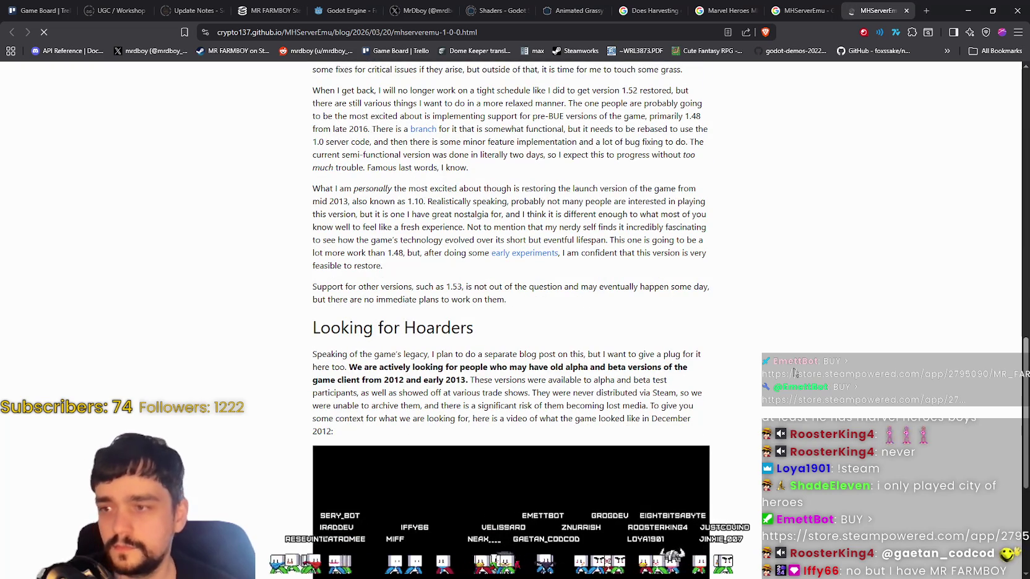
scroll(795, 371, down, 2)
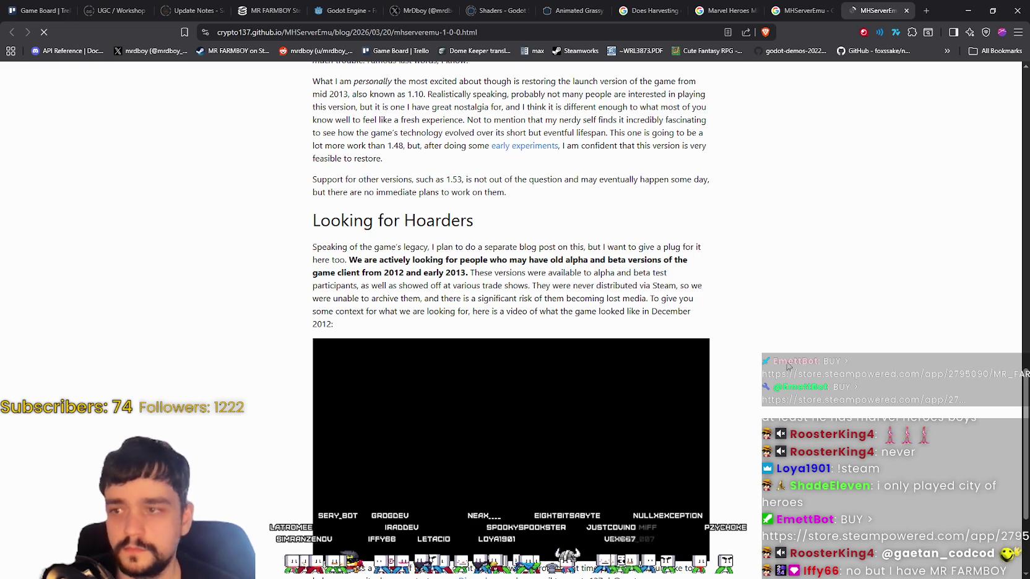
scroll(787, 366, down, 2)
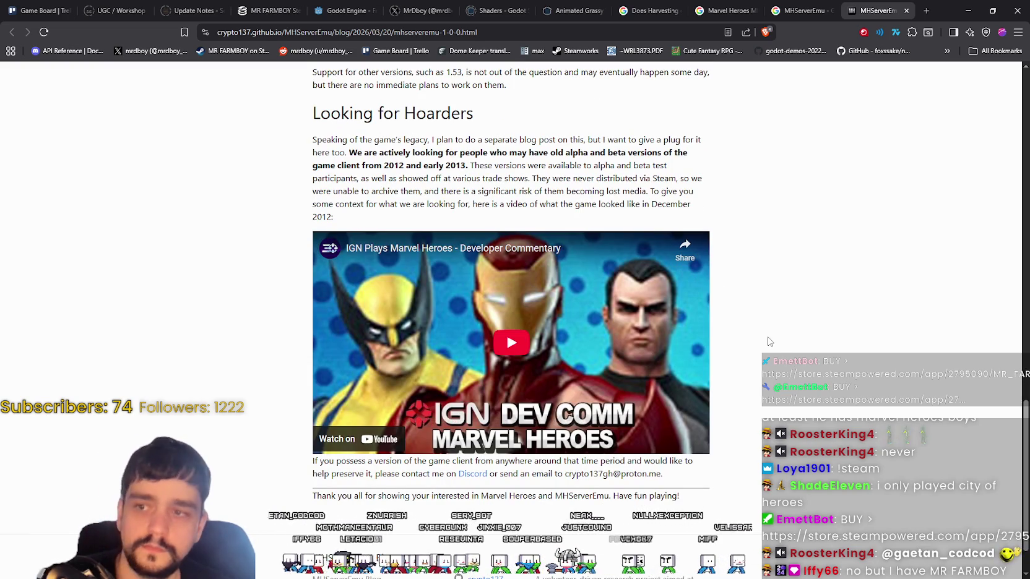
scroll(763, 333, down, 1)
scroll(763, 332, down, 1)
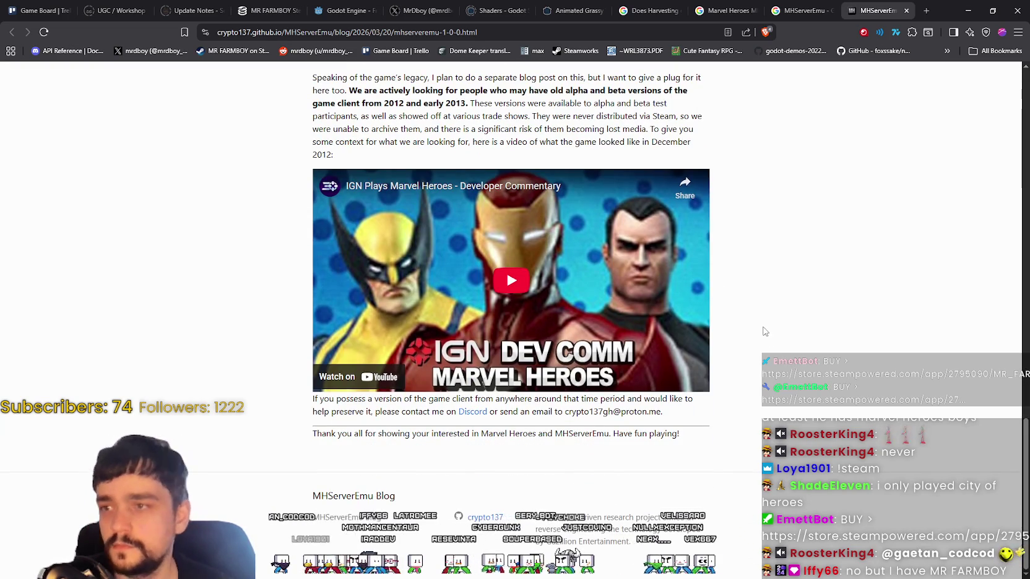
scroll(763, 329, up, 1)
scroll(764, 331, up, 2)
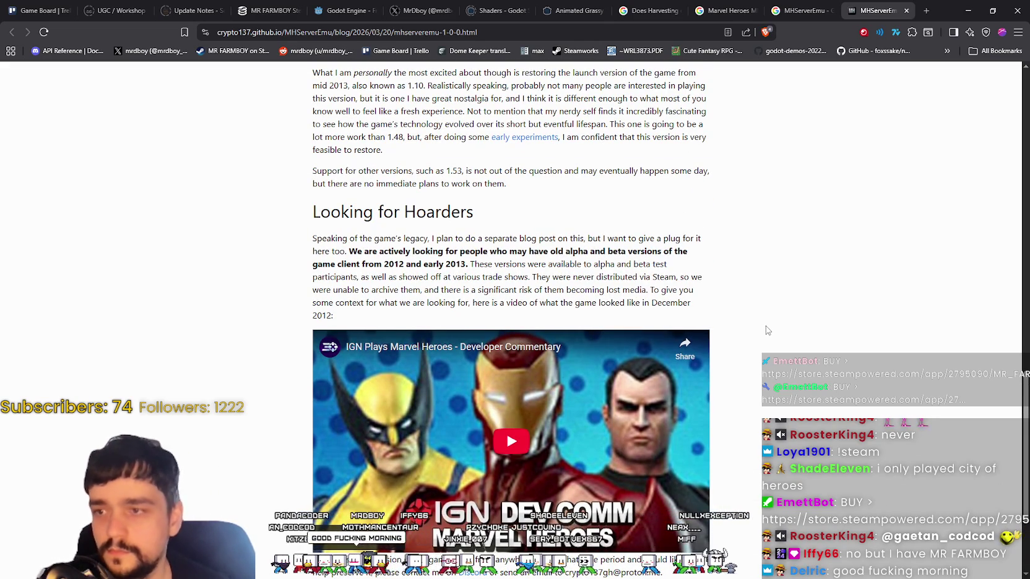
scroll(764, 328, up, 3)
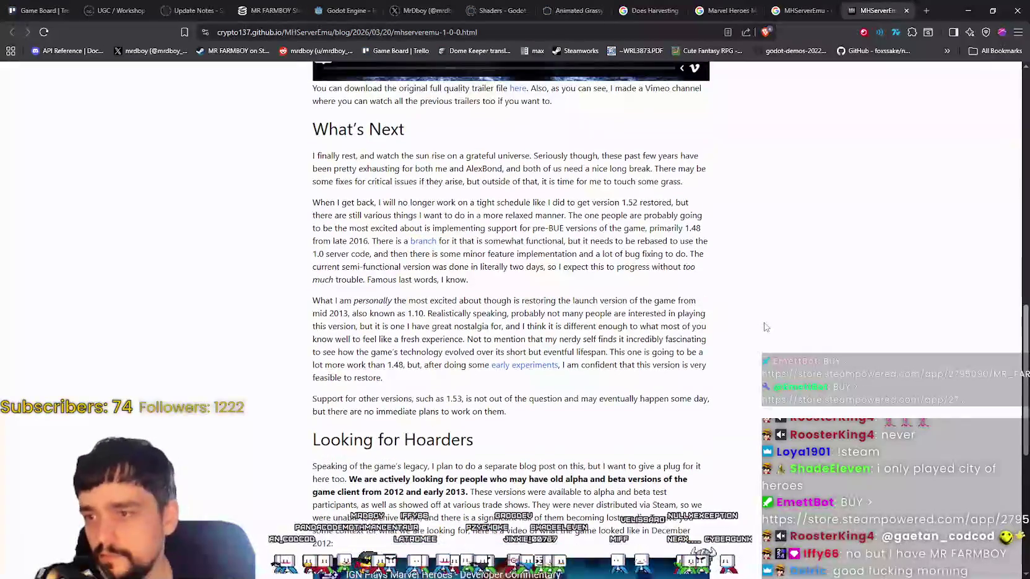
scroll(764, 329, up, 5)
scroll(763, 329, up, 4)
scroll(763, 329, up, 3)
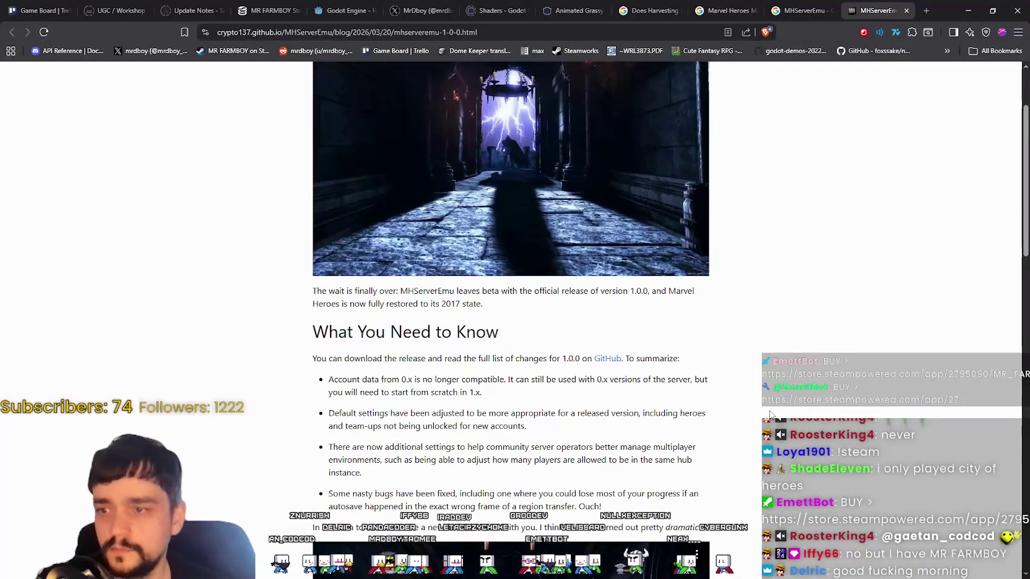
scroll(768, 408, up, 3)
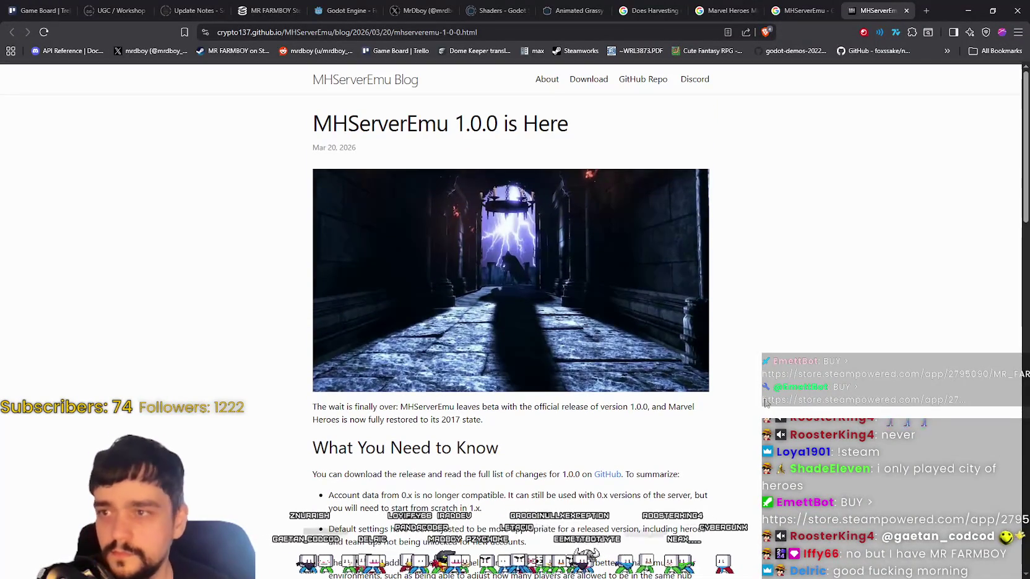
Go to the blog's Download page and highlight the stable releases paragraph
click(590, 82)
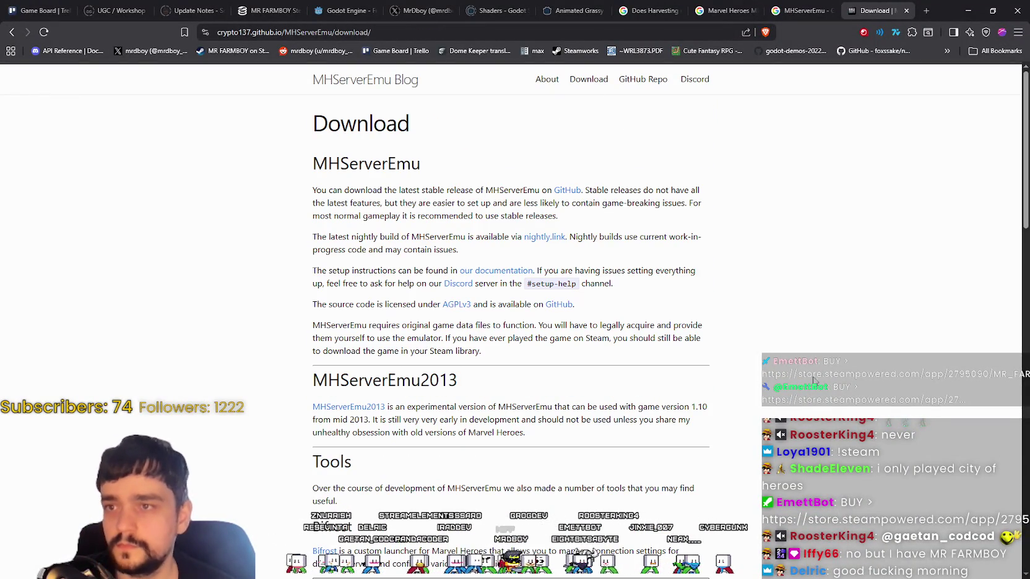
drag(311, 191, 716, 208)
click(754, 234)
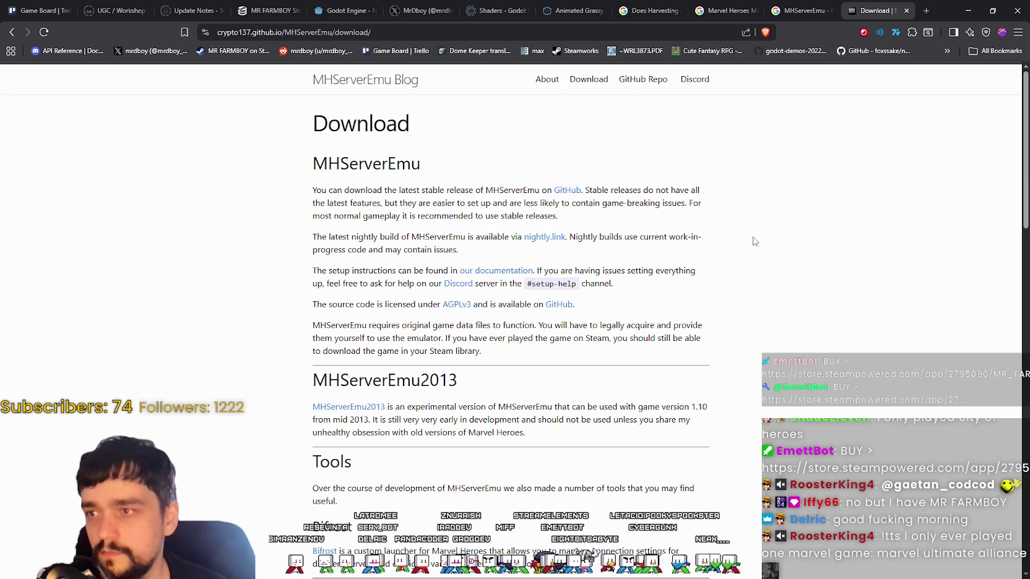
mouse_move(312, 237)
mouse_down()
mouse_move(360, 304)
mouse_move(348, 326)
mouse_up()
Scroll down through the Bifrost launcher and OpenCalligraphy tool descriptions
scroll(437, 350, down, 3)
scroll(369, 349, down, 3)
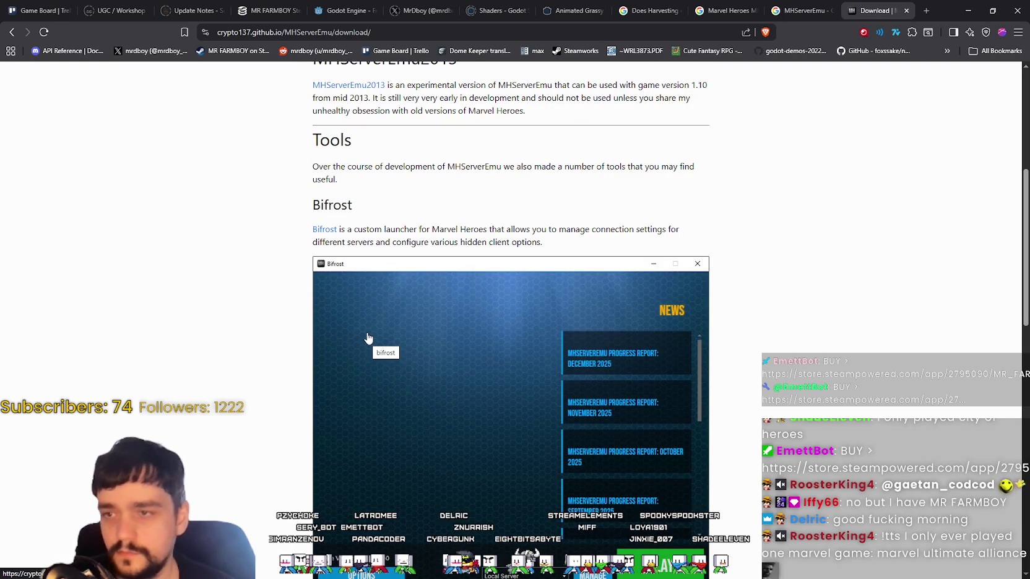
scroll(370, 331, down, 3)
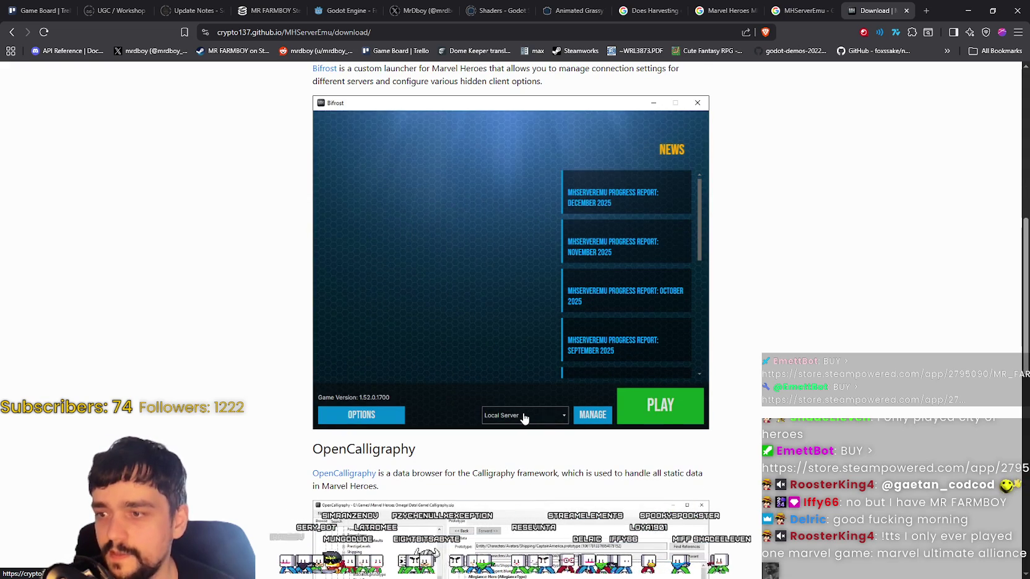
scroll(676, 323, down, 4)
scroll(575, 395, down, 4)
scroll(575, 396, up, 3)
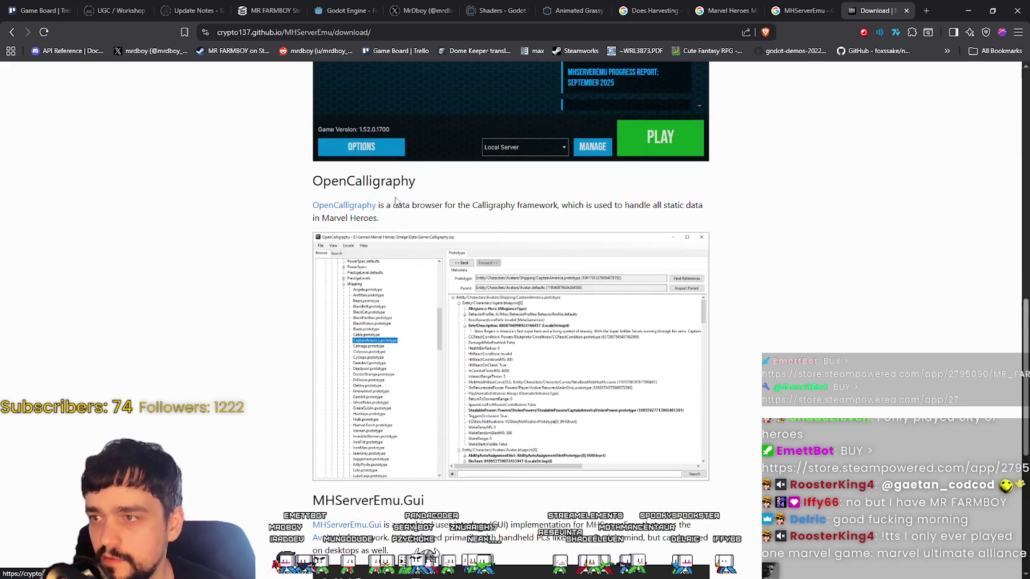
scroll(394, 202, down, 3)
scroll(346, 174, down, 4)
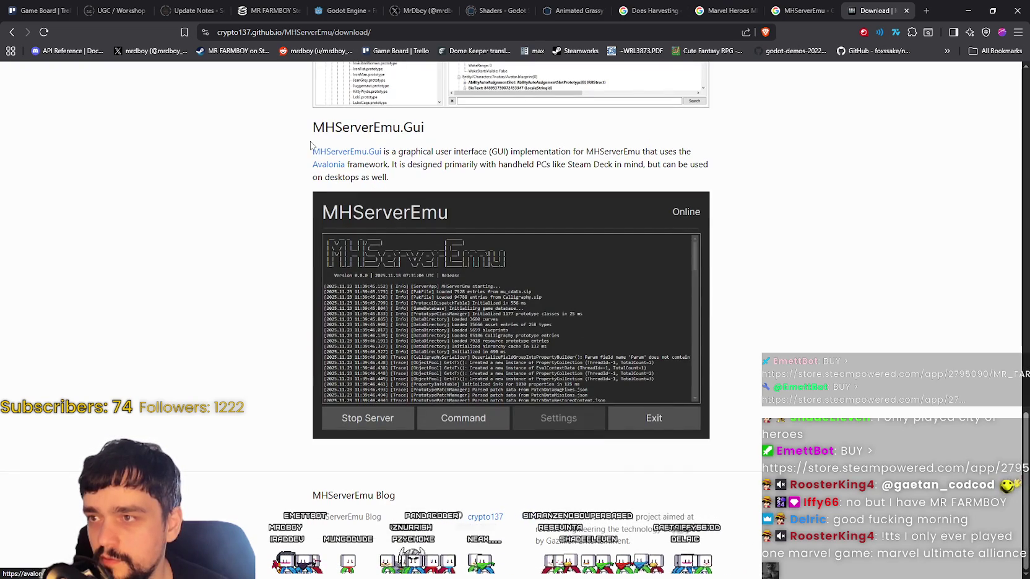
Highlight the MHServerEmu.Gui description, scroll back up, and minimize the browser
drag(311, 145, 711, 434)
click(848, 396)
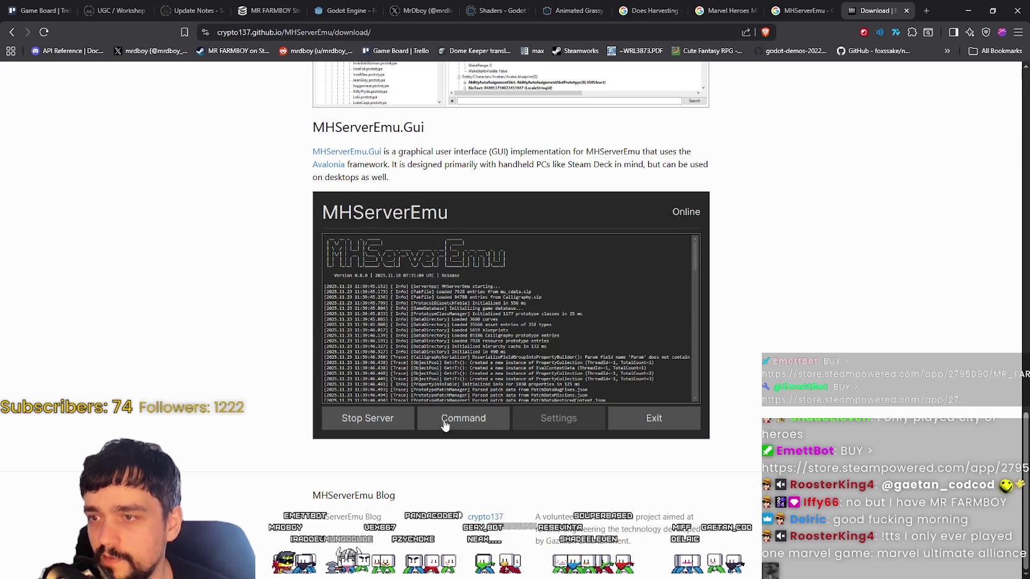
scroll(555, 435, up, 2)
scroll(555, 435, up, 5)
scroll(555, 435, up, 3)
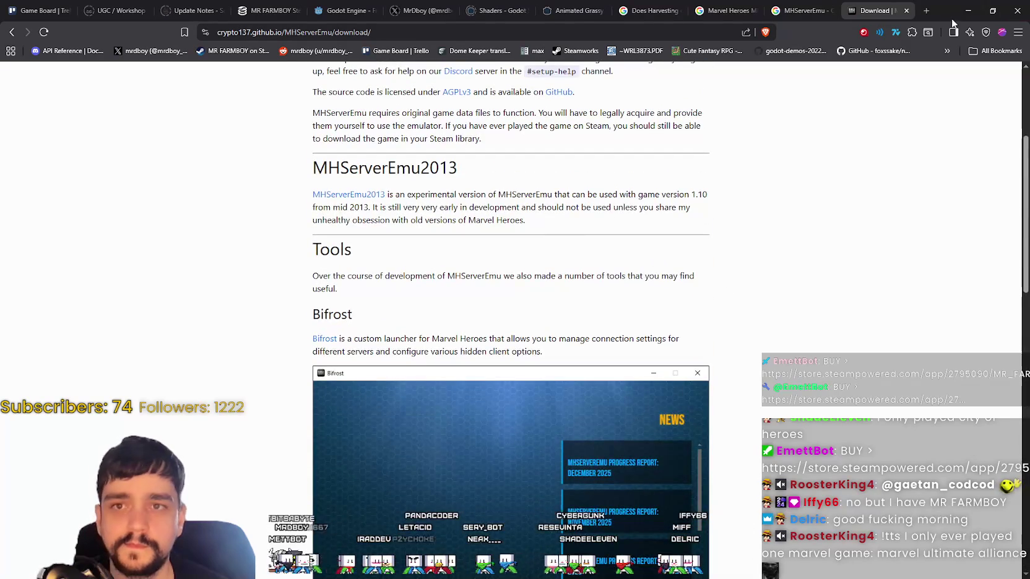
click(967, 11)
scroll(673, 443, up, 3)
scroll(673, 443, up, 3)
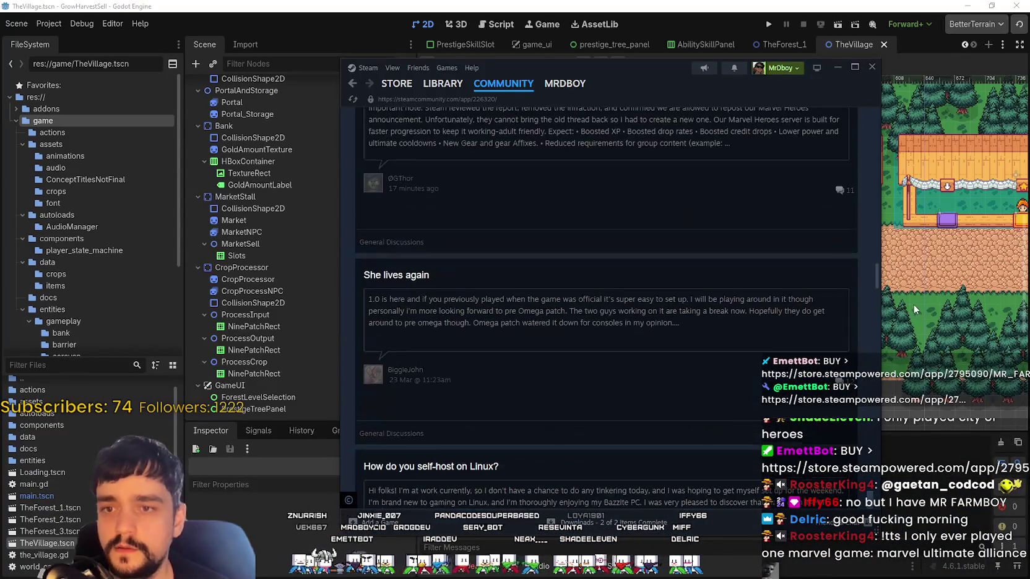
drag(877, 283, 887, 110)
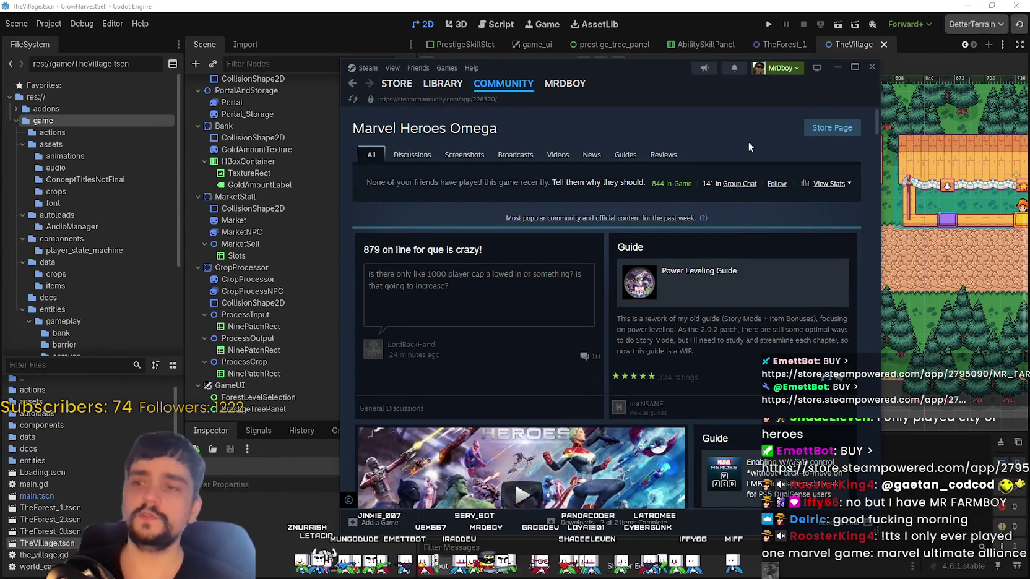
scroll(748, 142, down, 3)
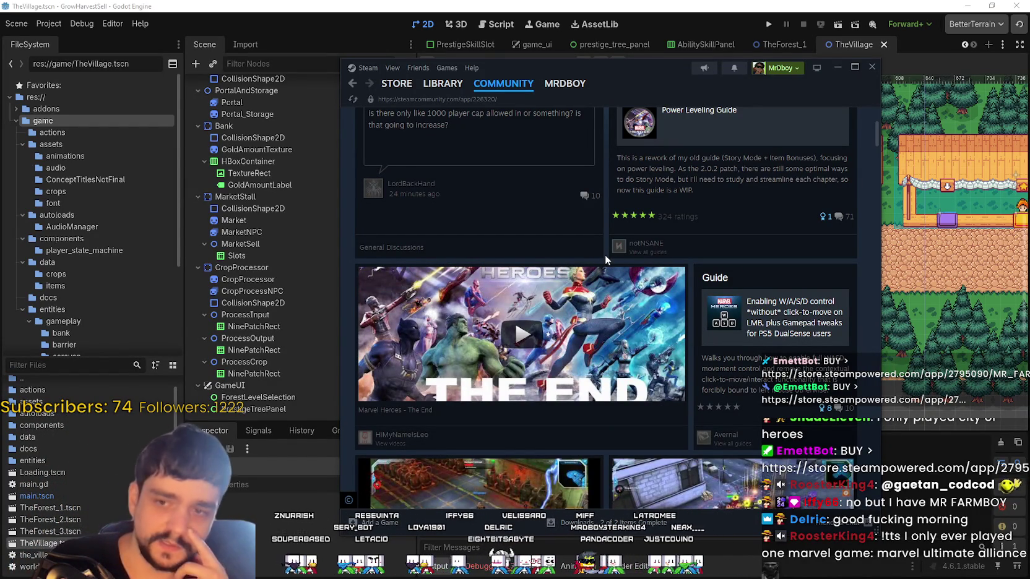
scroll(702, 384, down, 3)
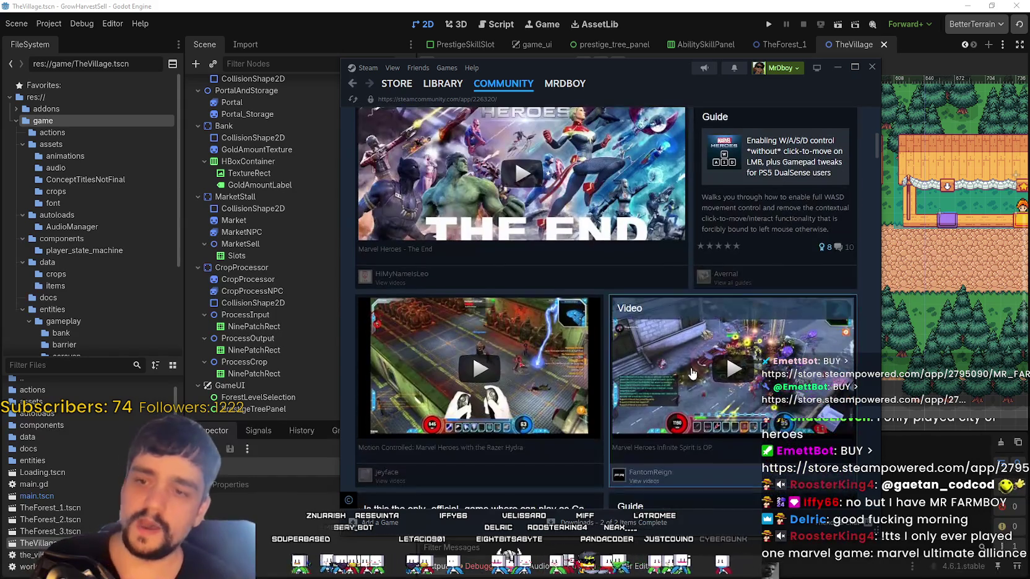
scroll(743, 396, down, 1)
scroll(557, 396, up, 1)
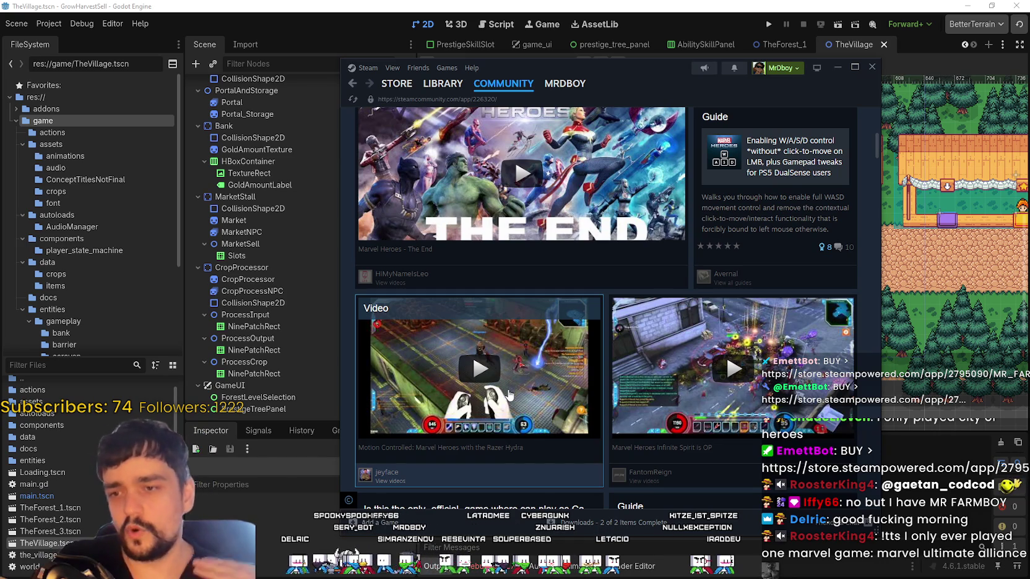
scroll(507, 389, down, 2)
scroll(538, 395, down, 4)
scroll(619, 397, down, 3)
scroll(699, 402, down, 1)
scroll(699, 402, down, 3)
scroll(698, 396, down, 3)
scroll(697, 387, down, 4)
scroll(696, 378, down, 4)
scroll(697, 378, down, 5)
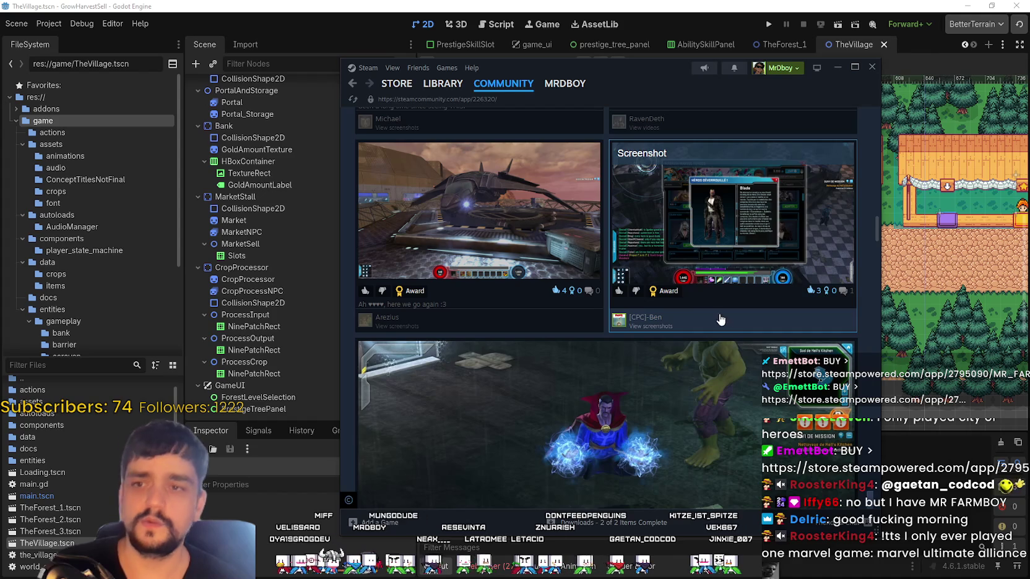
scroll(712, 322, up, 1)
scroll(700, 325, down, 2)
scroll(687, 328, down, 1)
scroll(679, 331, down, 1)
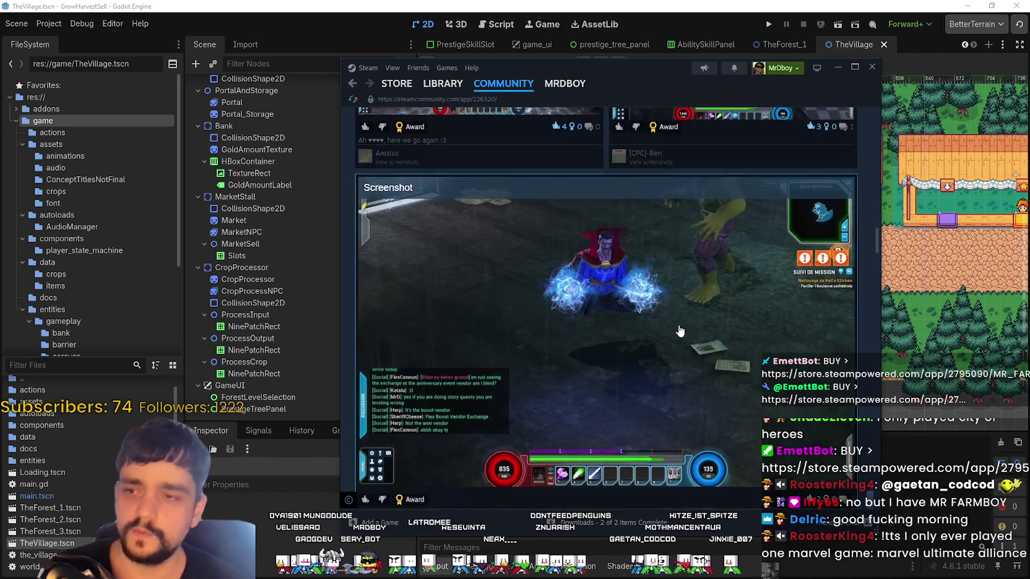
scroll(680, 332, down, 1)
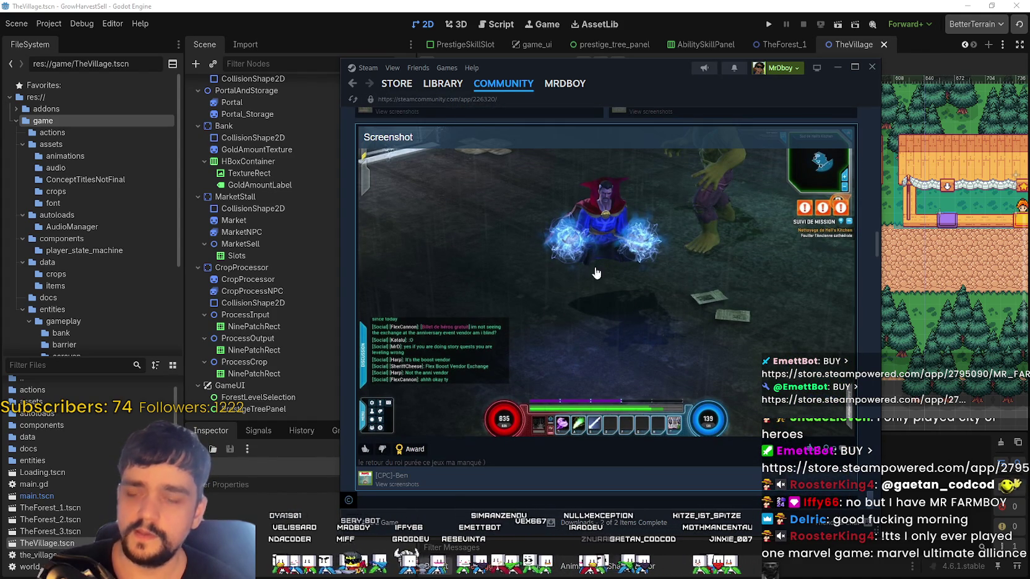
scroll(701, 361, down, 2)
scroll(680, 372, down, 4)
scroll(666, 383, up, 4)
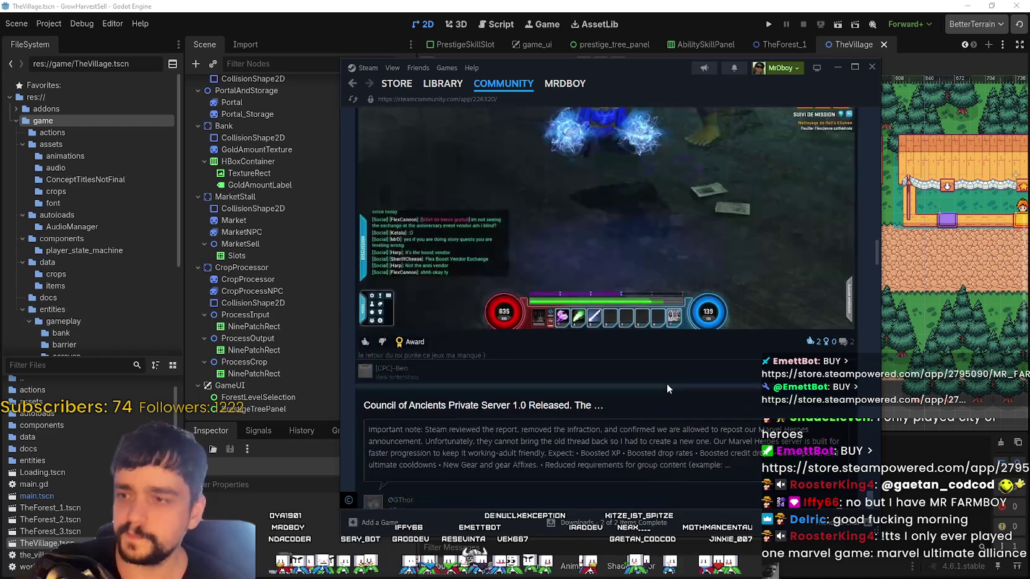
scroll(666, 384, up, 2)
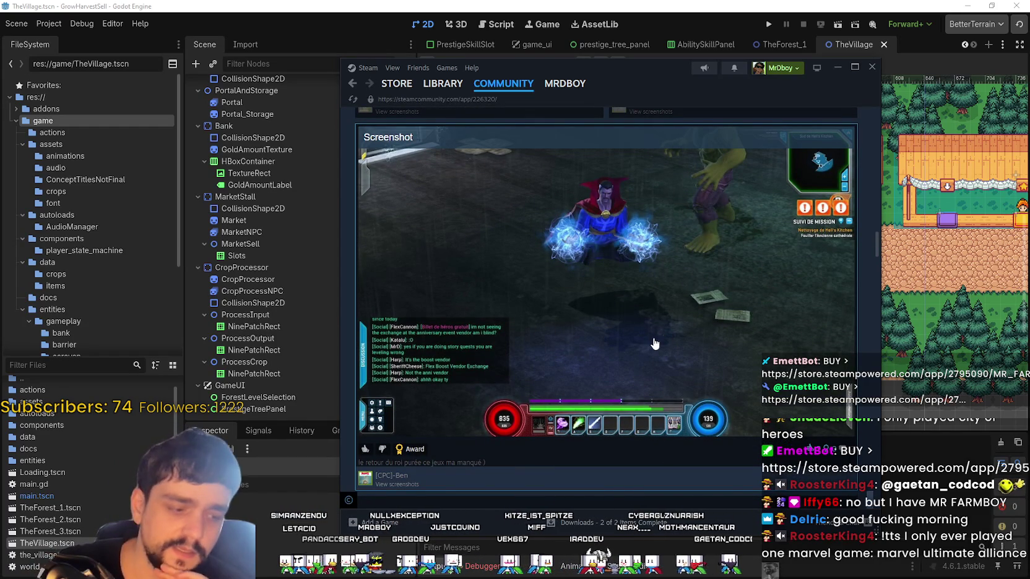
scroll(669, 336, up, 3)
scroll(711, 279, up, 2)
scroll(745, 253, up, 1)
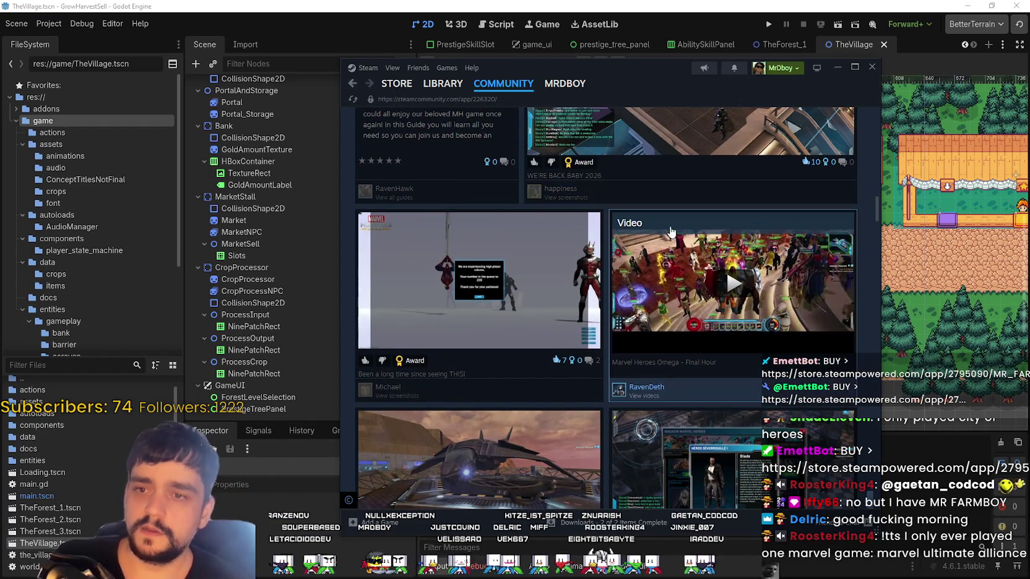
scroll(767, 321, up, 3)
scroll(804, 408, up, 1)
scroll(757, 300, down, 2)
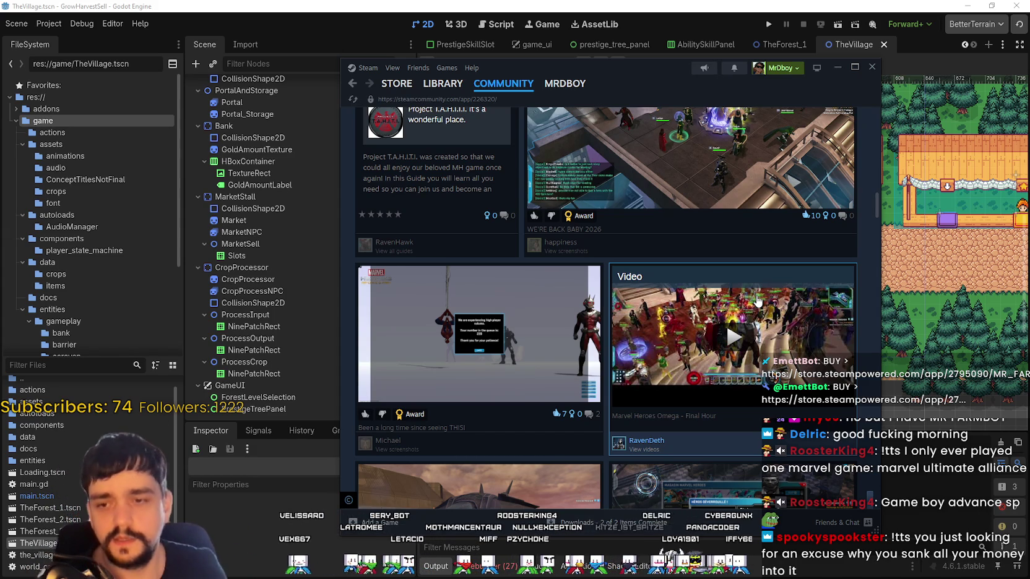
Scroll the Marvel Heroes Omega hub back up and minimize Steam to reveal Godot's TheVillage scene
scroll(730, 347, down, 4)
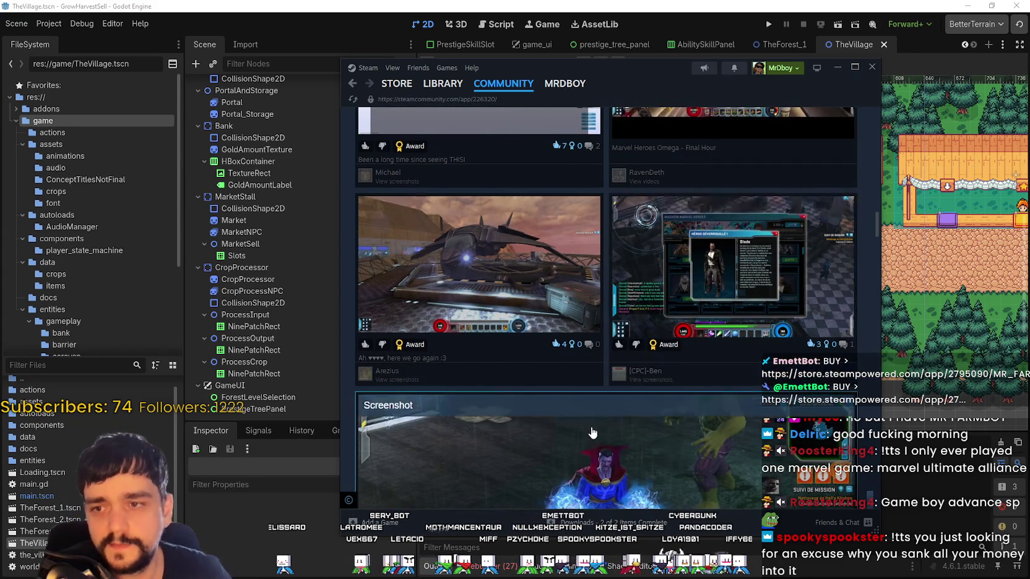
scroll(658, 426, up, 2)
scroll(659, 426, up, 5)
scroll(663, 414, up, 3)
scroll(666, 403, up, 2)
scroll(667, 391, up, 3)
scroll(667, 391, down, 5)
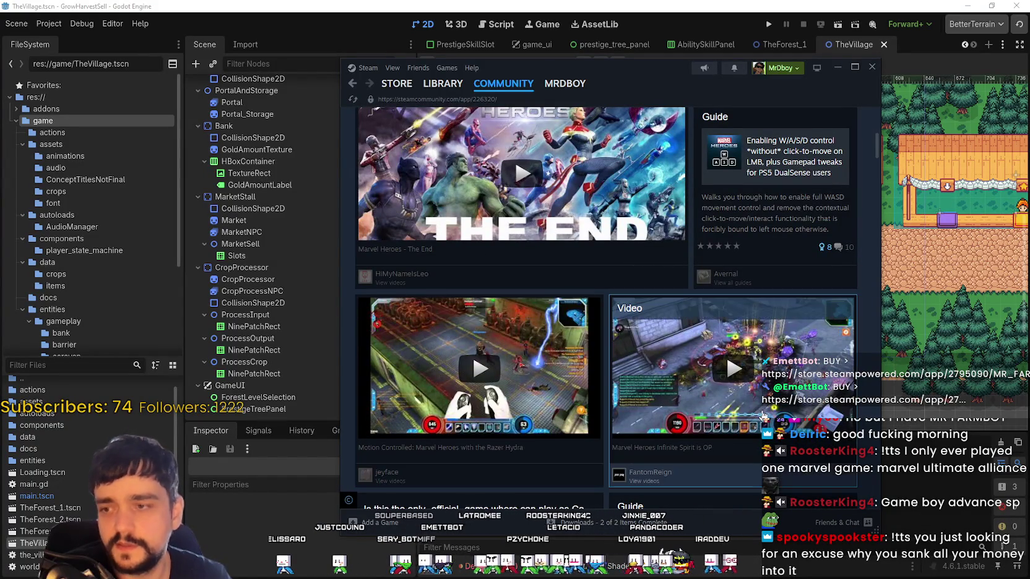
scroll(755, 389, up, 1)
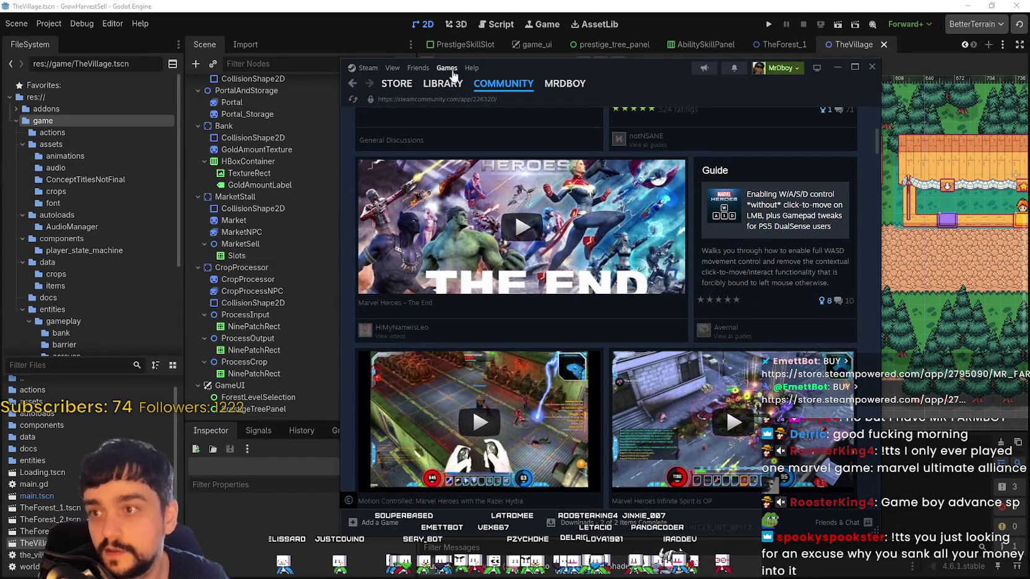
click(837, 67)
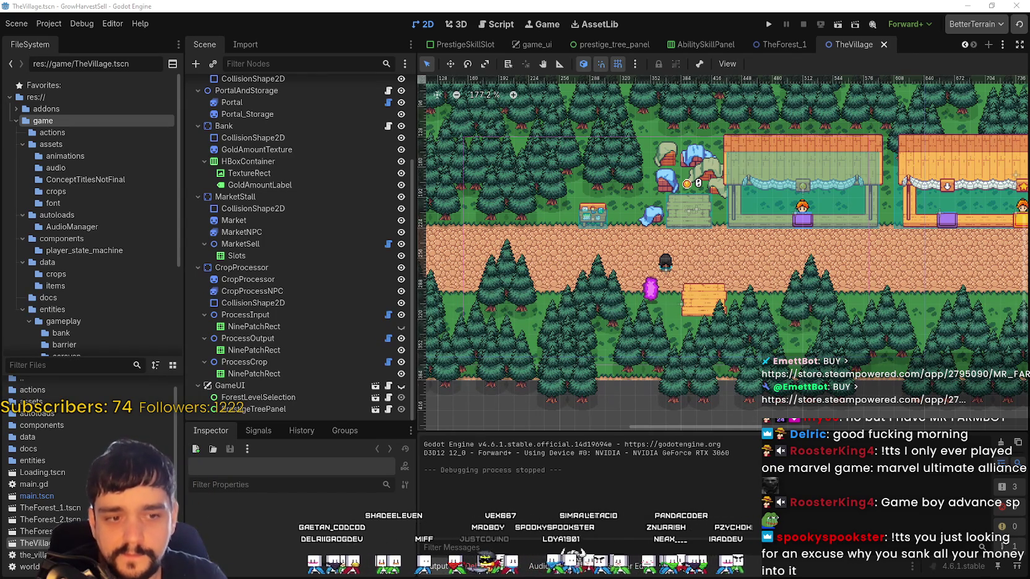
Zoom out of the TheVillage viewport and switch to the TheForest_1 scene tab
scroll(589, 259, down, 1)
scroll(590, 259, down, 1)
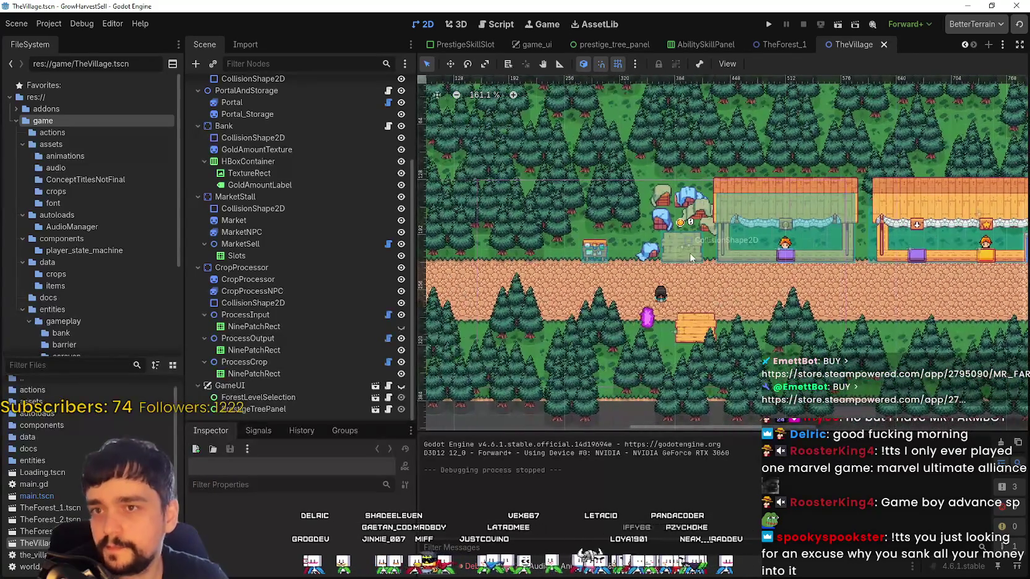
scroll(590, 259, left, 2)
click(783, 46)
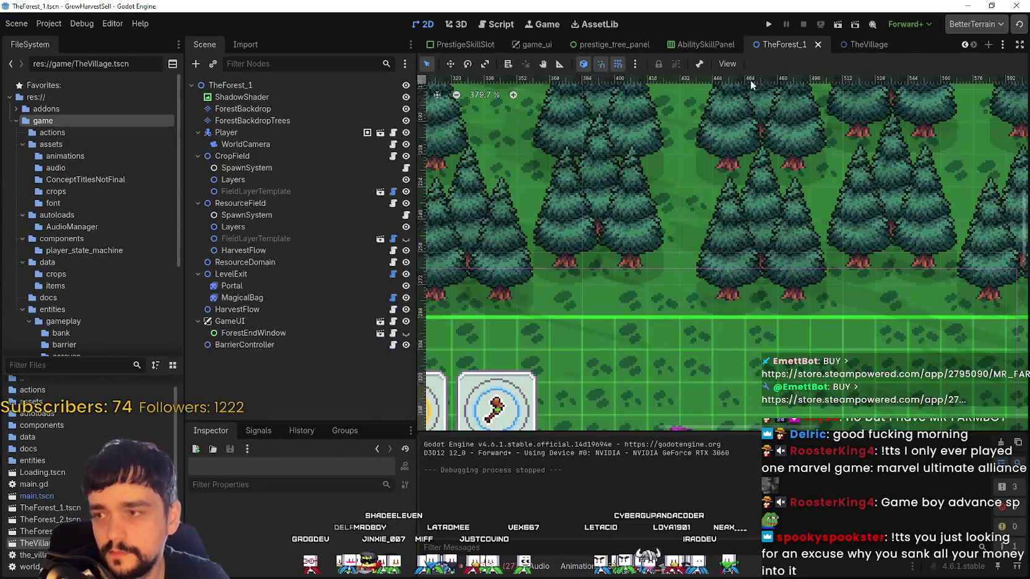
drag(693, 327, 752, 232)
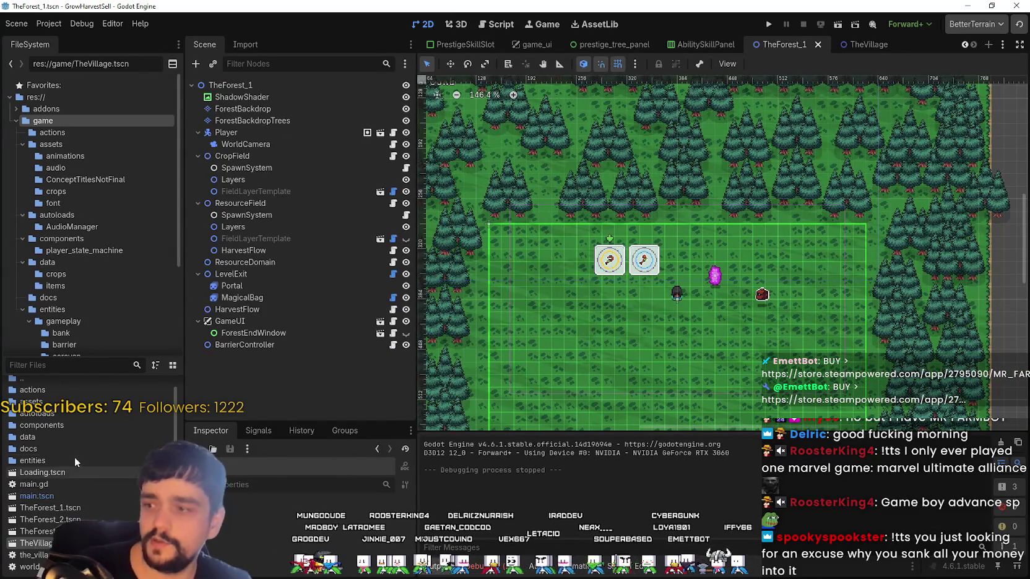
scroll(74, 328, down, 3)
click(57, 365)
scroll(61, 309, up, 3)
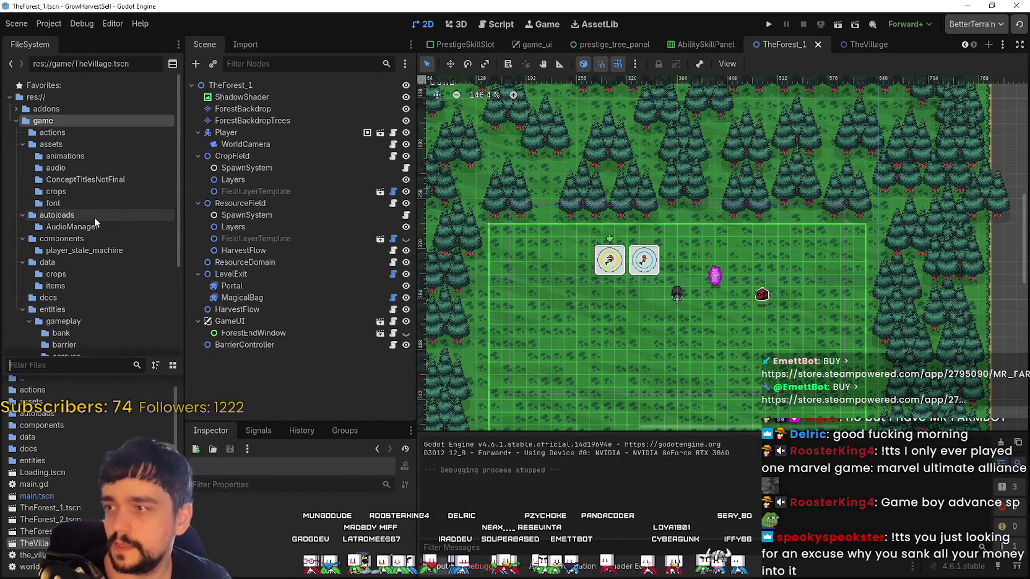
click(67, 275)
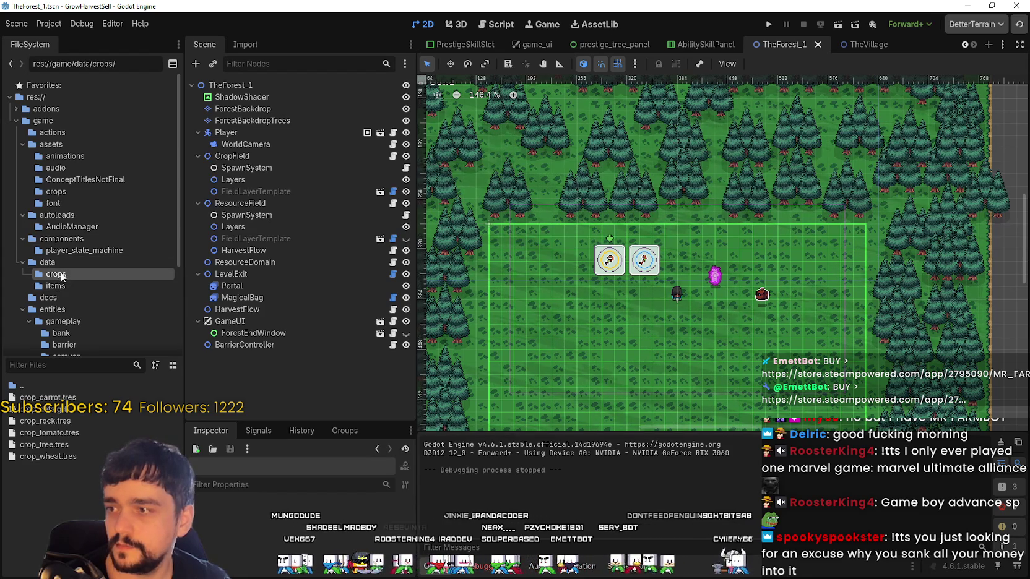
right_click(62, 276)
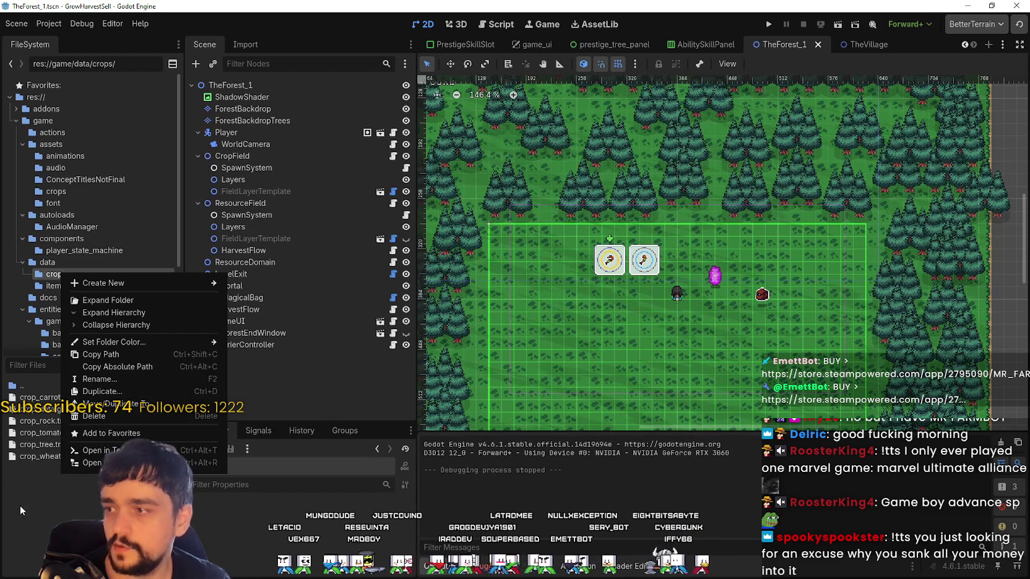
click(114, 380)
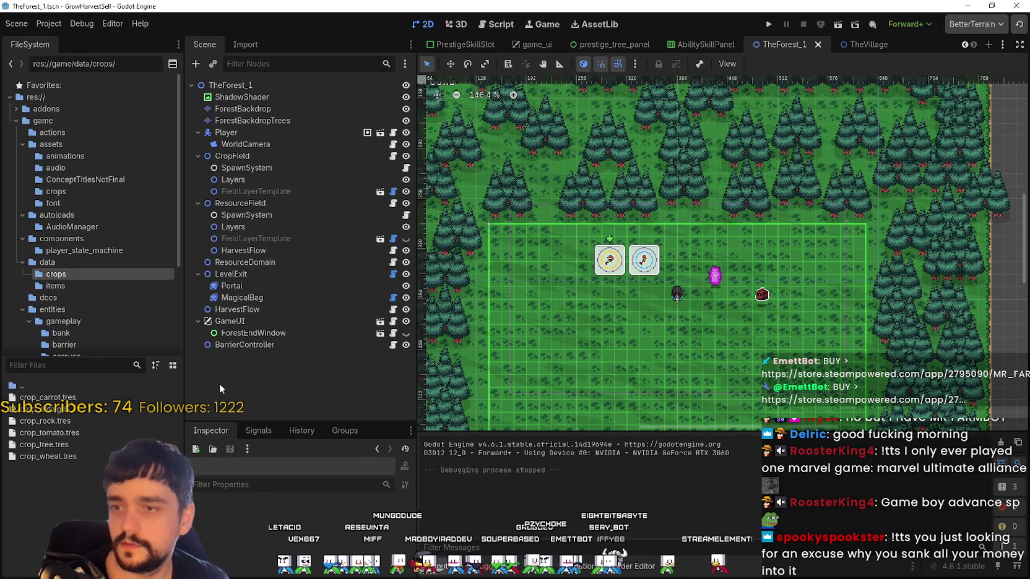
key(F2)
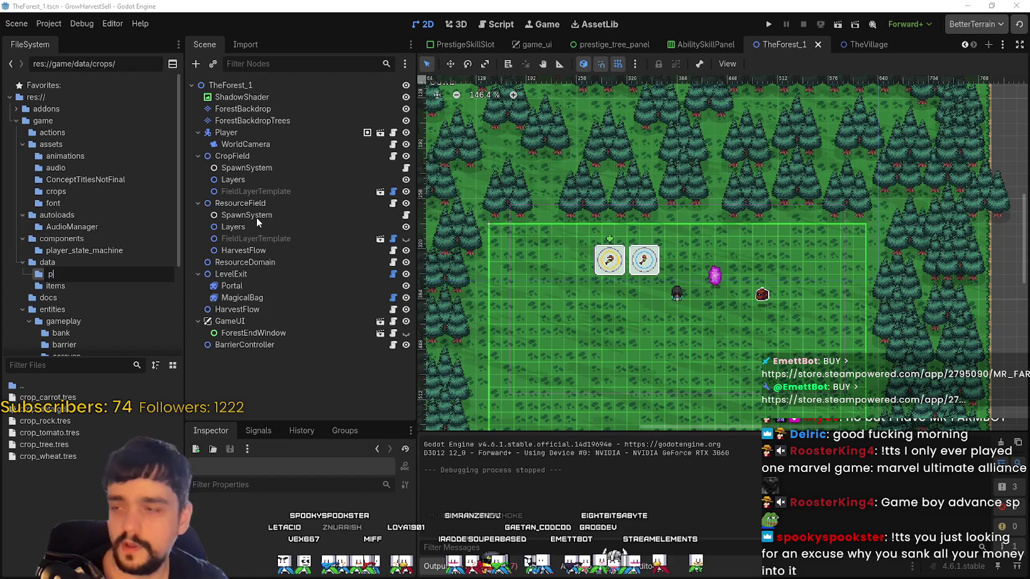
key(Escape)
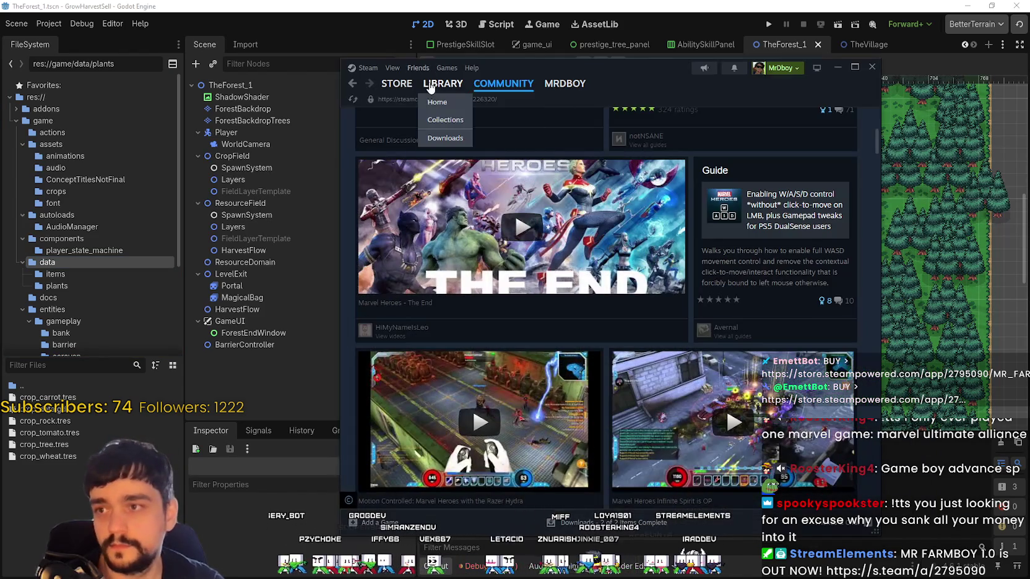
click(443, 84)
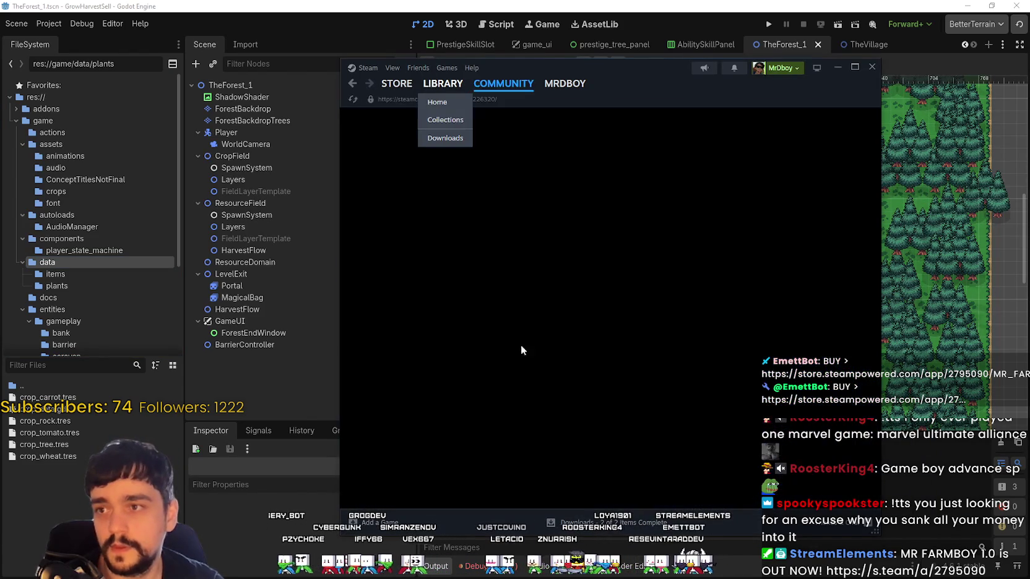
click(426, 206)
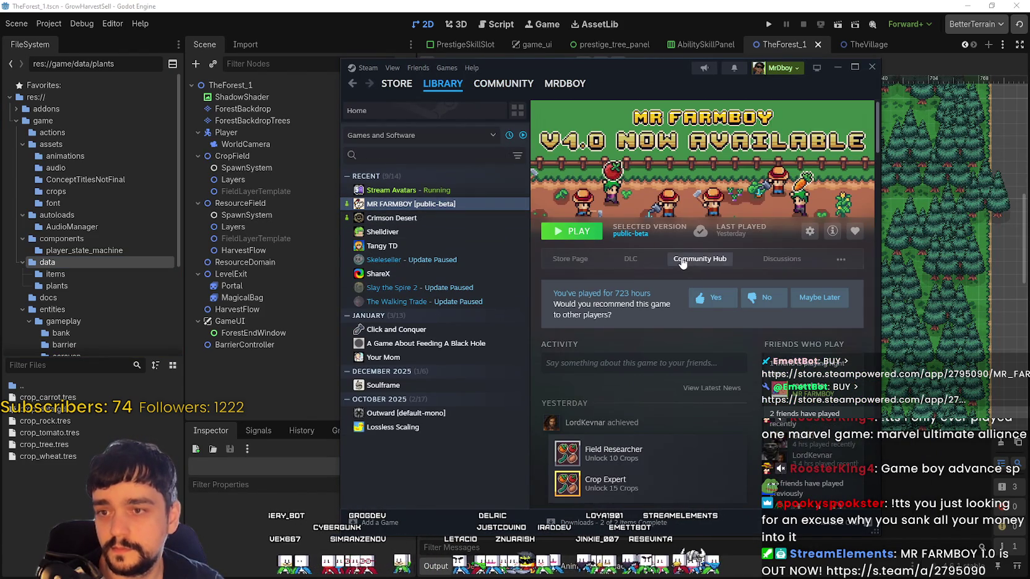
click(682, 260)
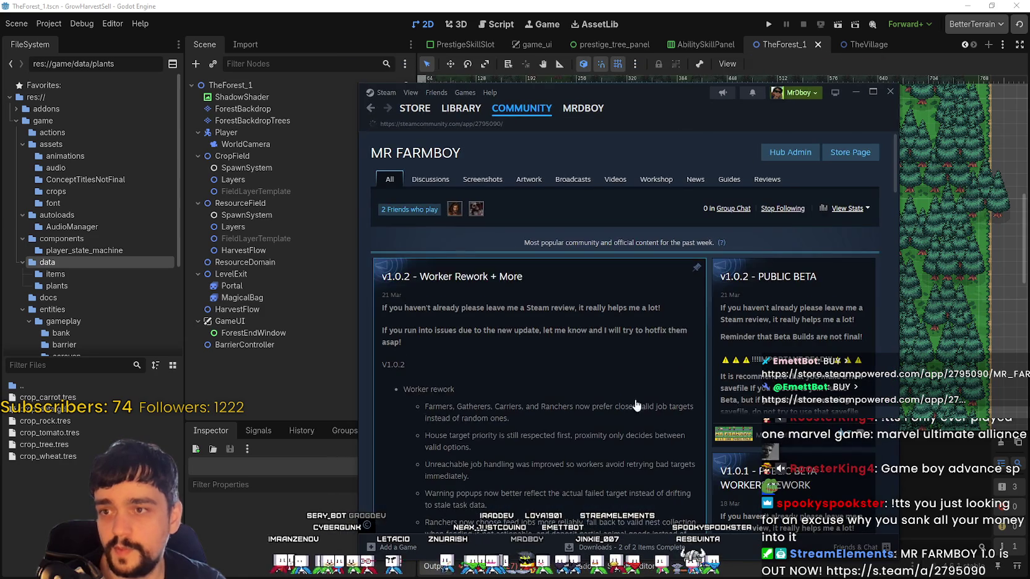
scroll(644, 410, down, 5)
scroll(694, 457, up, 5)
scroll(694, 456, up, 3)
click(425, 178)
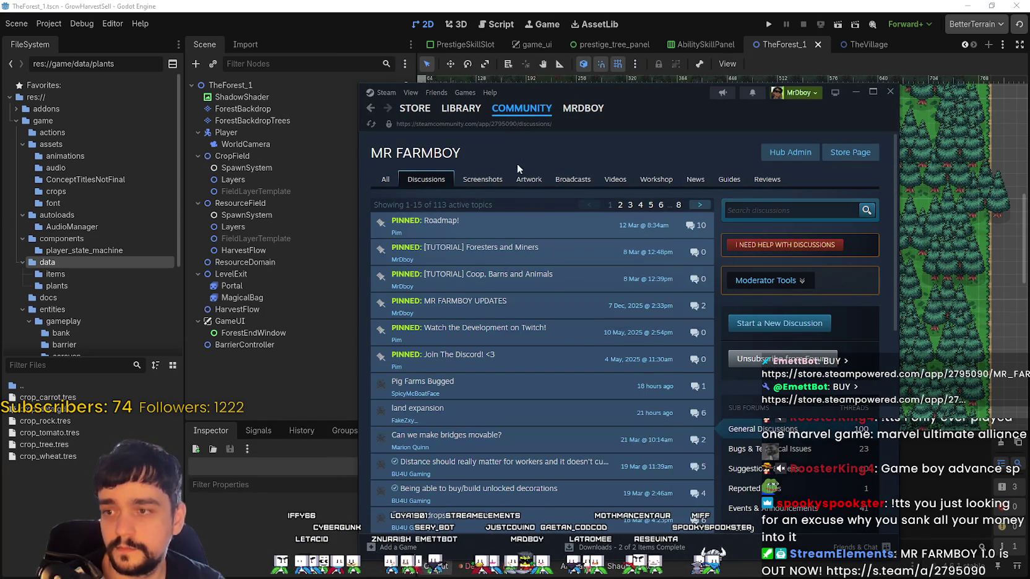
click(643, 387)
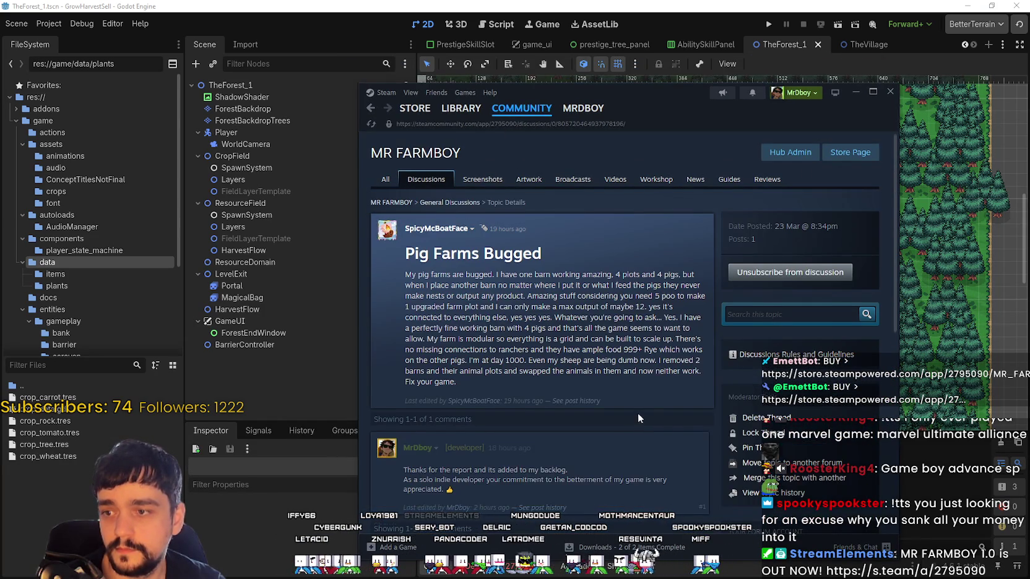
scroll(640, 414, down, 2)
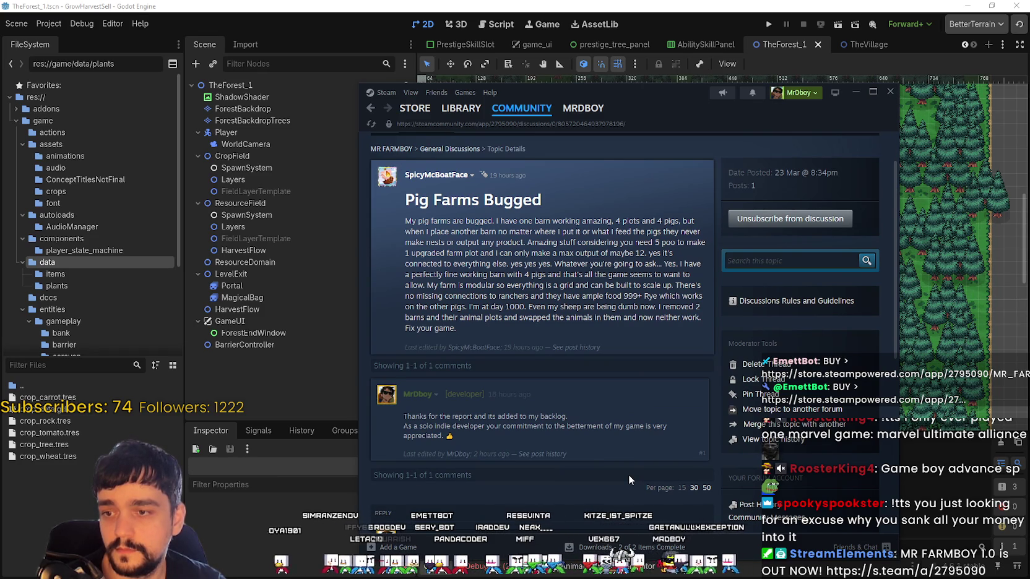
scroll(501, 336, down, 3)
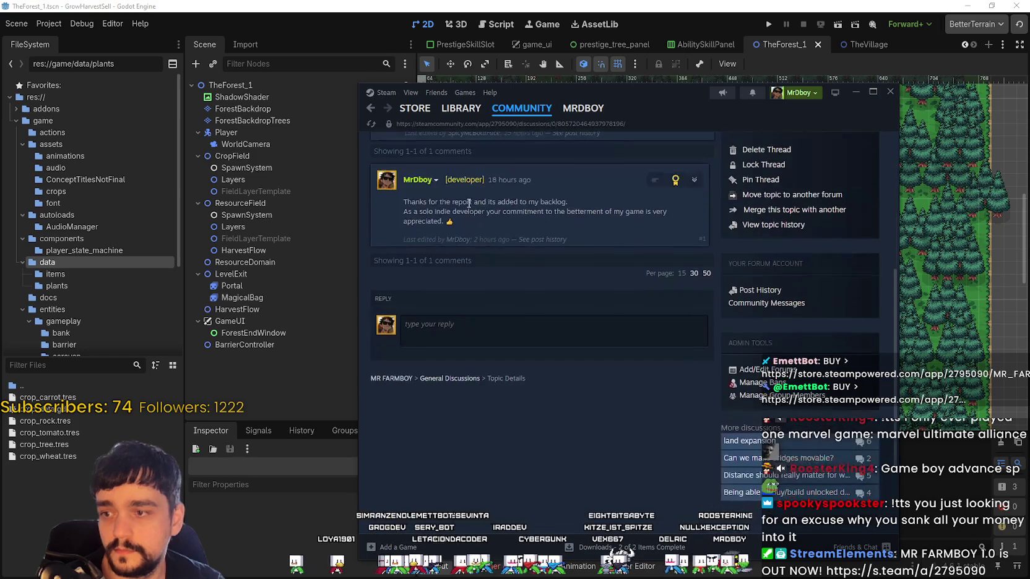
click(461, 109)
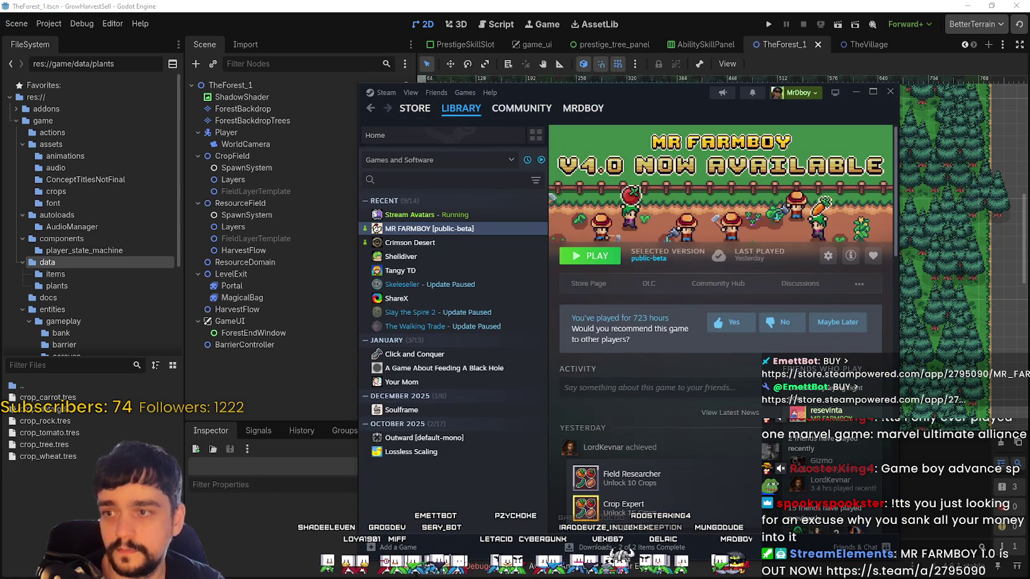
click(855, 92)
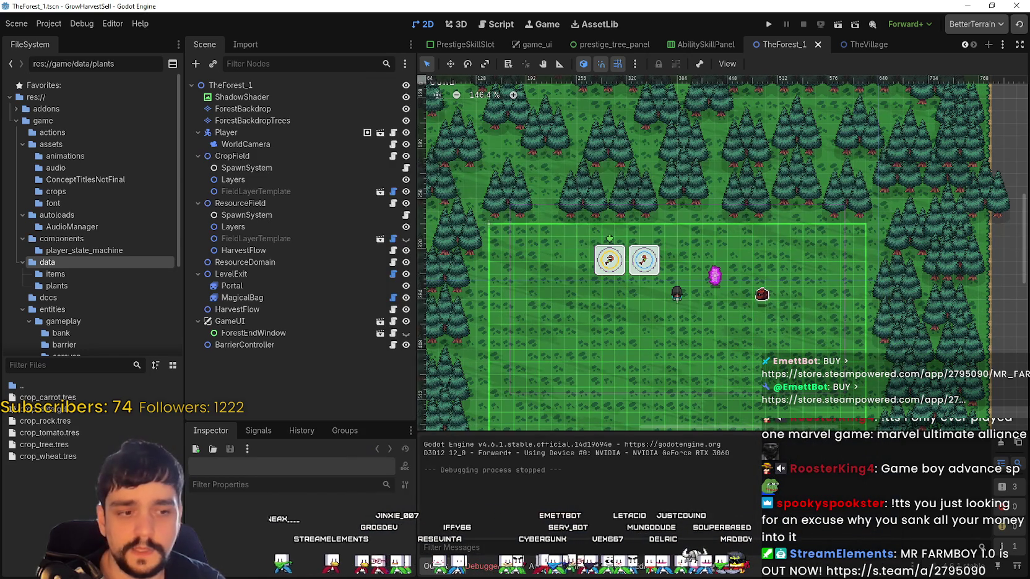
key(alt+Tab)
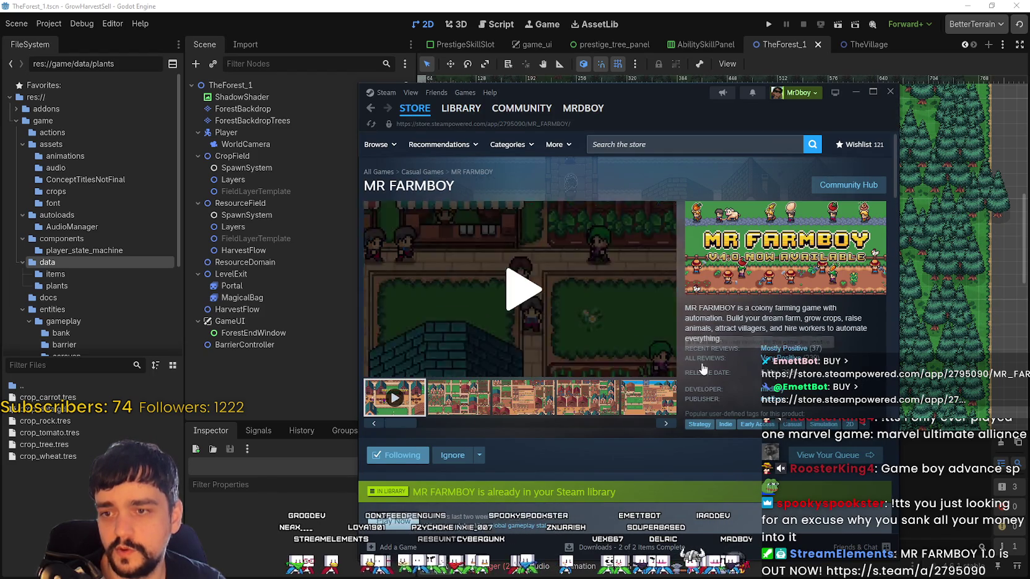
click(889, 92)
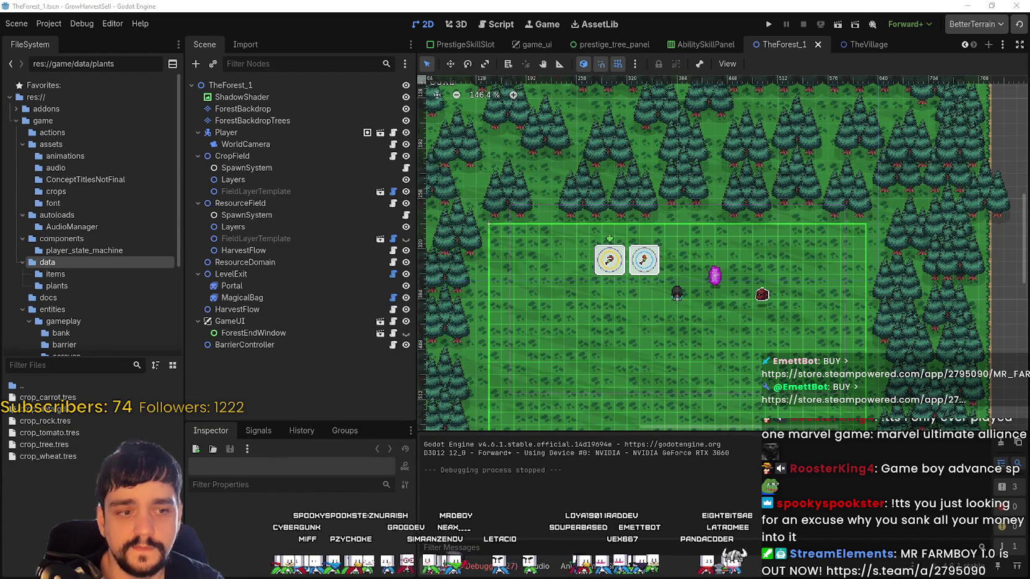
Bring Brave forward and close the MHServerEmu download and leftover search tabs
key(alt+Tab)
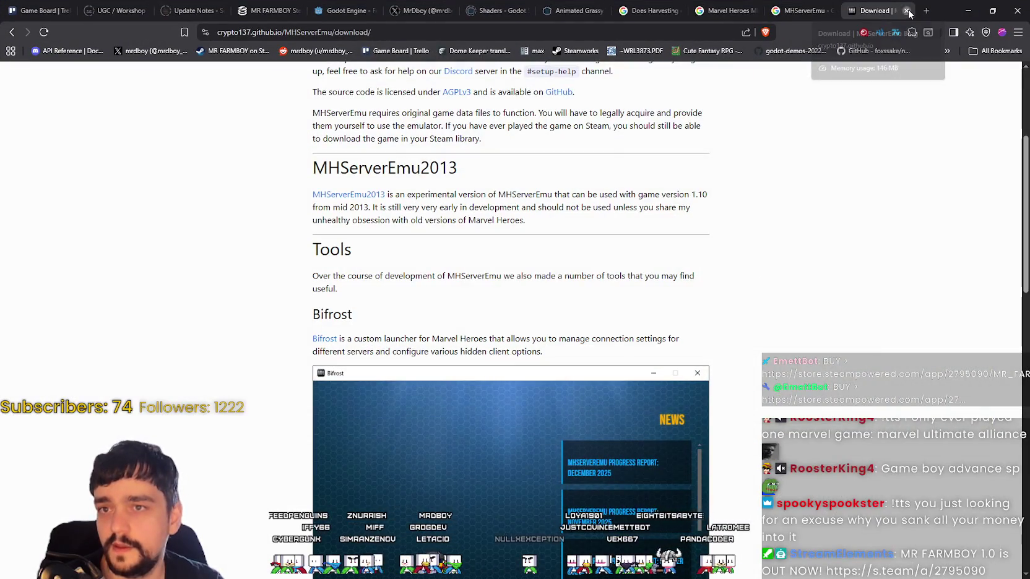
click(906, 11)
click(907, 10)
click(906, 11)
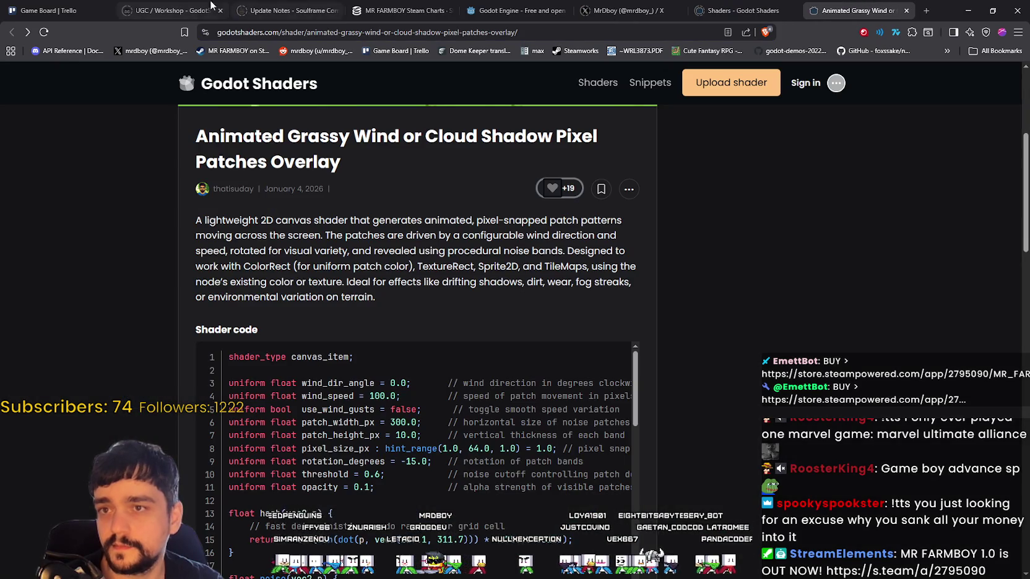
Reload the MR FARMBOY SteamDB charts tab and minimize the browser
click(56, 10)
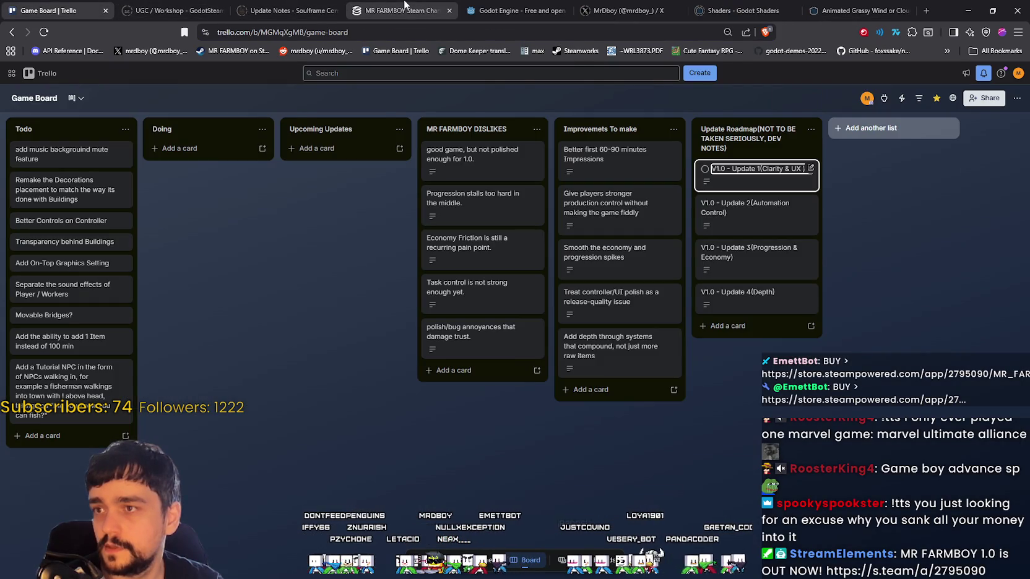
click(402, 10)
right_click(803, 291)
click(942, 326)
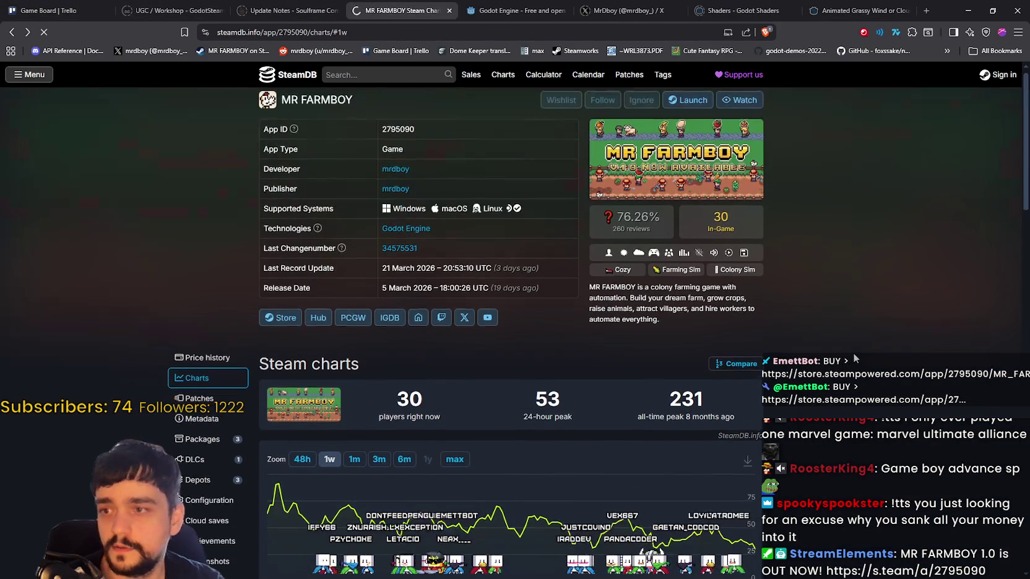
click(969, 7)
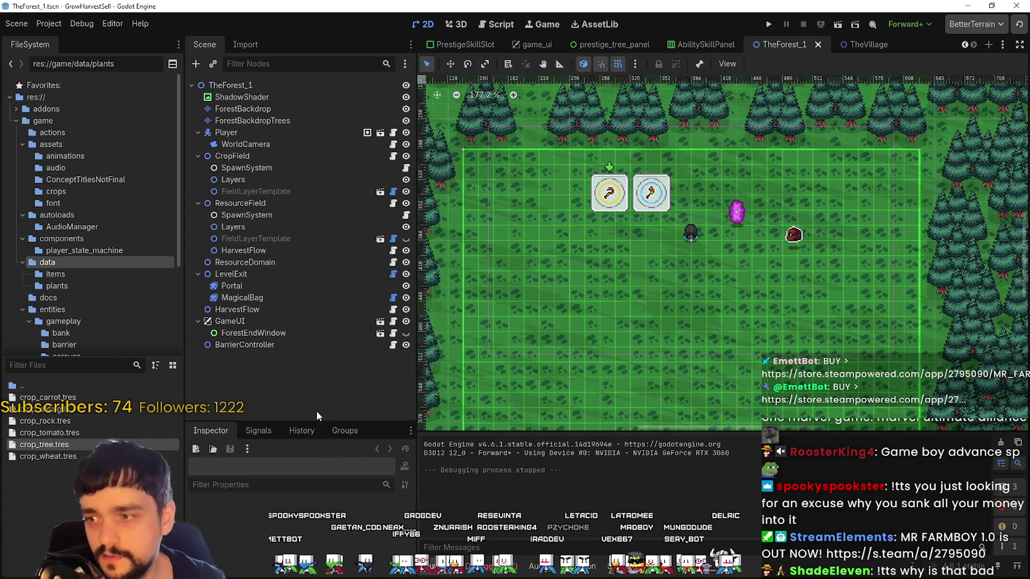
Enlarge the Inspector, load crop_wheat.tres, keep cropID Wheat, and expand its cropTexture preview
drag(354, 424, 353, 274)
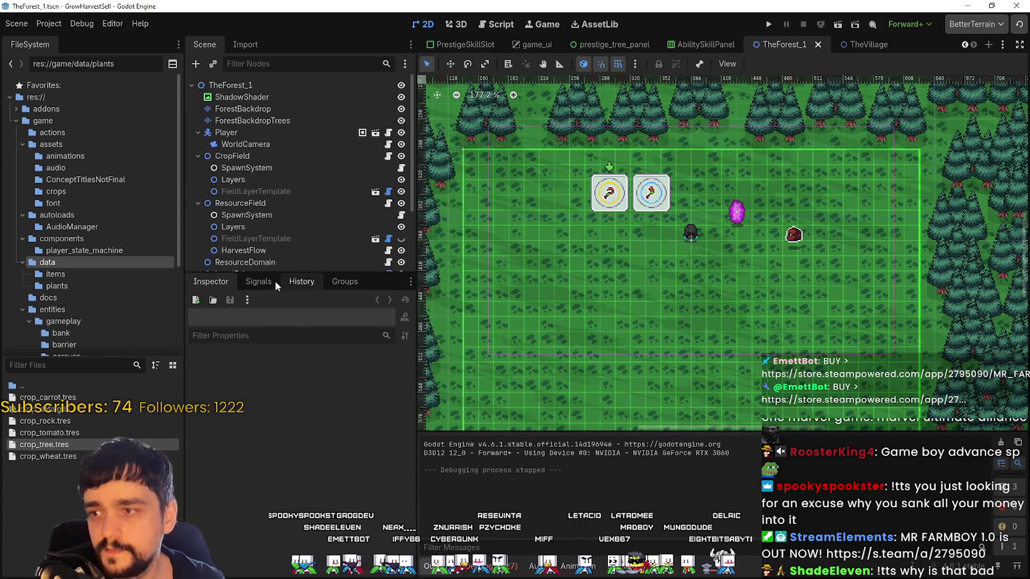
click(49, 433)
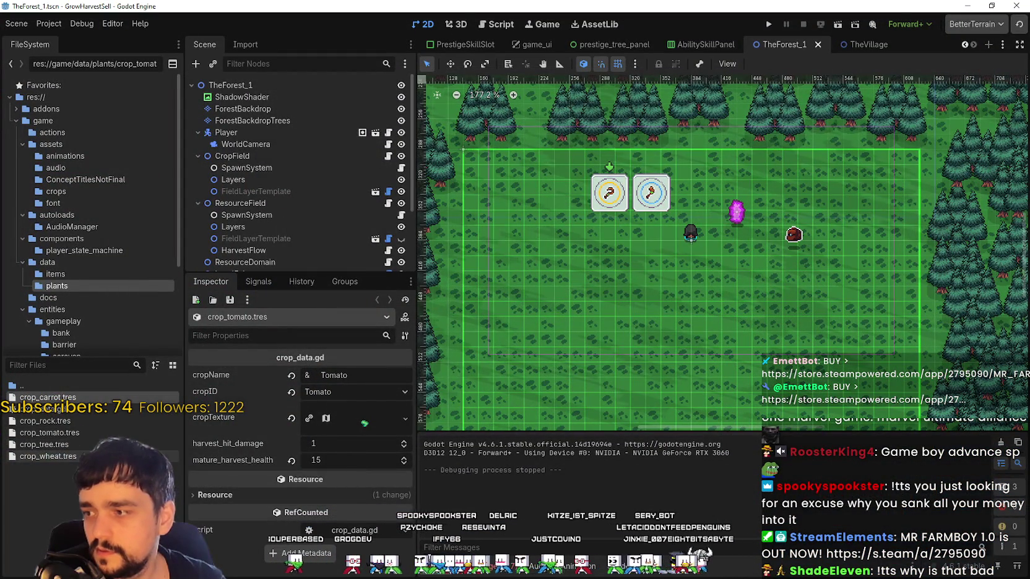
click(48, 457)
click(316, 375)
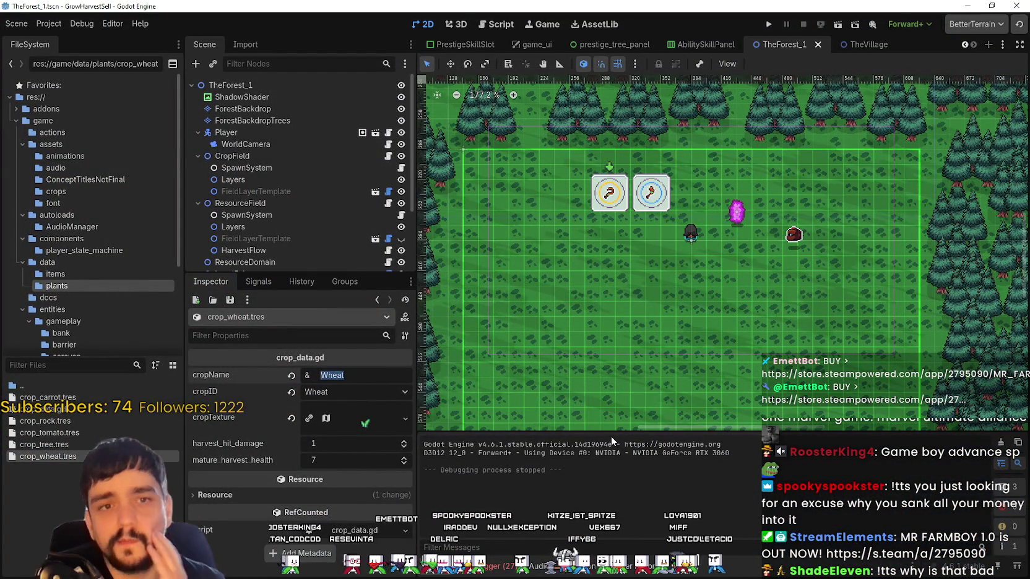
click(339, 391)
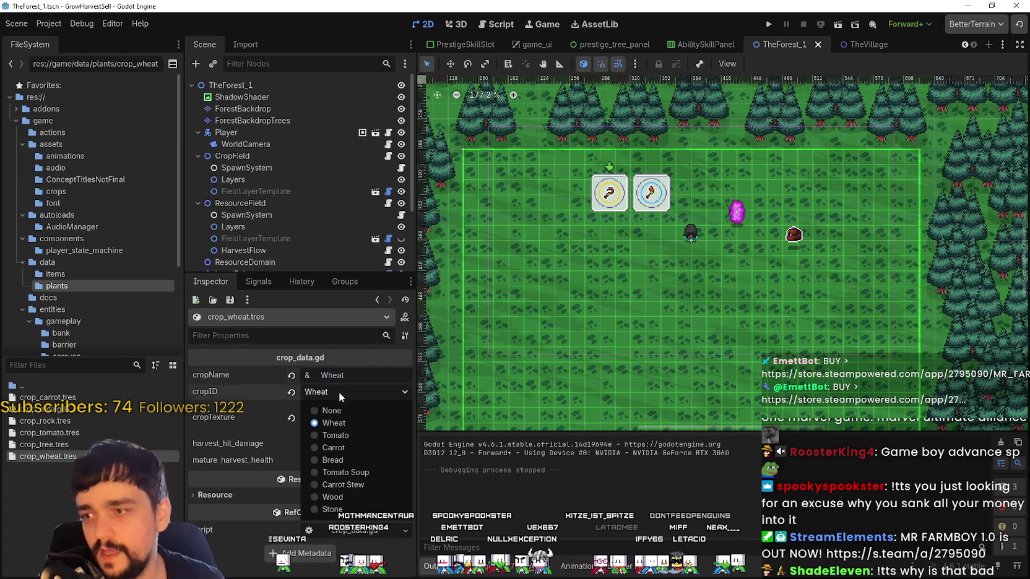
click(356, 422)
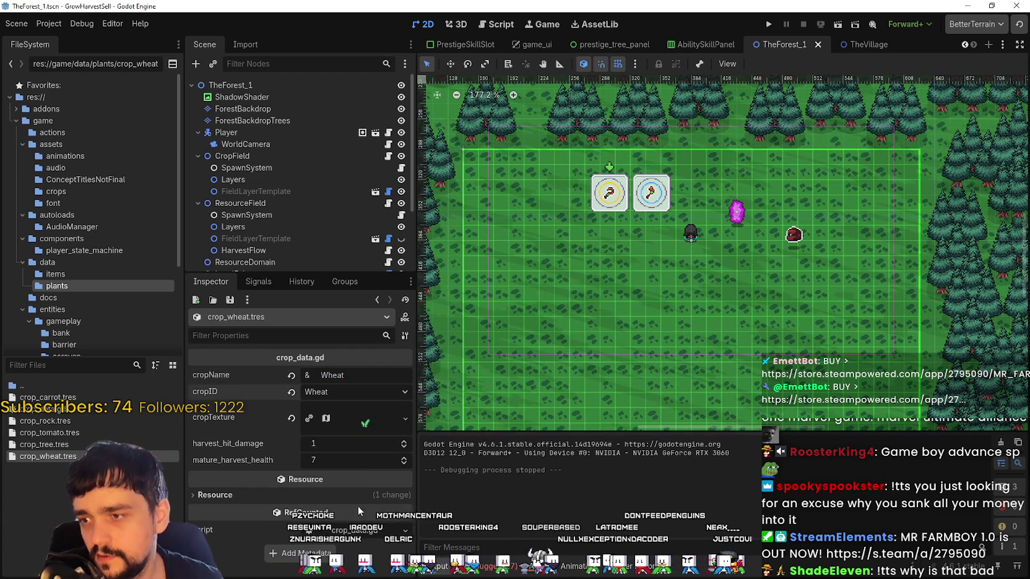
click(365, 420)
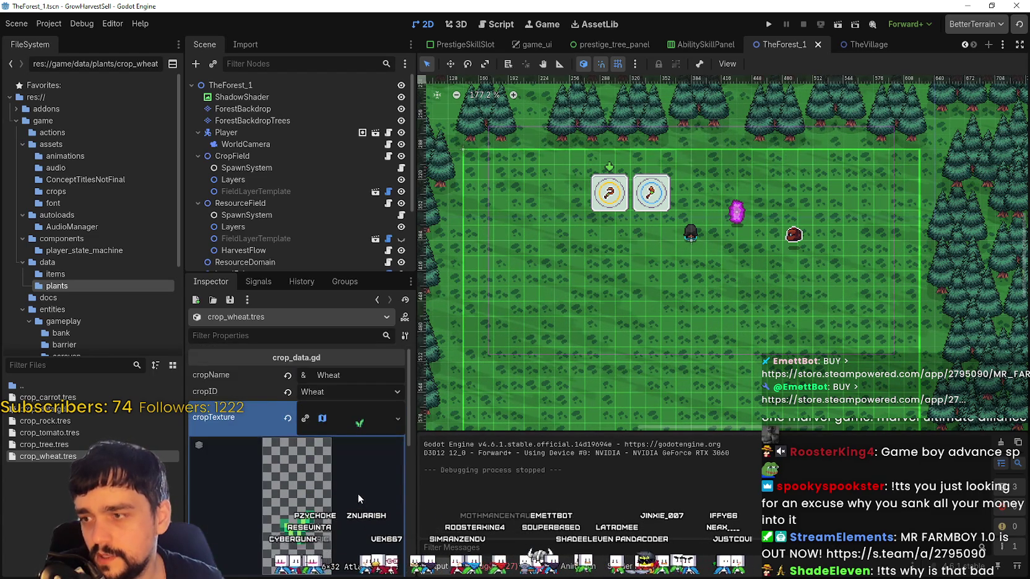
scroll(359, 501, down, 3)
click(322, 482)
scroll(514, 319, down, 2)
scroll(506, 319, down, 2)
scroll(519, 333, down, 2)
scroll(514, 332, up, 1)
scroll(495, 328, up, 2)
scroll(480, 325, up, 2)
scroll(471, 323, up, 1)
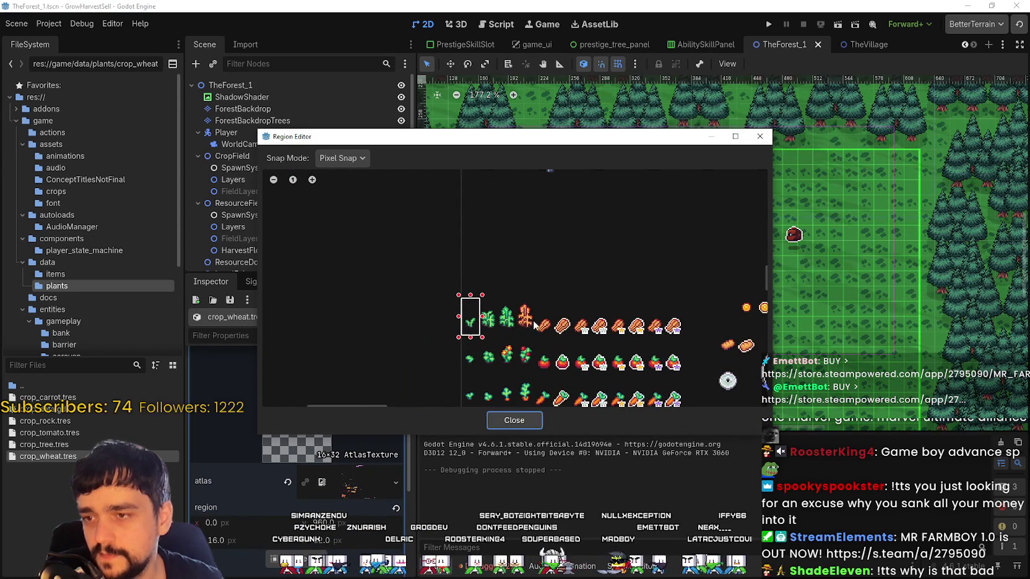
scroll(536, 328, up, 2)
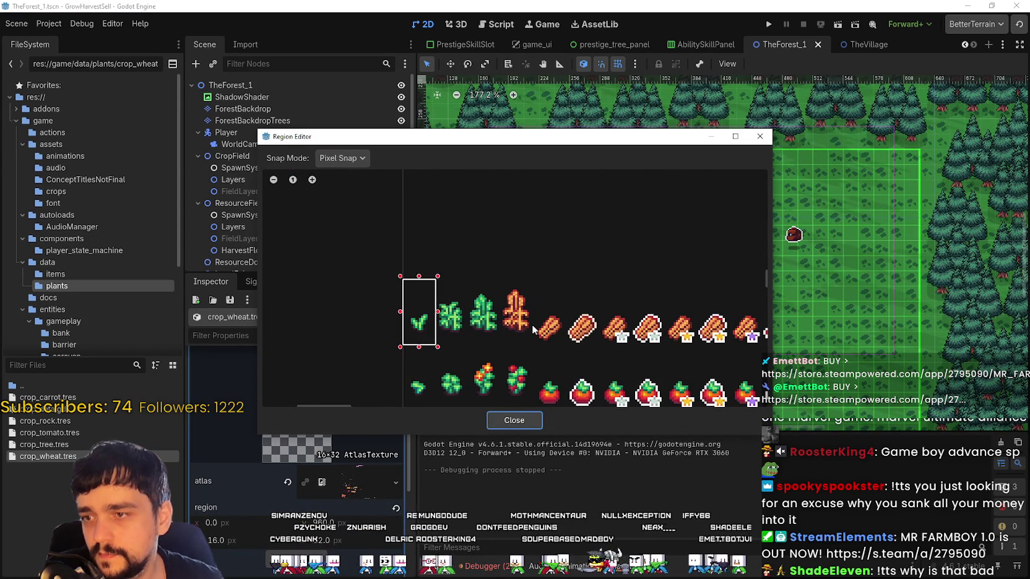
mouse_move(555, 316)
mouse_down()
mouse_move(432, 266)
mouse_move(506, 275)
mouse_up()
scroll(506, 275, up, 1)
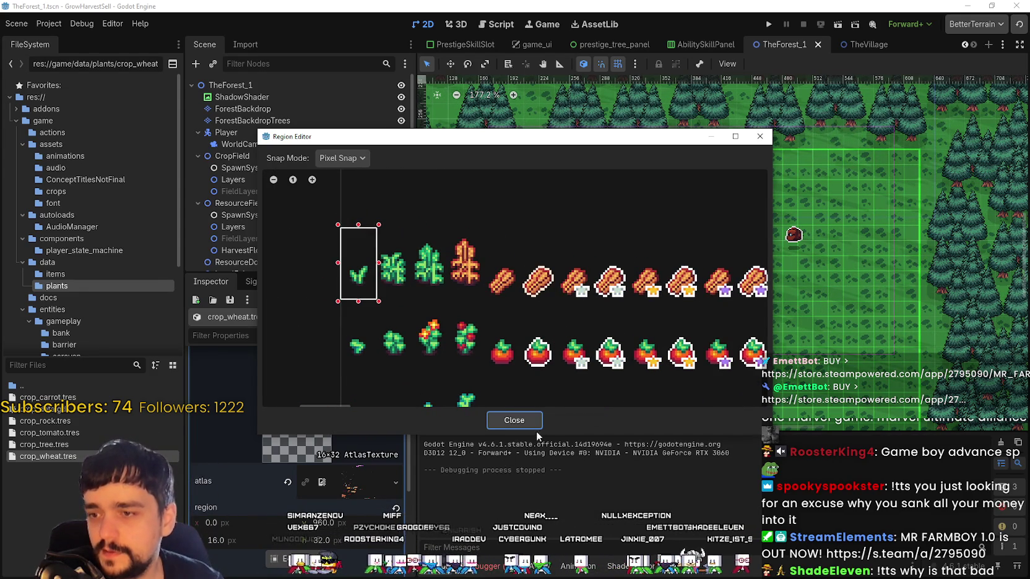
click(530, 417)
scroll(600, 309, down, 1)
scroll(631, 314, down, 1)
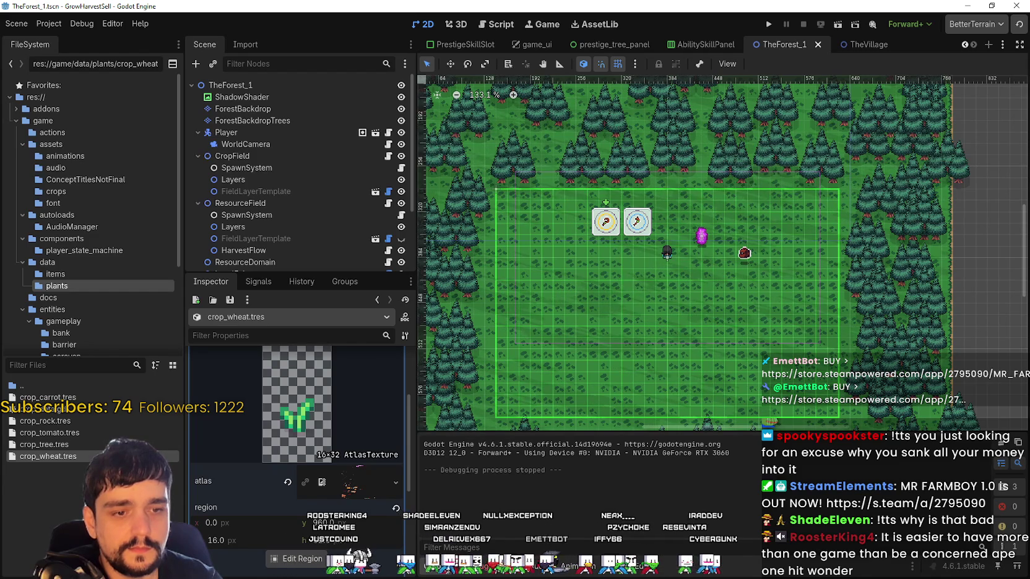
Select the new grass sprite tile, try moving it above the crop row, then undo
scroll(487, 290, down, 3)
scroll(487, 290, up, 1)
scroll(487, 290, up, 3)
scroll(525, 251, down, 2)
scroll(526, 250, down, 1)
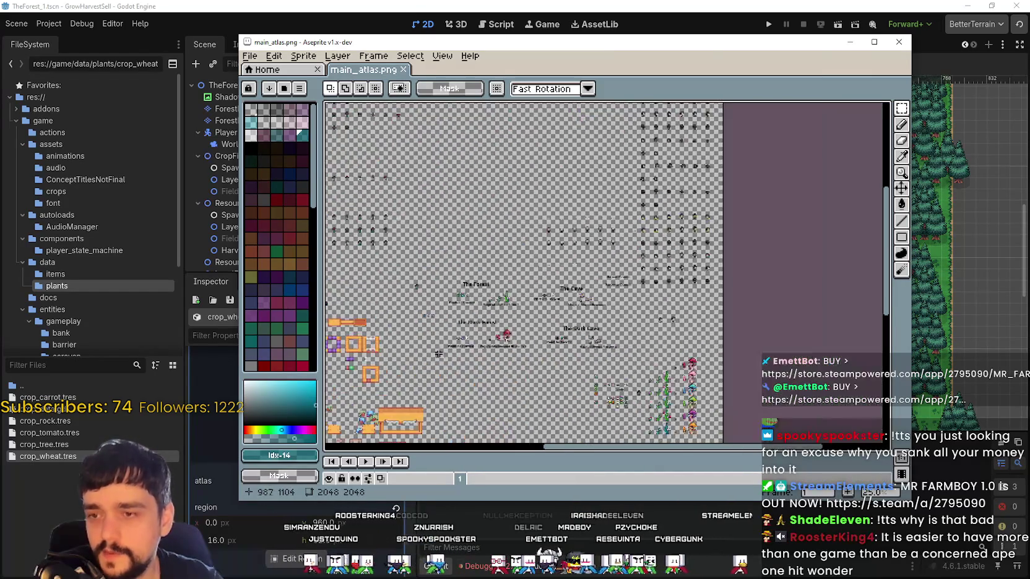
scroll(622, 300, up, 2)
scroll(622, 300, up, 1)
scroll(622, 300, up, 1)
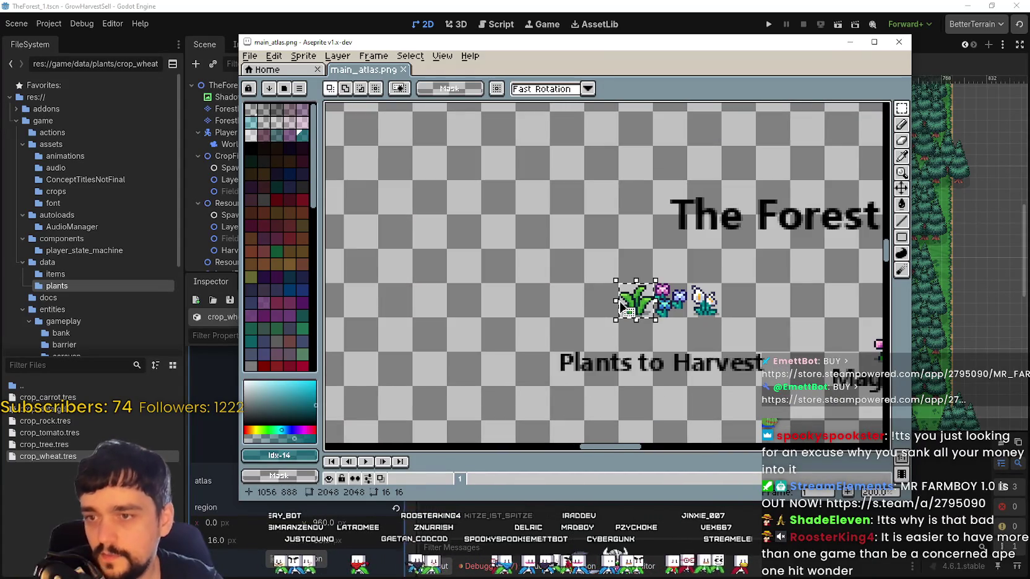
scroll(623, 299, down, 1)
drag(620, 283, 653, 317)
mouse_move(502, 289)
mouse_down()
mouse_move(552, 269)
mouse_move(617, 150)
mouse_move(405, 231)
mouse_up()
scroll(551, 269, down, 2)
scroll(603, 296, up, 1)
scroll(602, 296, up, 1)
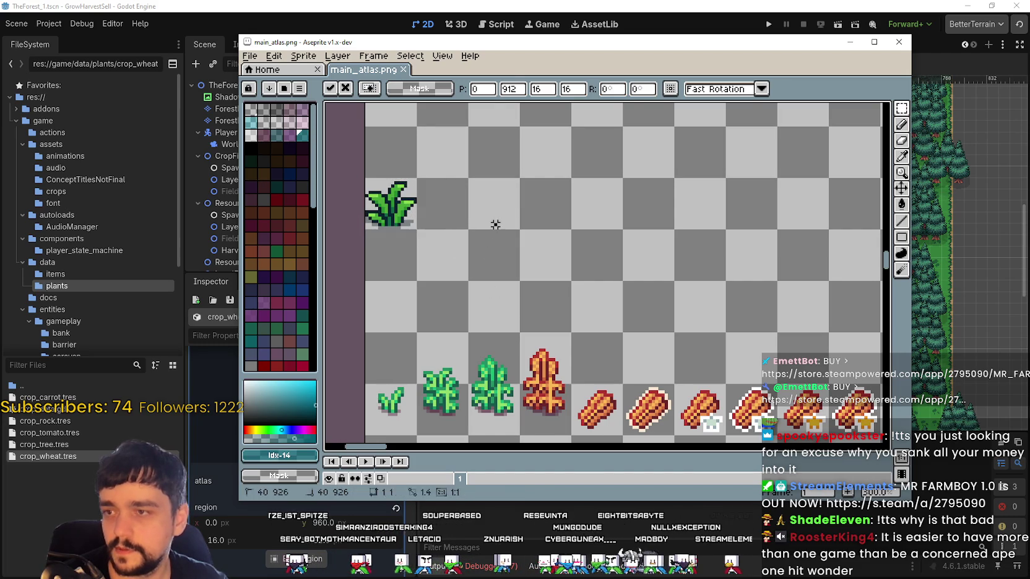
key(ctrl+z)
Move the grass copy beside the original at 48,912 and commit it
drag(609, 128, 554, 205)
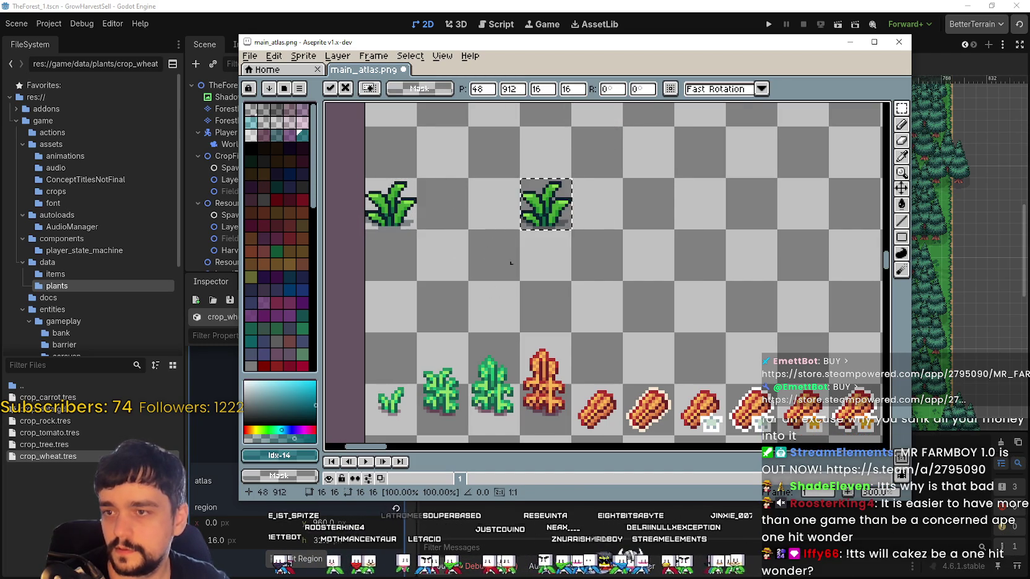
key(Return)
scroll(391, 205, up, 1)
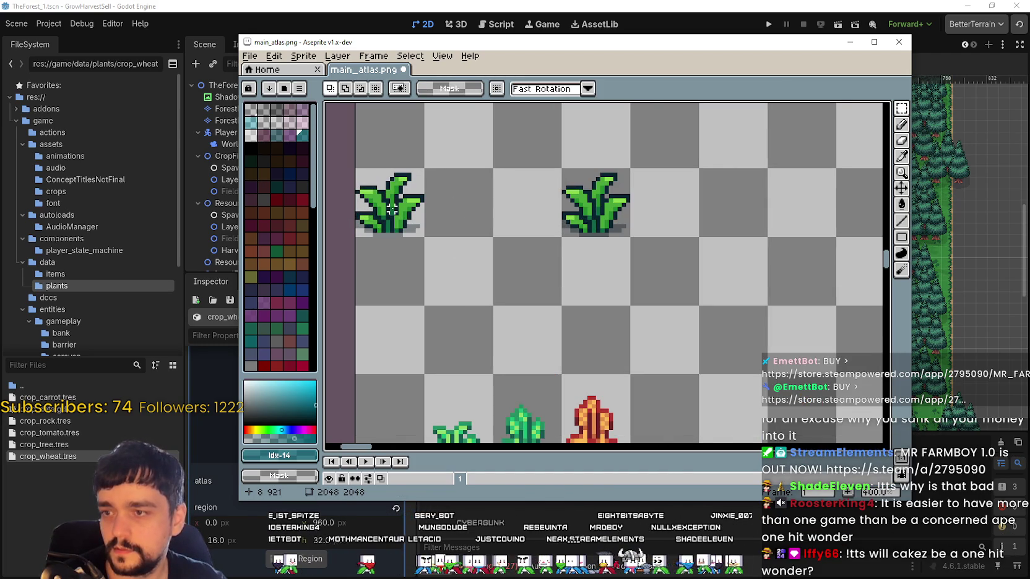
drag(391, 209, 539, 232)
scroll(538, 232, up, 1)
mouse_move(575, 287)
mouse_down()
mouse_move(507, 214)
mouse_move(511, 247)
mouse_up()
drag(677, 239, 631, 257)
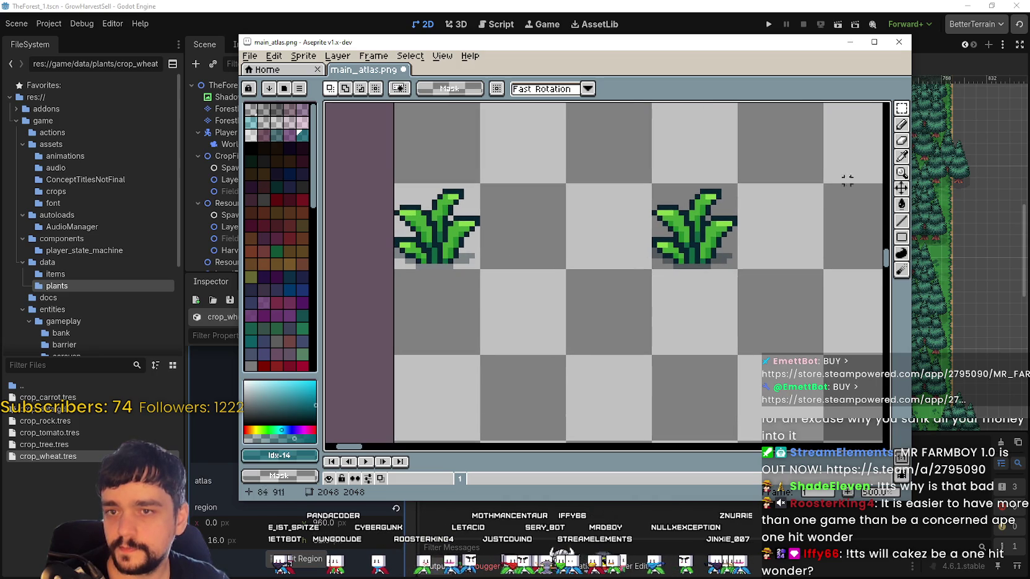
click(901, 222)
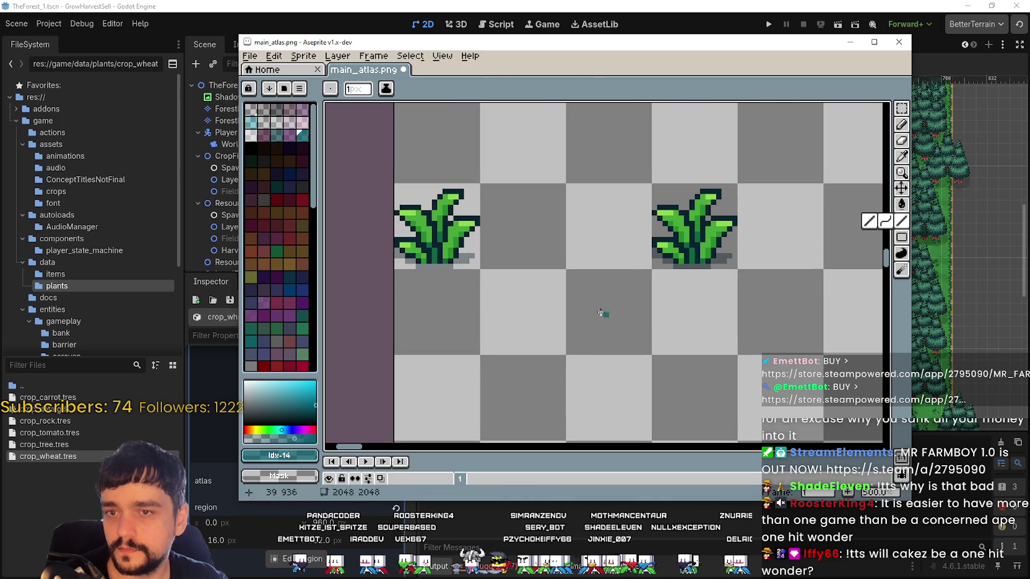
Pan and zoom in on the left wheat sprite's dark outline
mouse_move(483, 255)
mouse_down()
mouse_move(599, 389)
mouse_move(591, 236)
mouse_up()
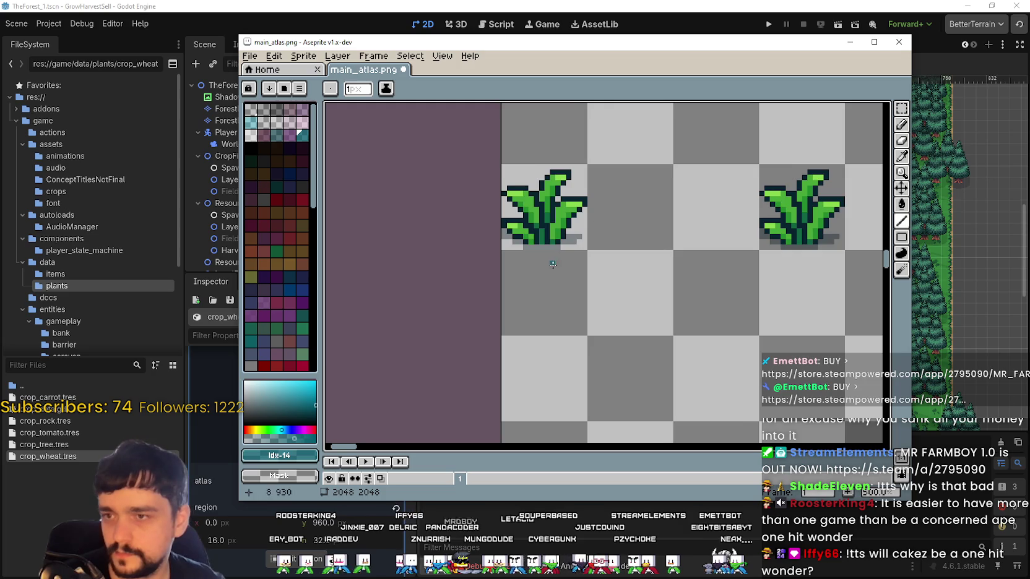
scroll(548, 263, up, 2)
scroll(576, 259, up, 1)
scroll(618, 254, down, 1)
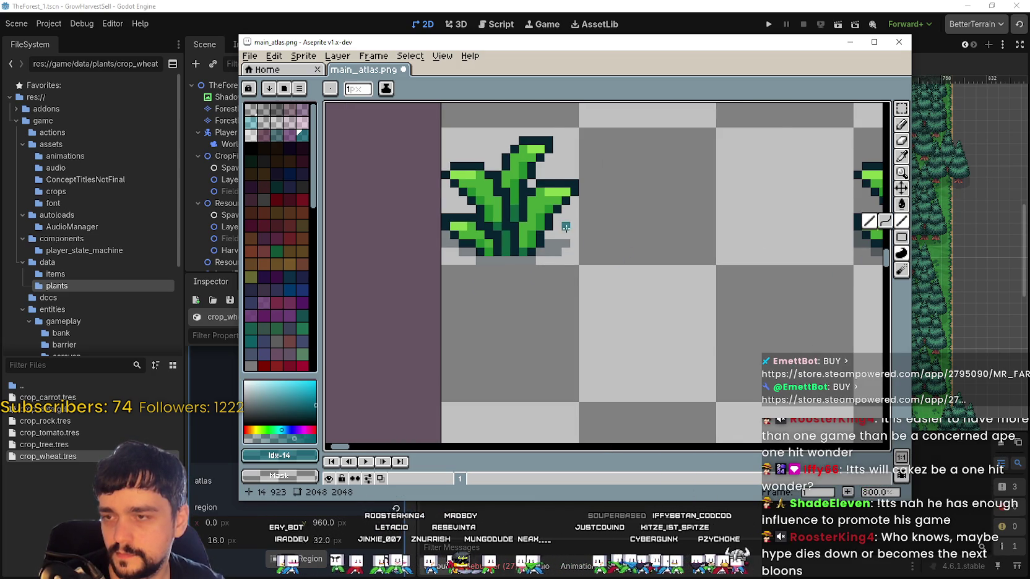
scroll(566, 226, up, 2)
scroll(651, 242, down, 2)
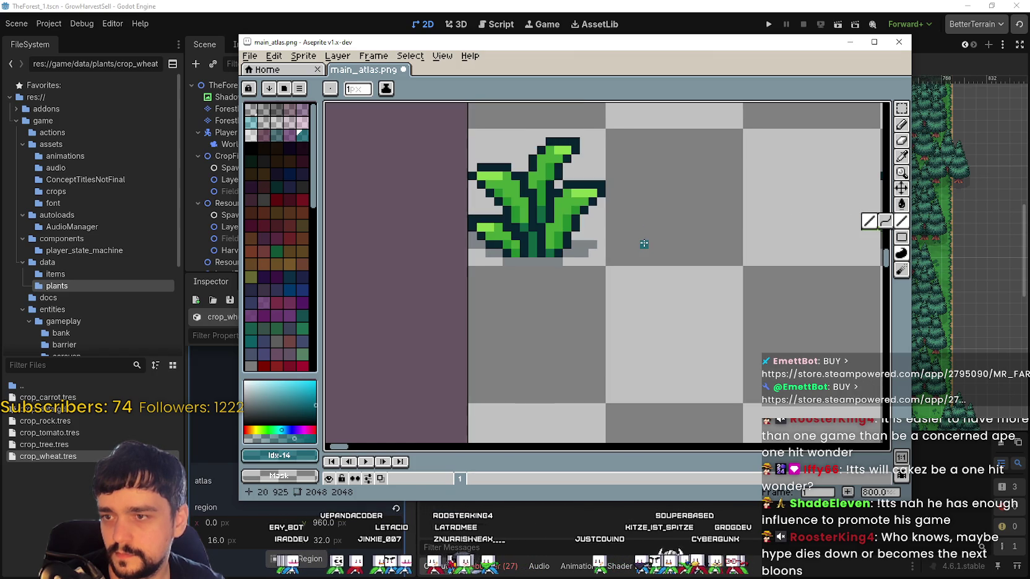
scroll(583, 278, up, 2)
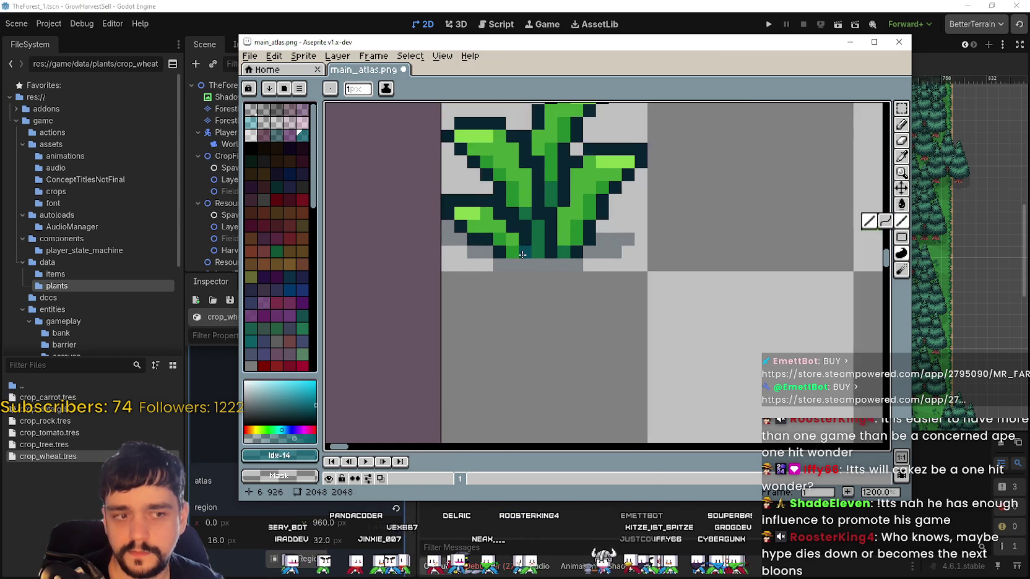
scroll(516, 389, up, 1)
Eyedropper the outline colour #07232e as the drawing colour, then zoom back out
click(901, 157)
scroll(667, 229, up, 2)
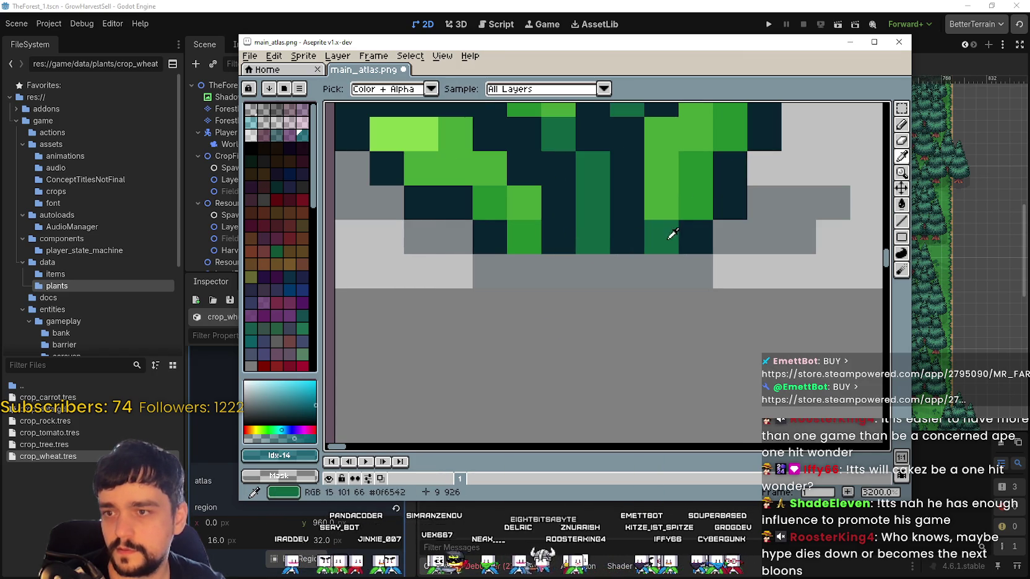
click(697, 232)
scroll(698, 231, left, 2)
scroll(523, 352, down, 2)
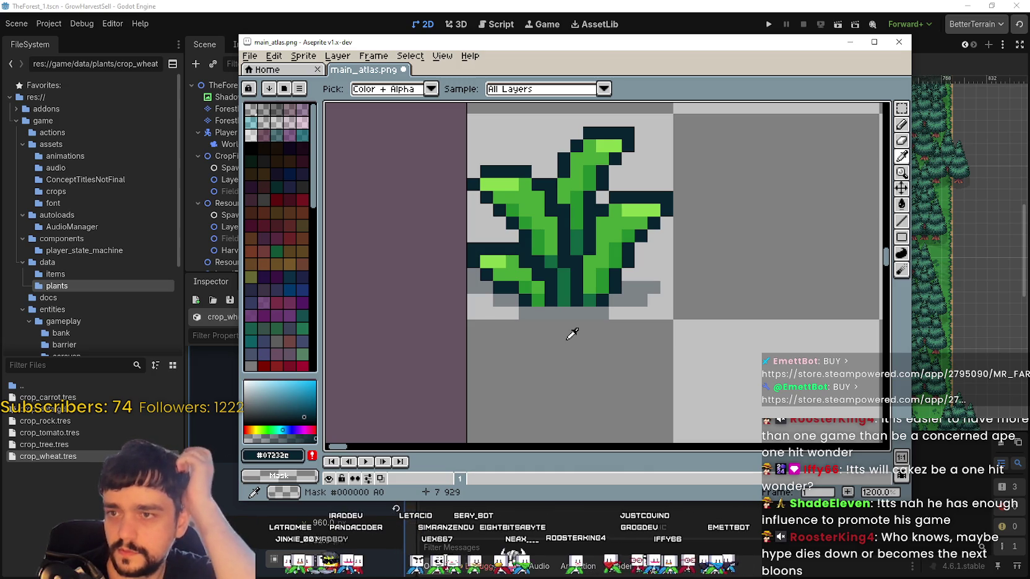
scroll(557, 324, down, 2)
scroll(525, 309, down, 1)
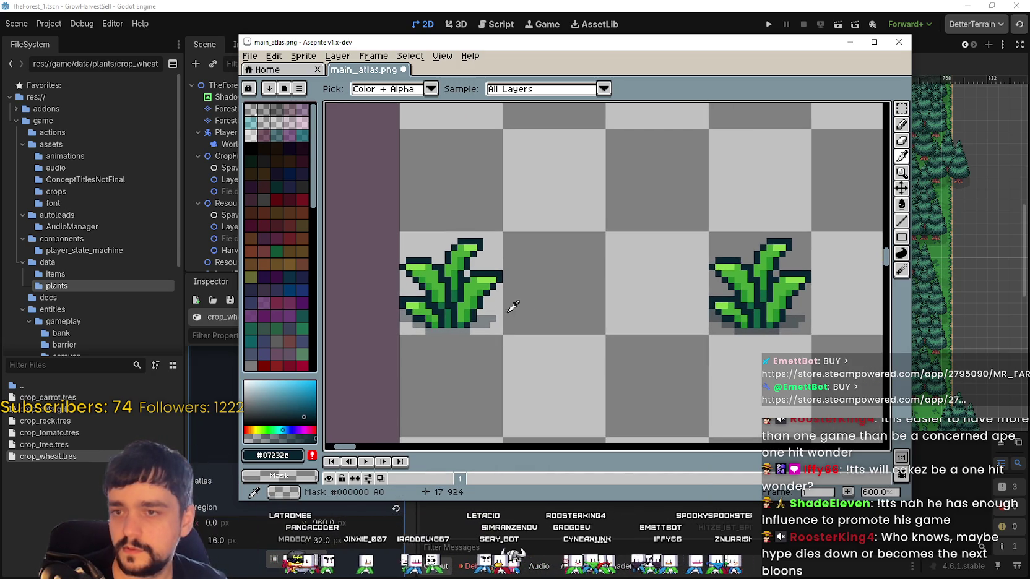
scroll(539, 297, down, 2)
scroll(582, 303, down, 1)
scroll(625, 309, down, 1)
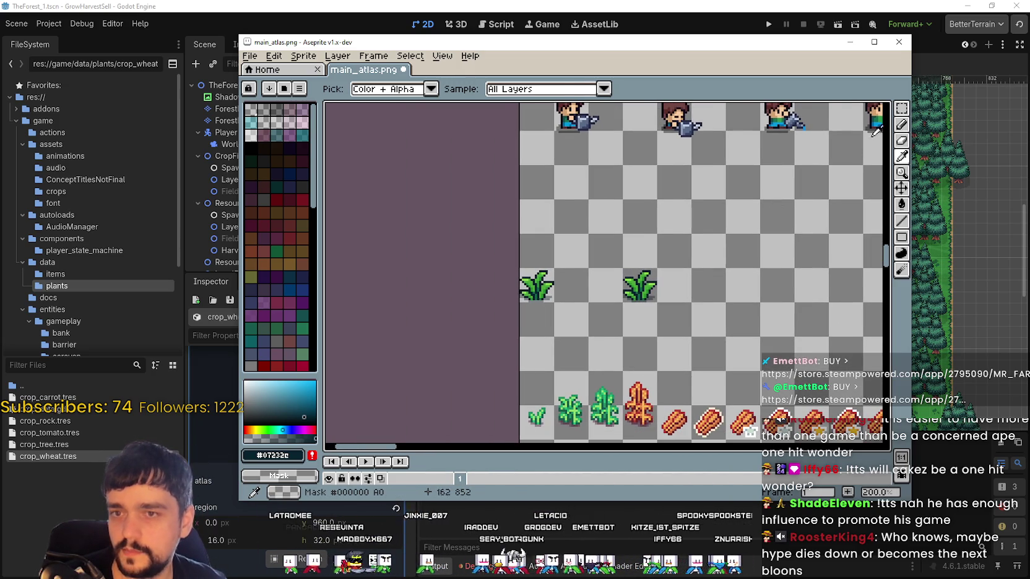
Move a grass copy one tile right to fill the gap and delete the two leftmost grass sprites
click(901, 108)
mouse_move(551, 300)
mouse_down()
mouse_move(524, 284)
mouse_move(603, 317)
mouse_move(606, 289)
mouse_up()
scroll(609, 288, up, 2)
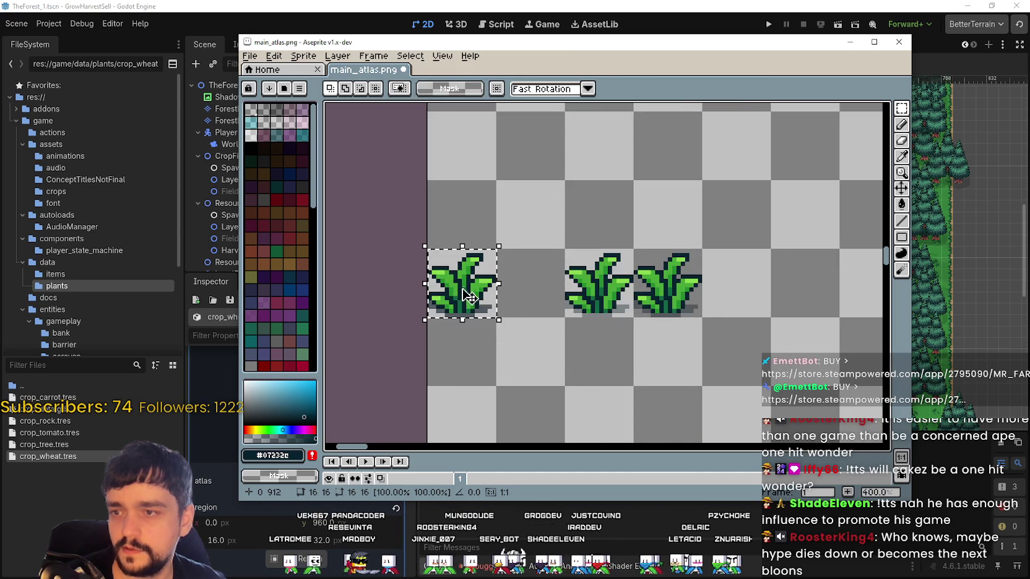
drag(469, 299, 537, 299)
click(627, 248)
scroll(626, 247, up, 1)
scroll(627, 247, up, 1)
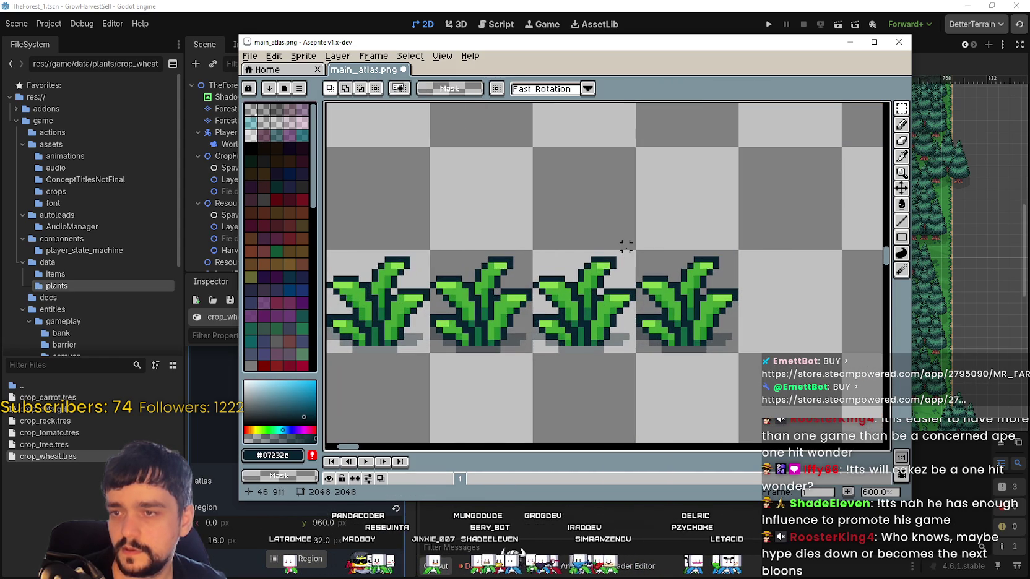
drag(334, 252, 535, 354)
key(Delete)
scroll(568, 272, up, 2)
Set the dark outline drawing colour's alpha to 150
key(i)
scroll(648, 228, up, 1)
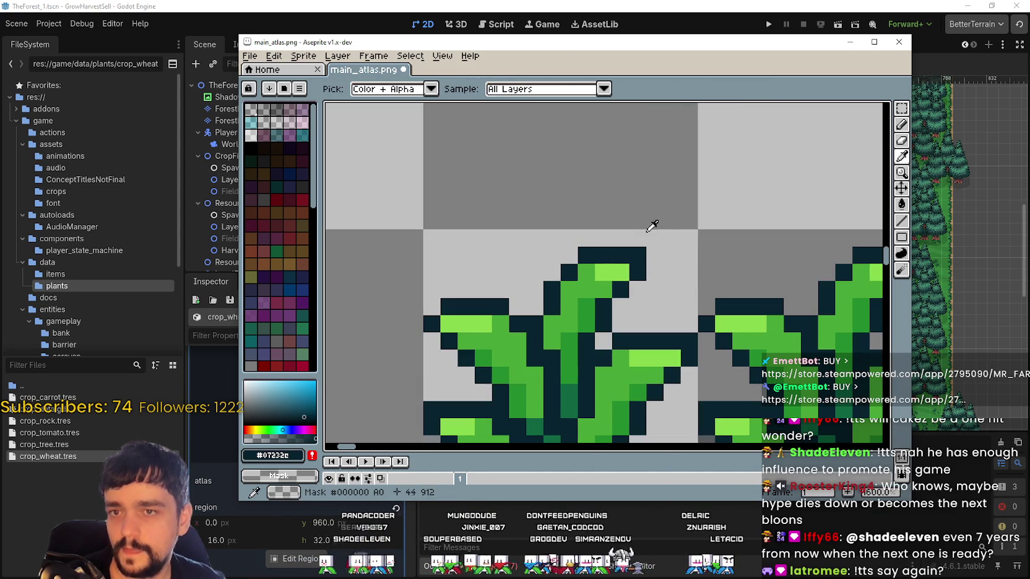
click(279, 476)
click(280, 478)
click(270, 457)
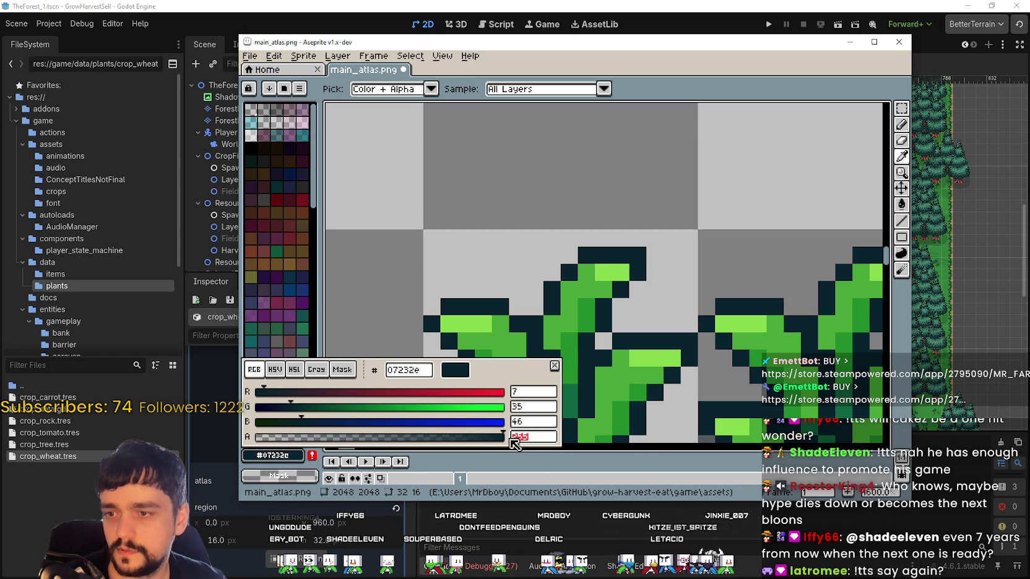
key(Return)
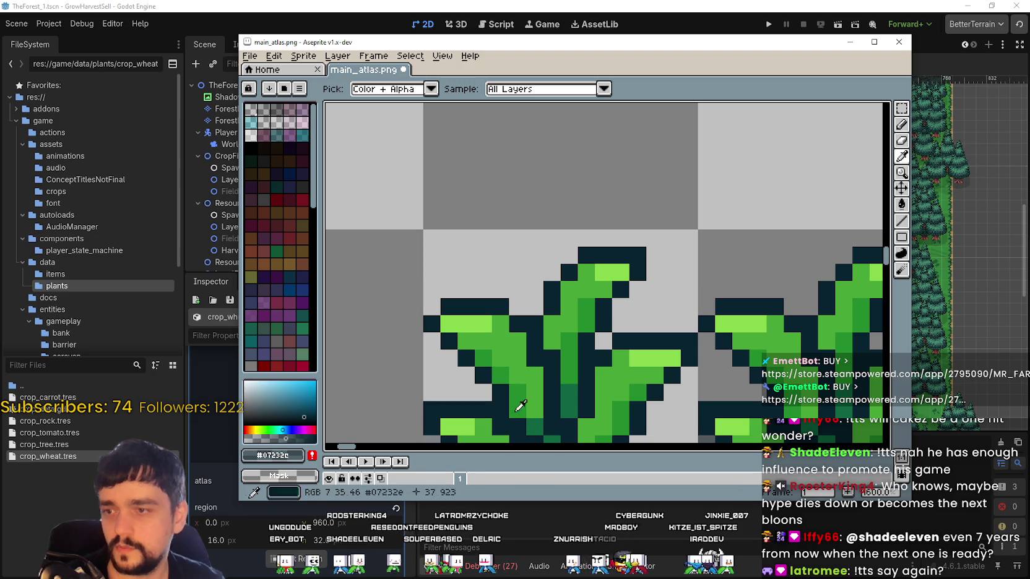
Test dark outline lines above the plant's top, undo stray pixels, and enlarge the timeline
click(901, 221)
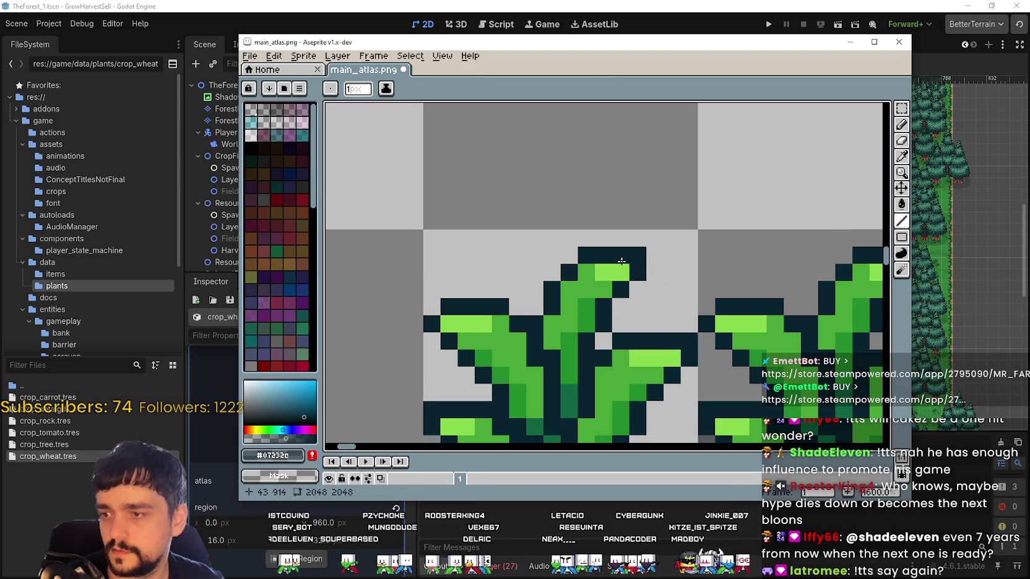
drag(635, 253, 647, 261)
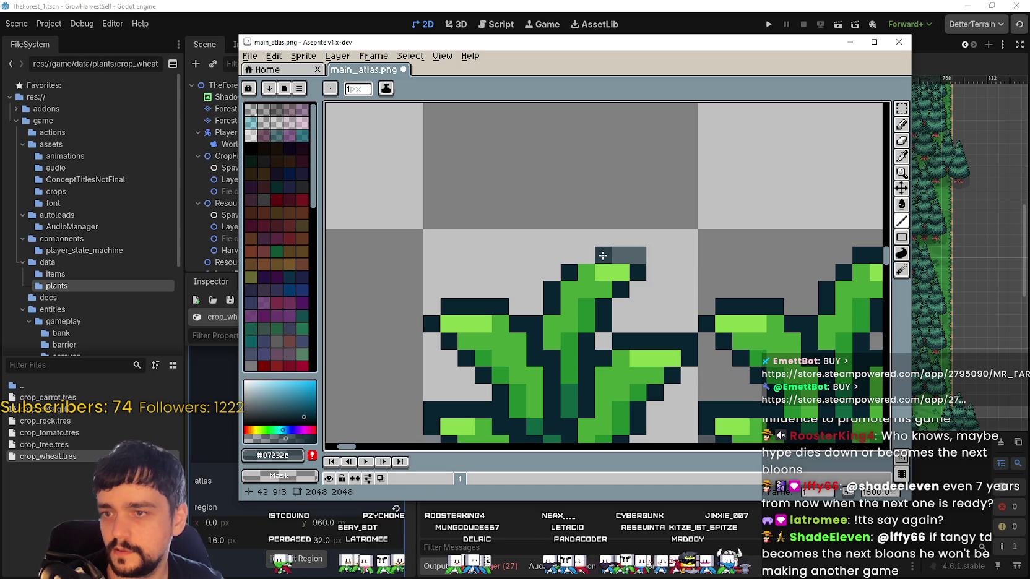
key(ctrl+z)
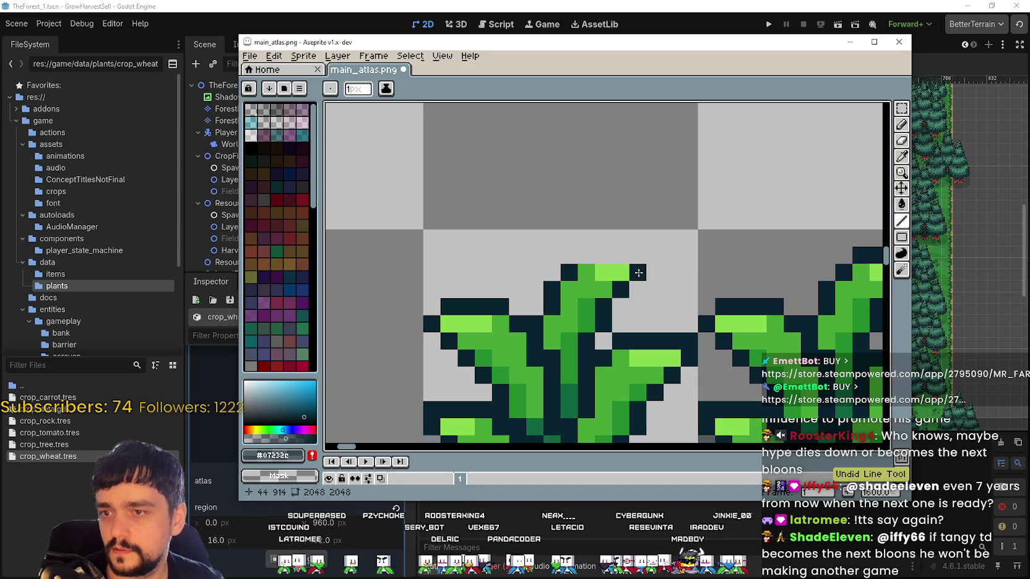
key(ctrl+z)
key(b)
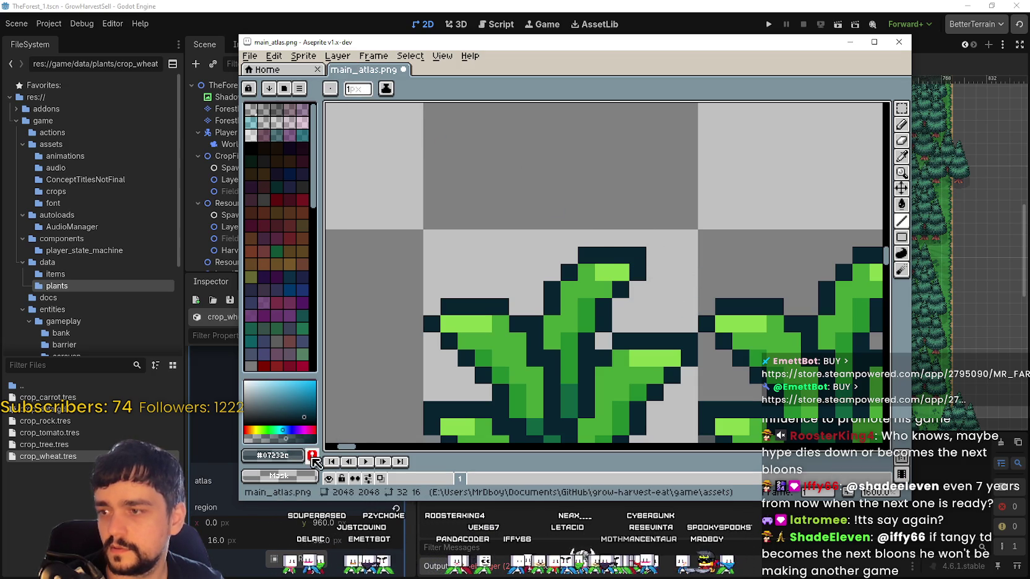
mouse_move(641, 256)
mouse_down()
mouse_move(632, 231)
mouse_move(662, 231)
mouse_up()
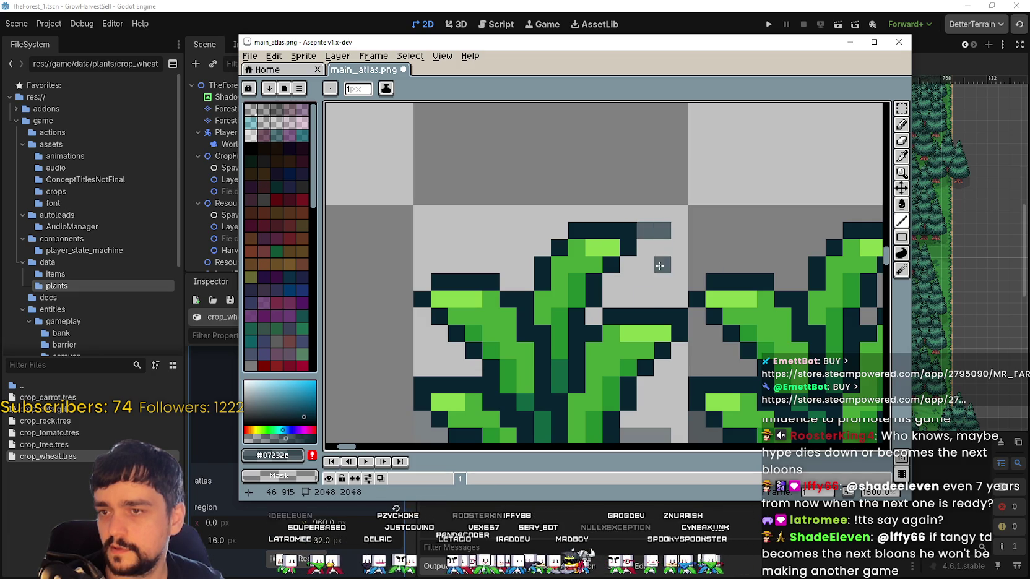
key(ctrl+z)
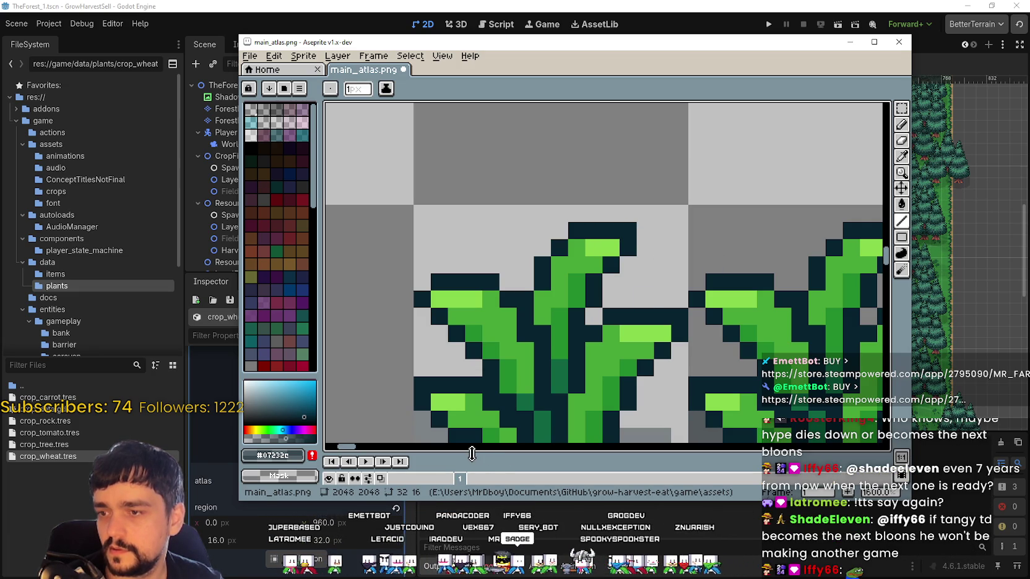
drag(471, 453, 471, 431)
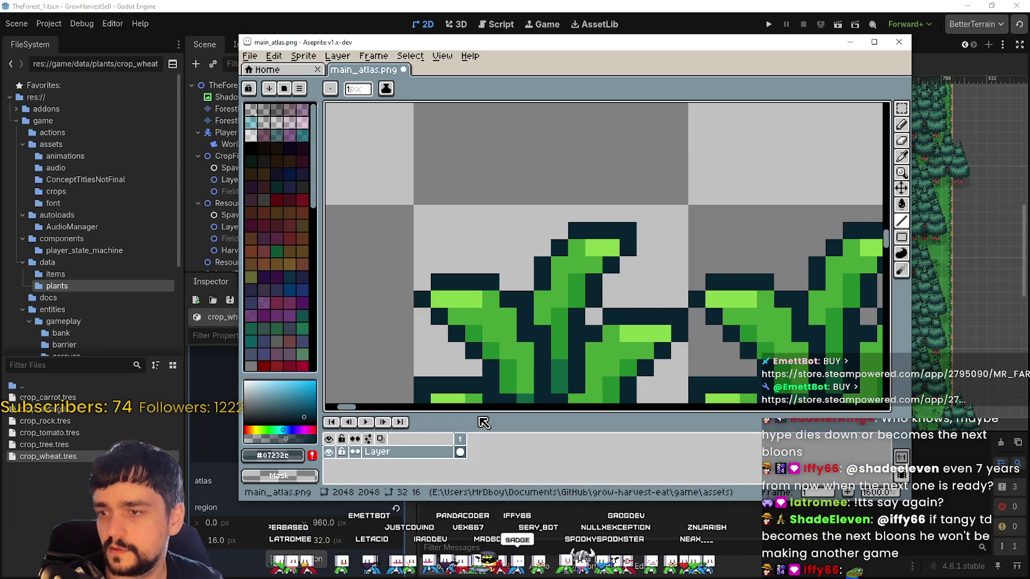
Switch to alpha compositing ink with 57% paint opacity and the Line tool
click(386, 90)
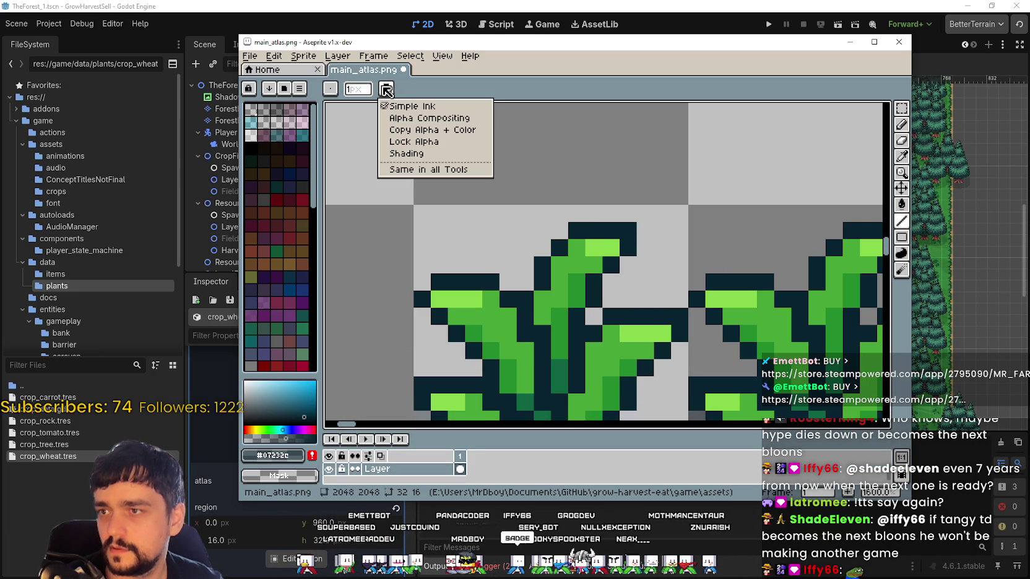
click(460, 118)
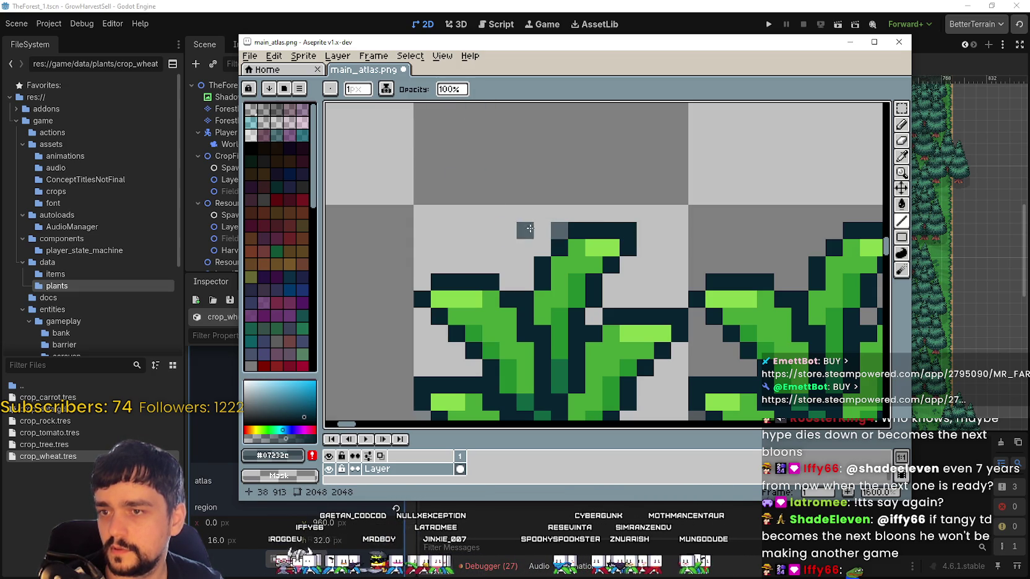
key(l)
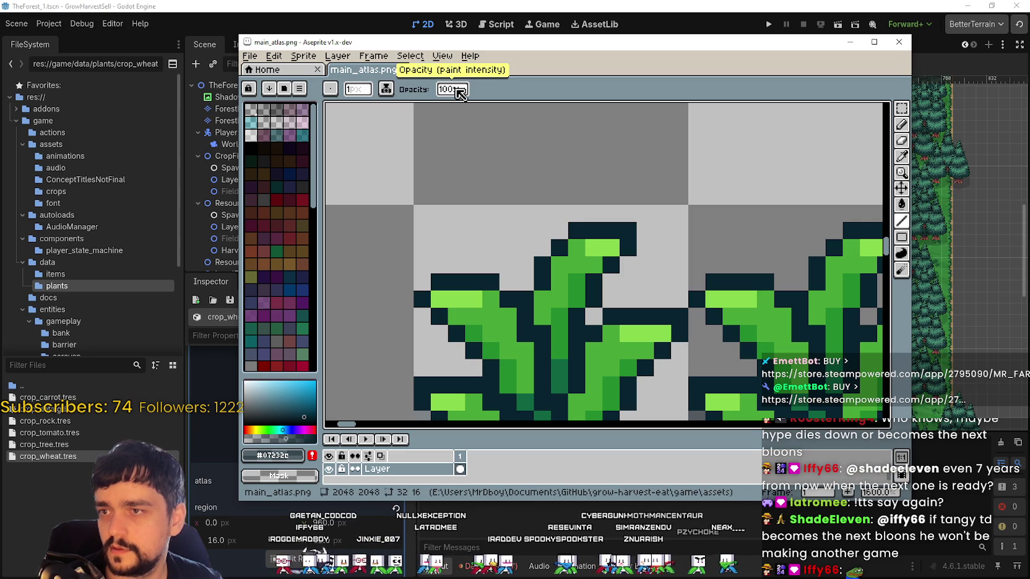
click(451, 90)
drag(557, 106, 513, 105)
key(Return)
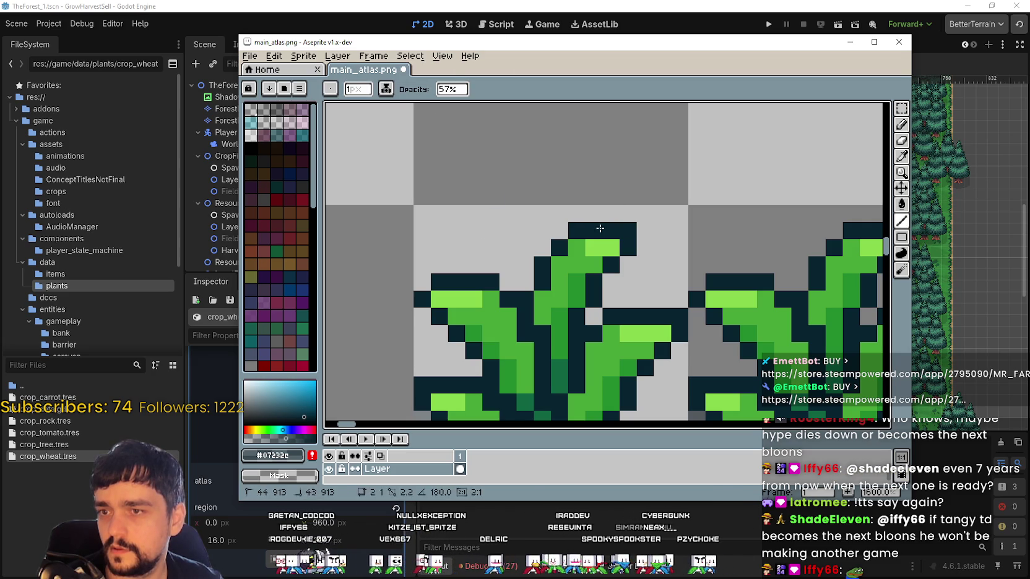
click(901, 158)
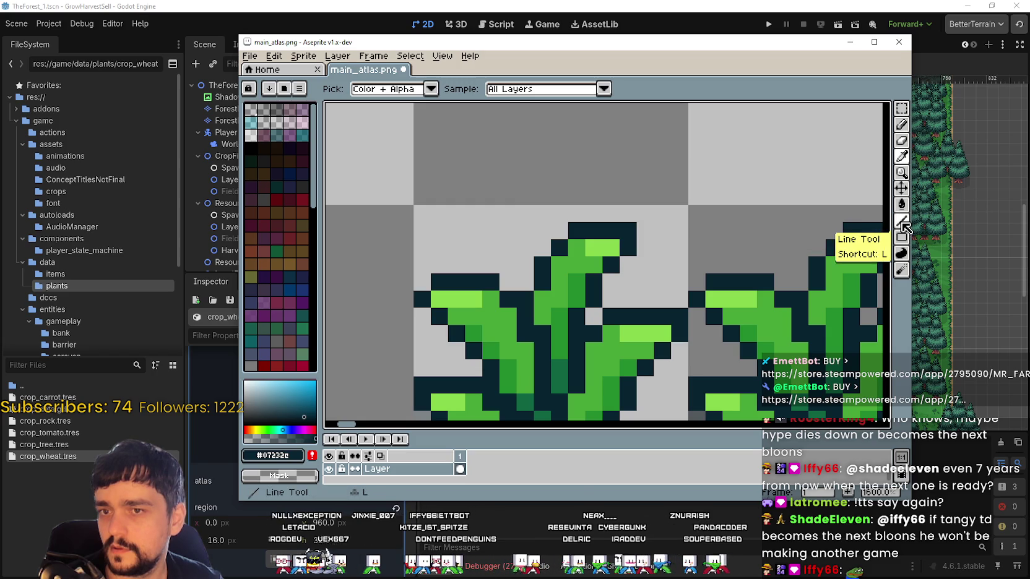
click(903, 220)
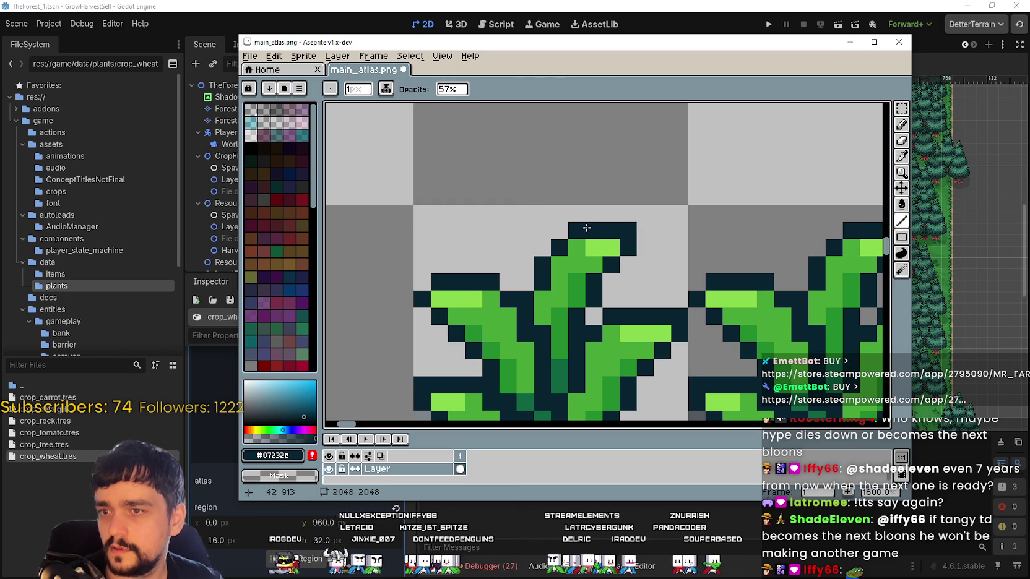
Paint dark pixels above the top leaf using Shading, then Copy Alpha + Color ink
click(386, 90)
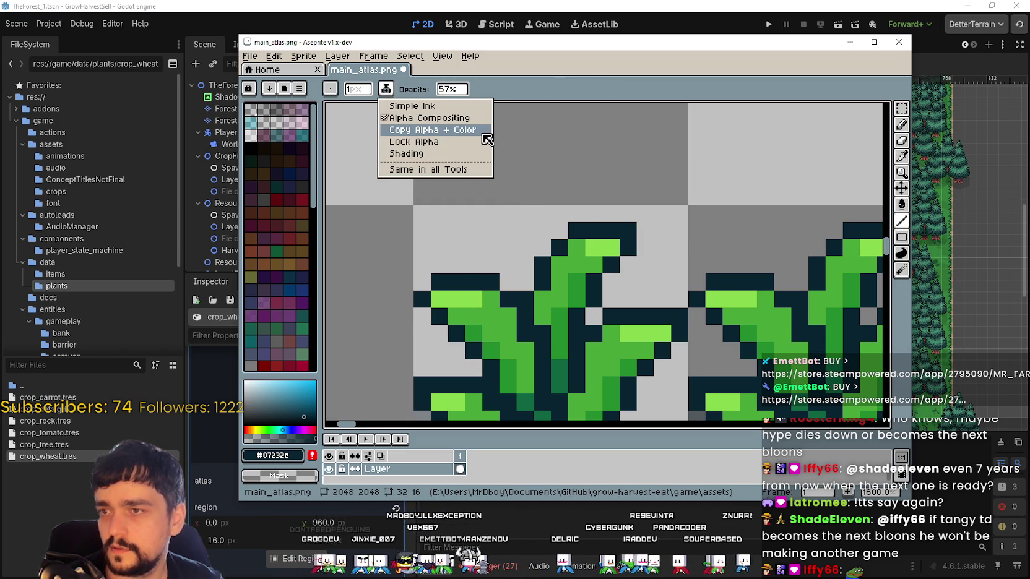
click(466, 145)
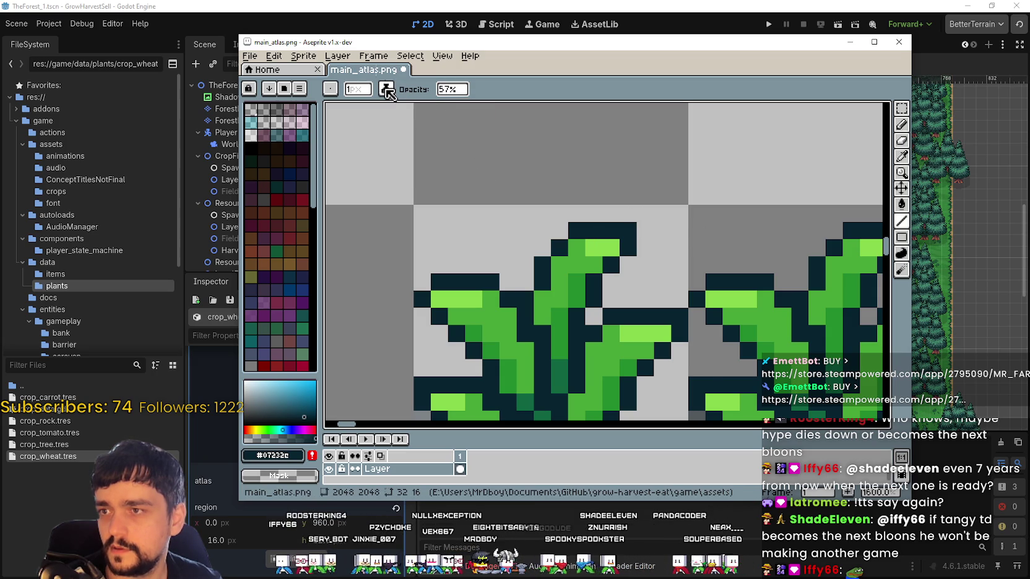
scroll(665, 218, up, 1)
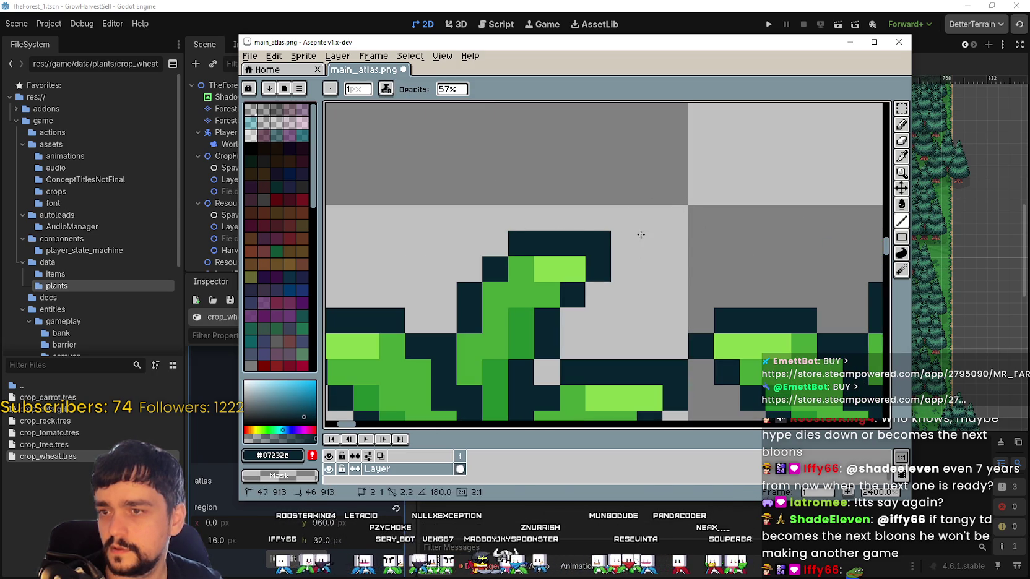
click(388, 91)
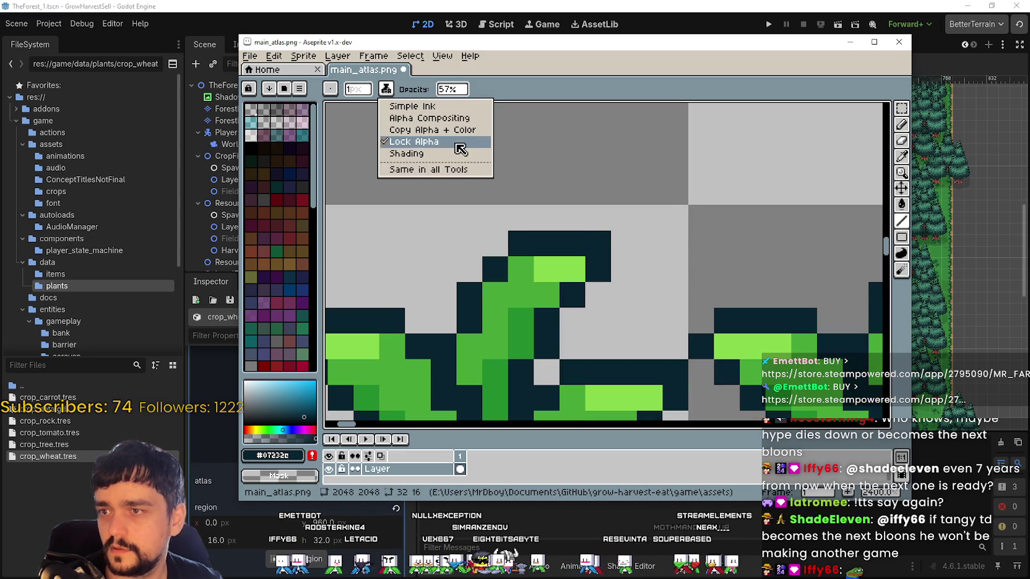
click(453, 155)
mouse_move(521, 218)
mouse_down()
mouse_move(633, 235)
mouse_move(687, 218)
mouse_move(606, 226)
mouse_up()
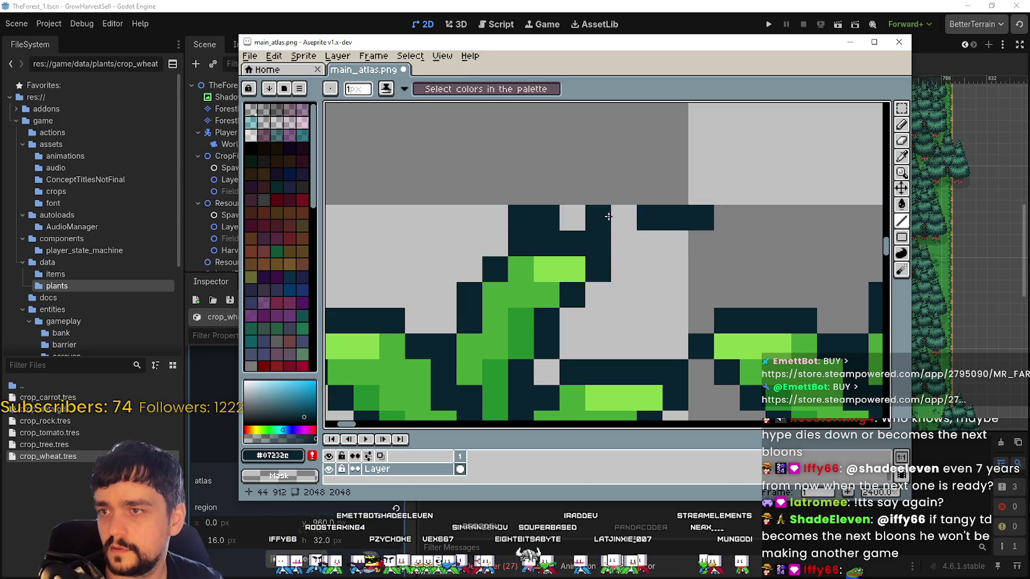
right_click(609, 223)
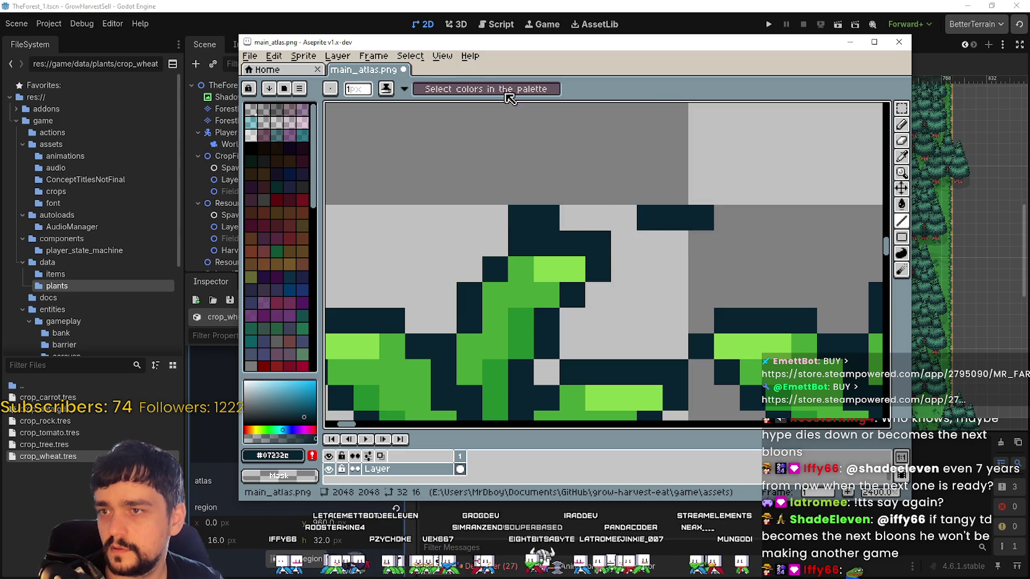
click(406, 89)
click(423, 131)
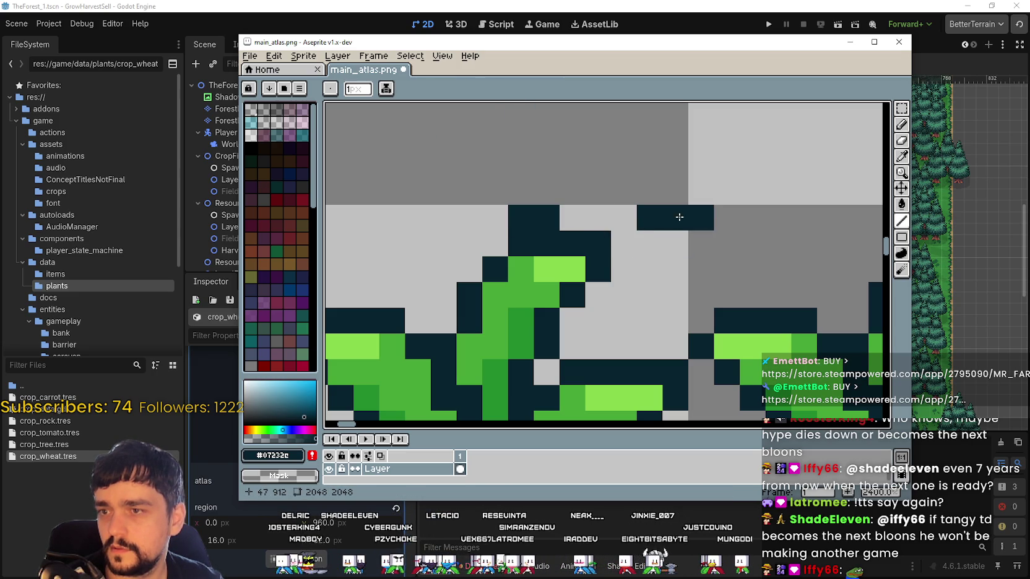
drag(597, 217, 624, 218)
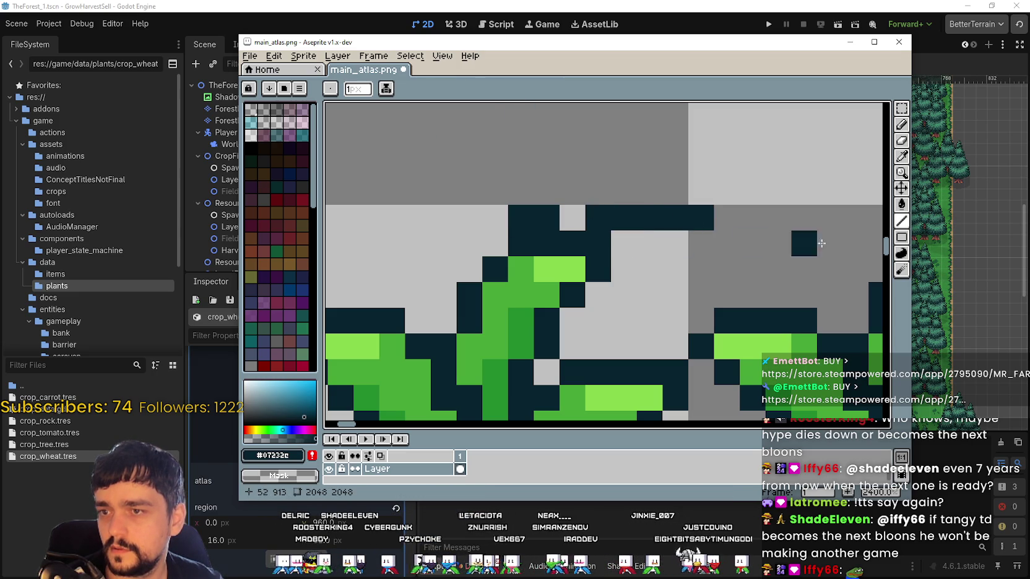
Undo the extra dark top-row pixels above the grass sprite
click(273, 456)
text(150)
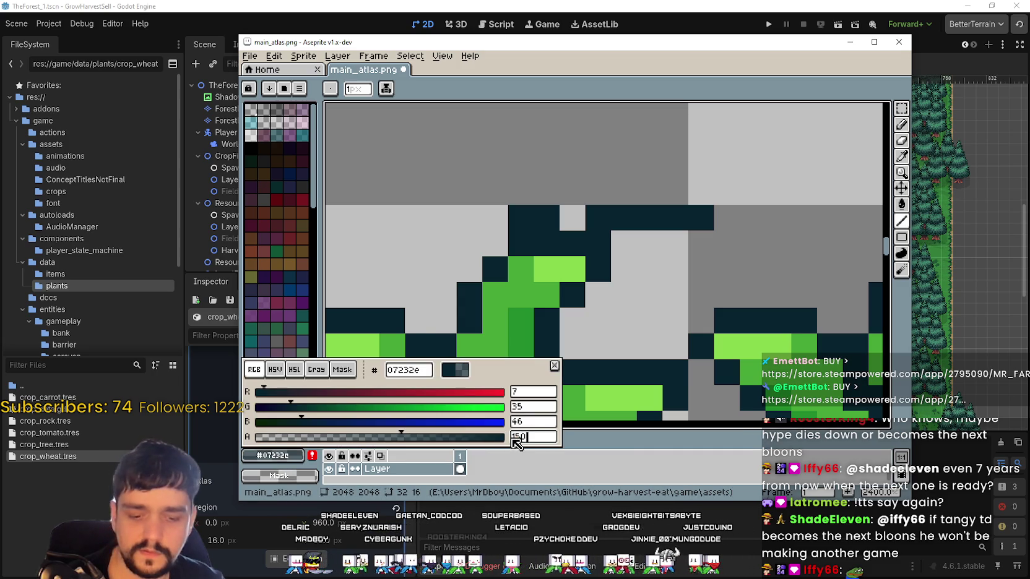
click(649, 346)
key(ctrl+z)
key(ctrl+z)
scroll(627, 254, down, 2)
key(ctrl+y)
key(ctrl+z)
key(ctrl+z)
scroll(577, 221, down, 1)
scroll(577, 221, up, 1)
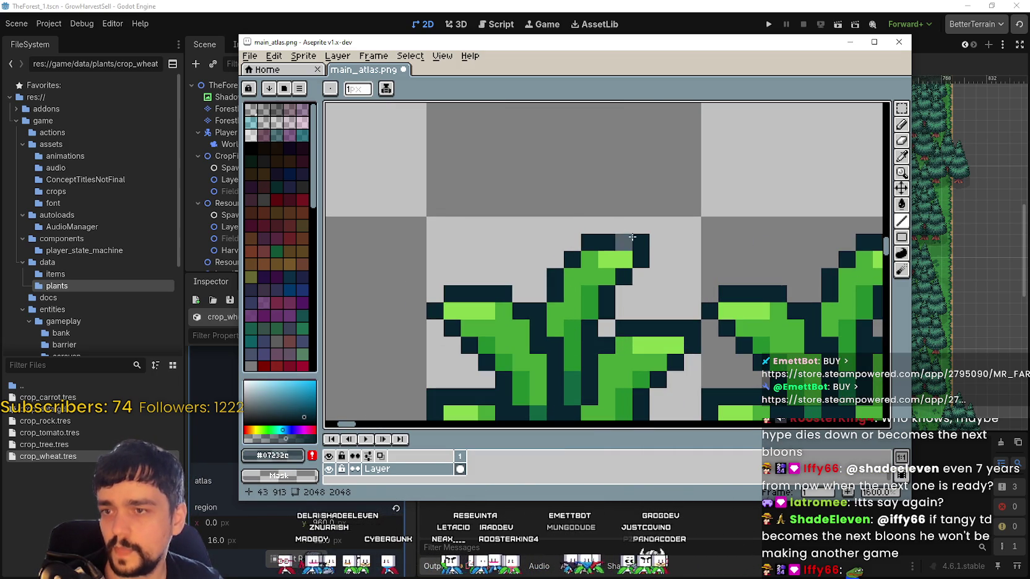
scroll(633, 249, down, 1)
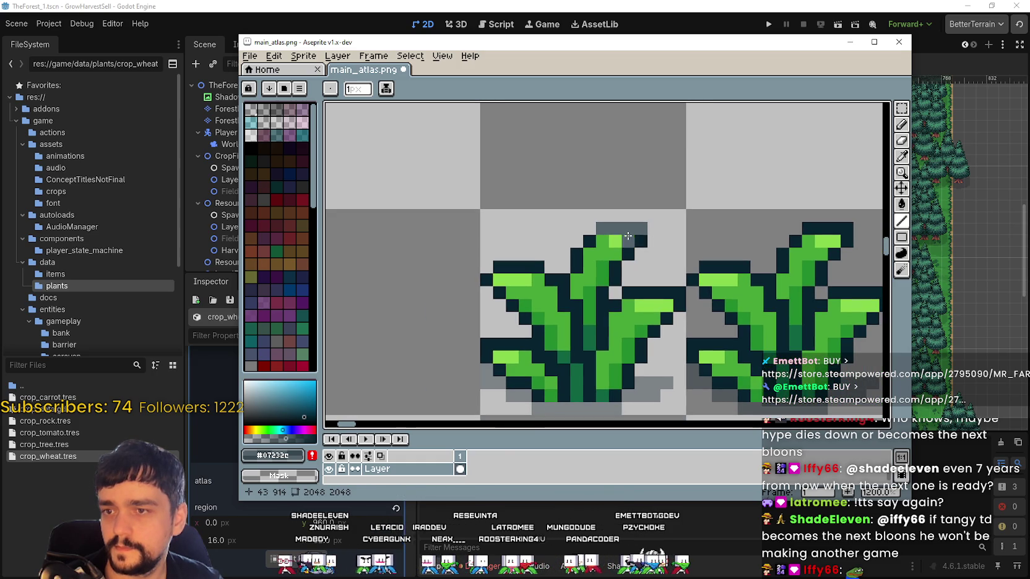
scroll(708, 246, up, 1)
scroll(703, 252, down, 1)
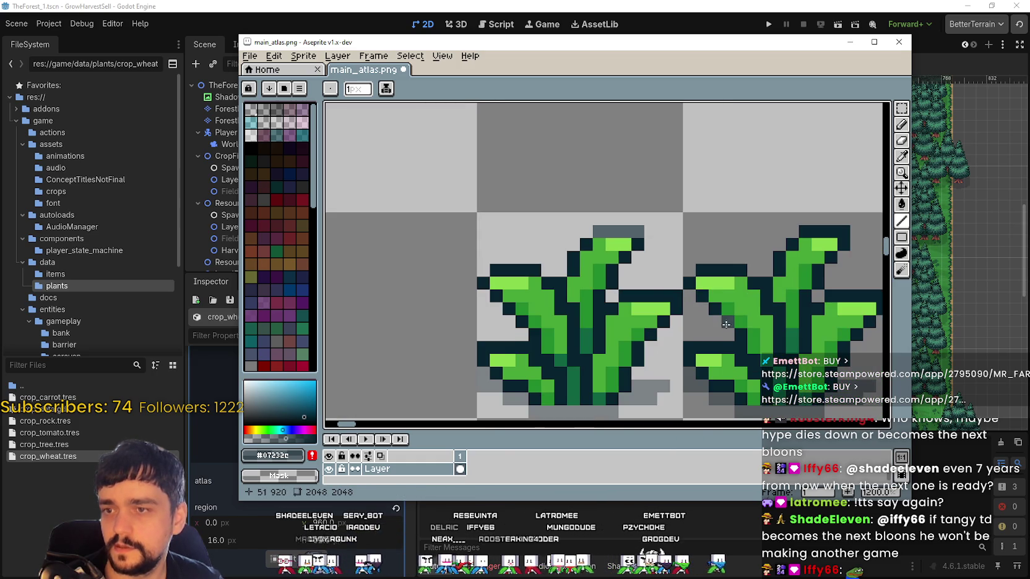
drag(662, 290, 615, 263)
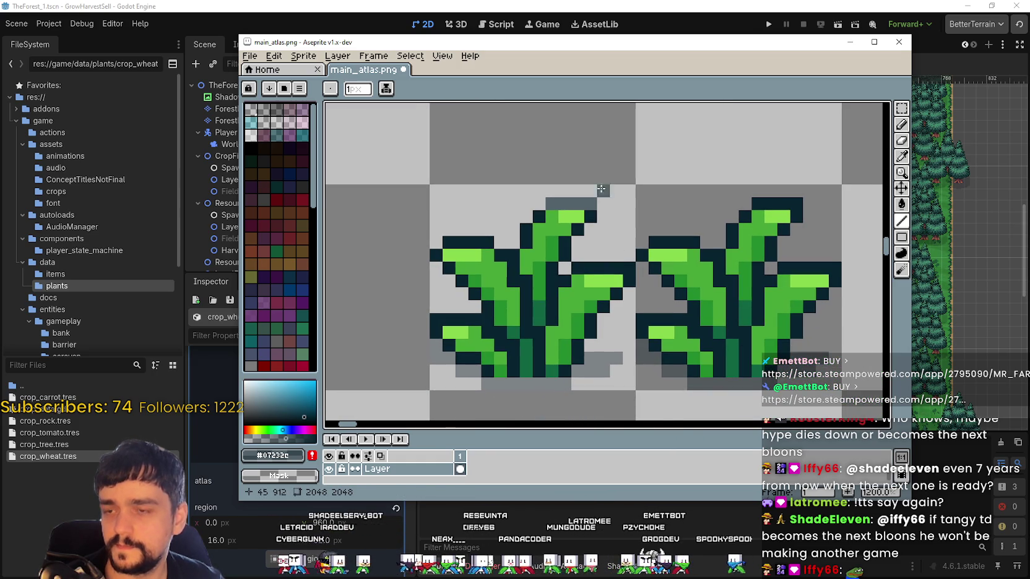
Sample a colour and pencil translucent grey over the dark pixels above the leaf tips
click(901, 157)
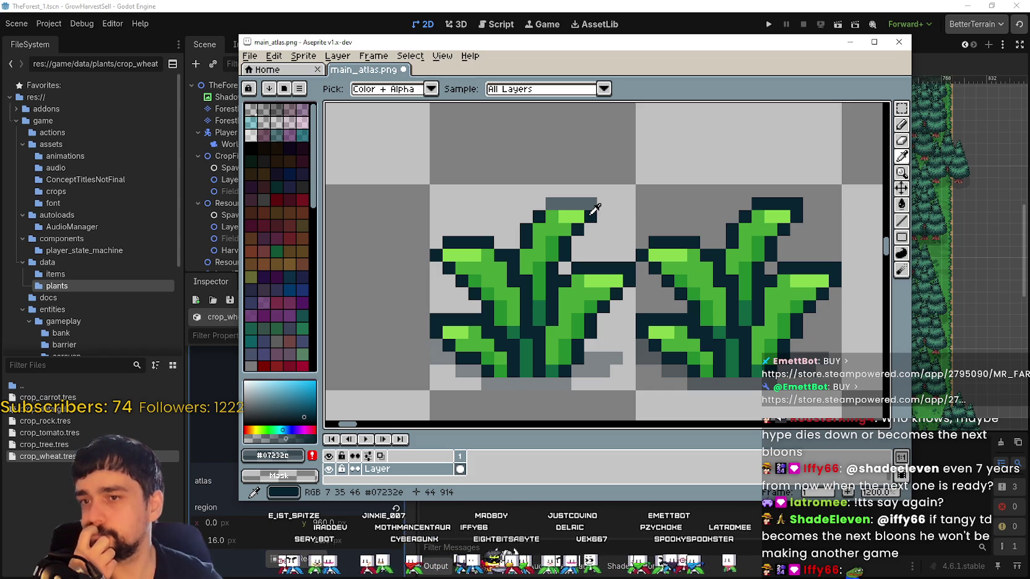
click(907, 131)
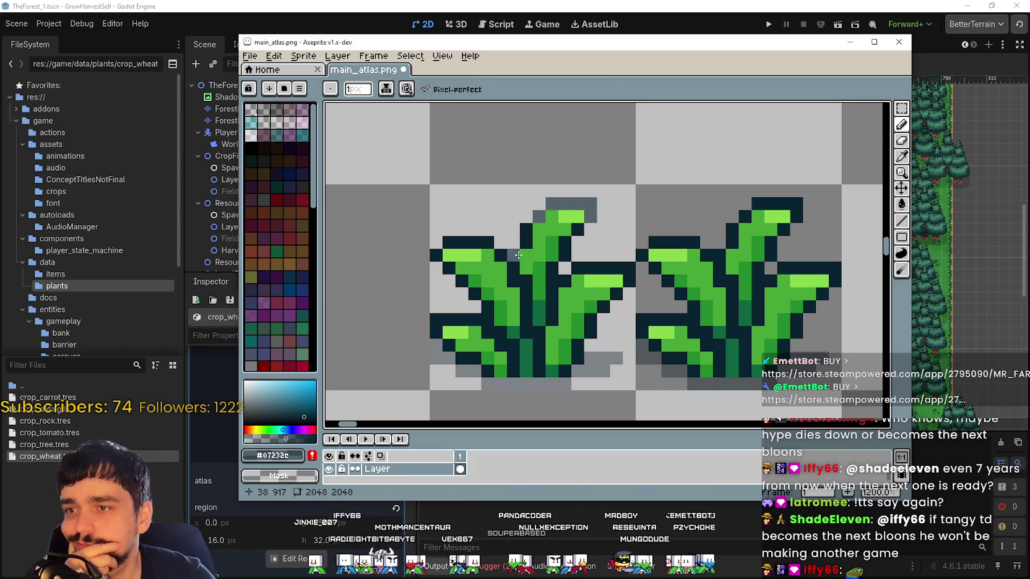
scroll(518, 253, down, 1)
scroll(518, 253, down, 1)
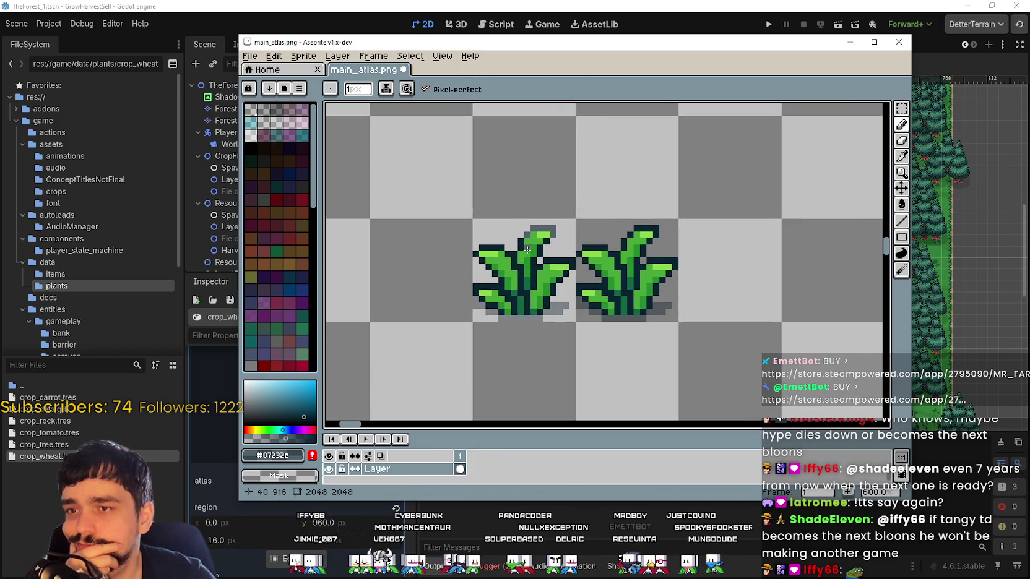
scroll(526, 250, up, 2)
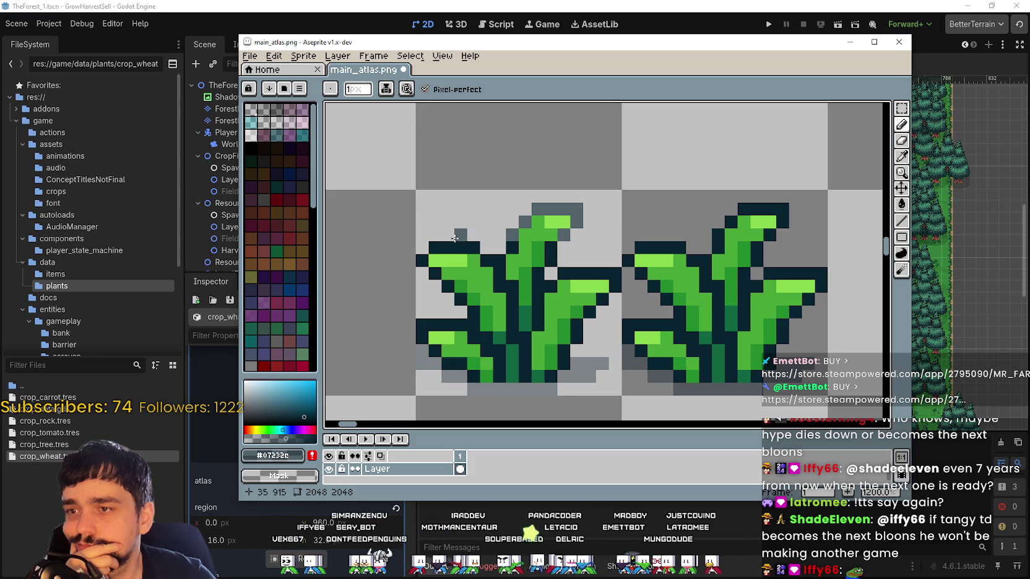
scroll(568, 242, down, 1)
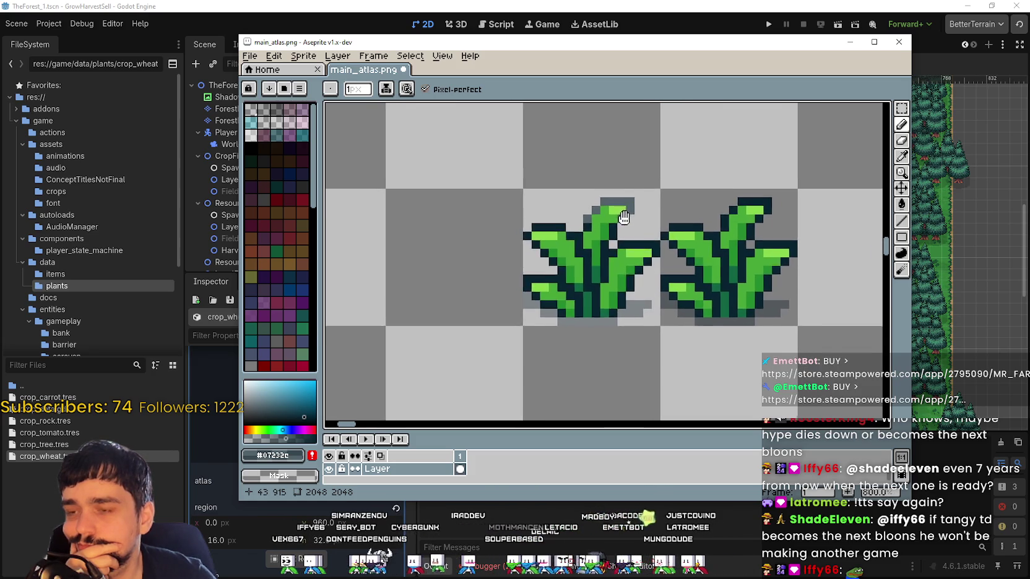
scroll(608, 232, up, 1)
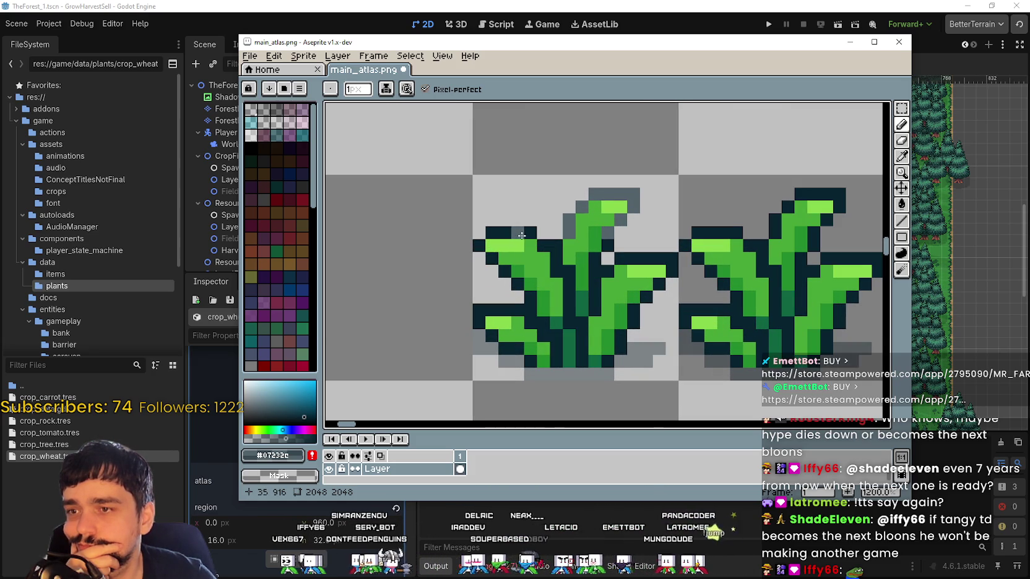
drag(526, 235, 491, 232)
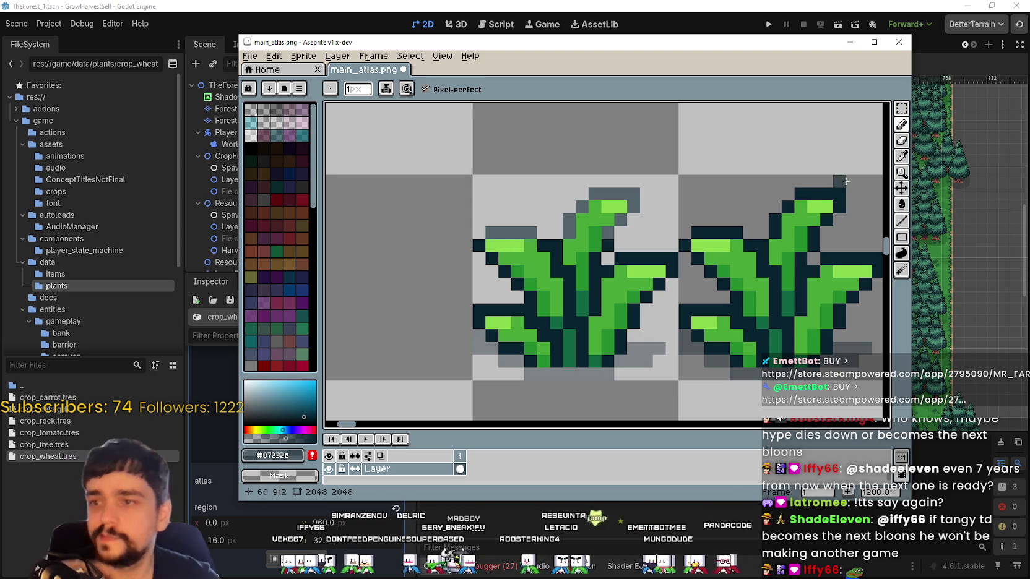
Sample the top leaf's light green and repaint several leaf-tip pixels paler green
key(i)
click(620, 199)
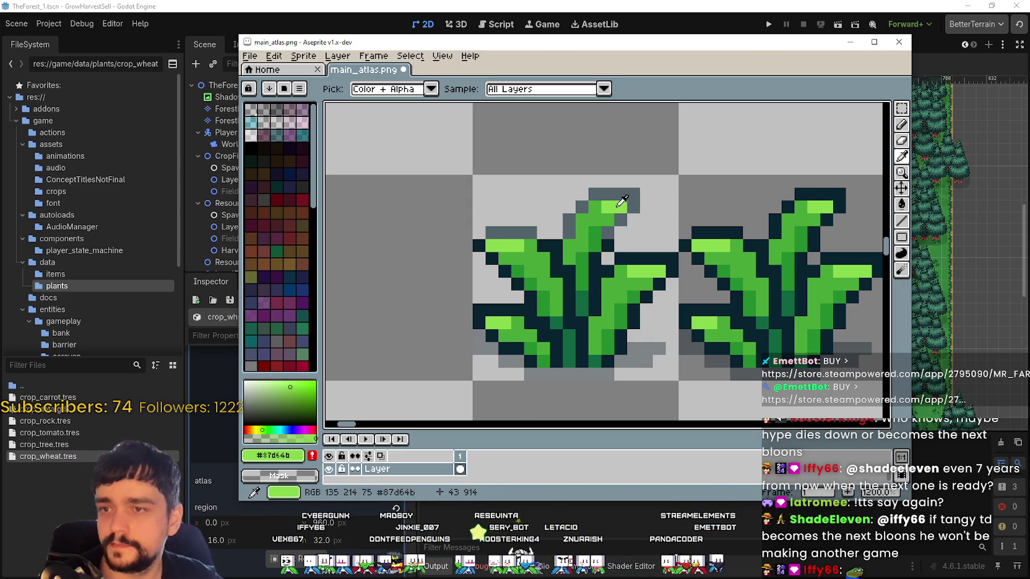
click(272, 455)
text(150)
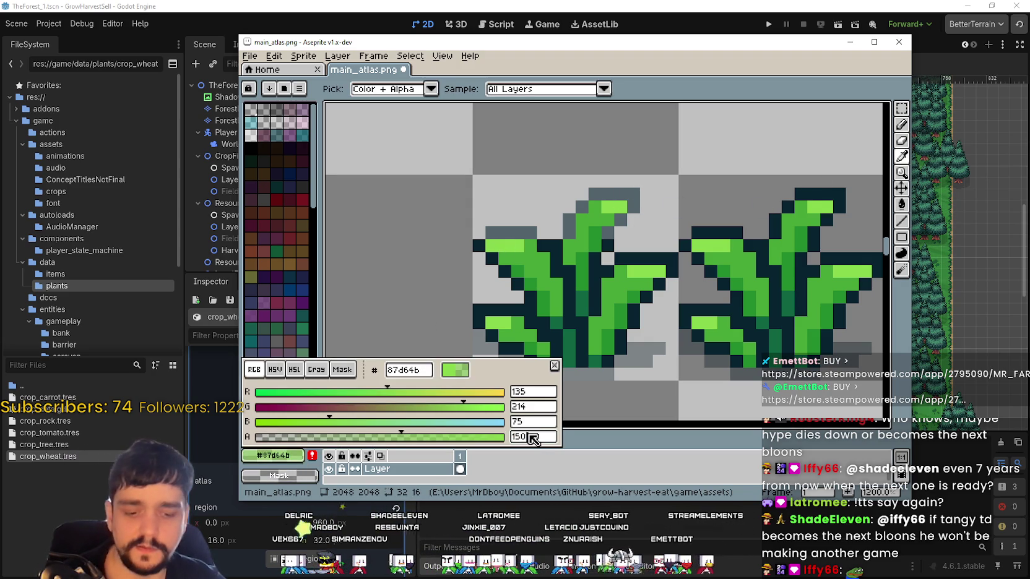
click(607, 231)
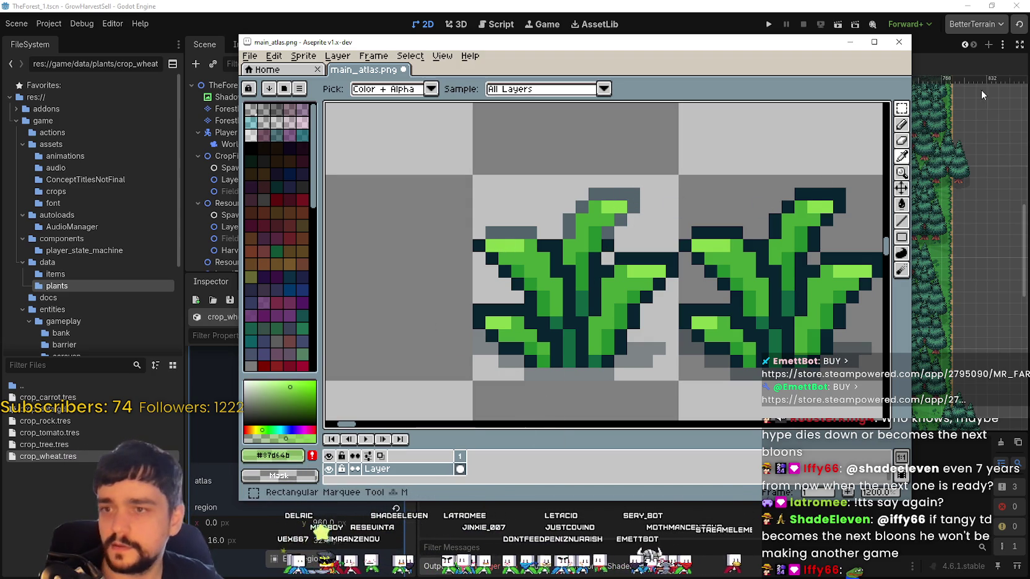
key(b)
drag(620, 209, 606, 206)
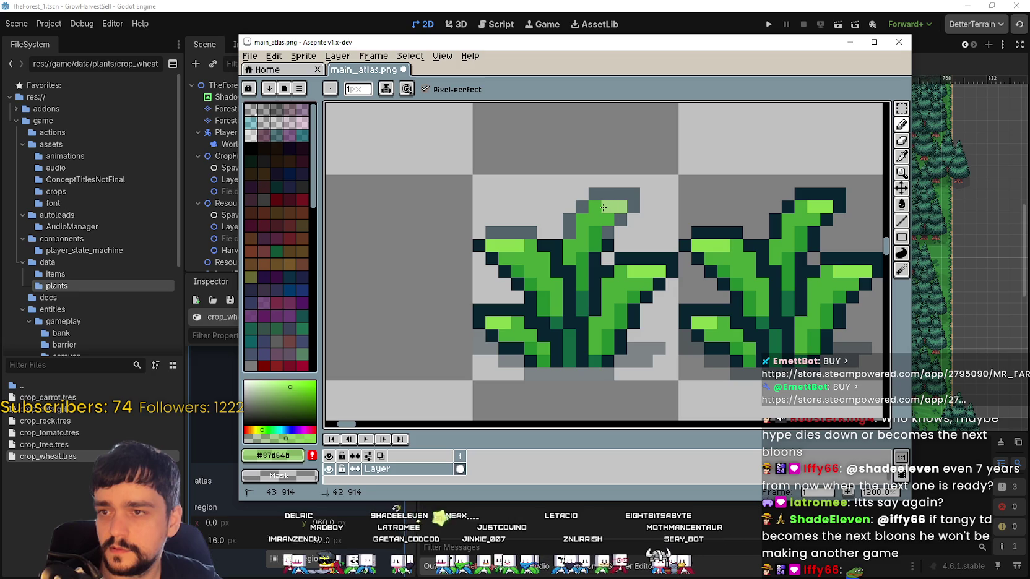
scroll(625, 210, up, 2)
click(650, 257)
scroll(650, 251, down, 2)
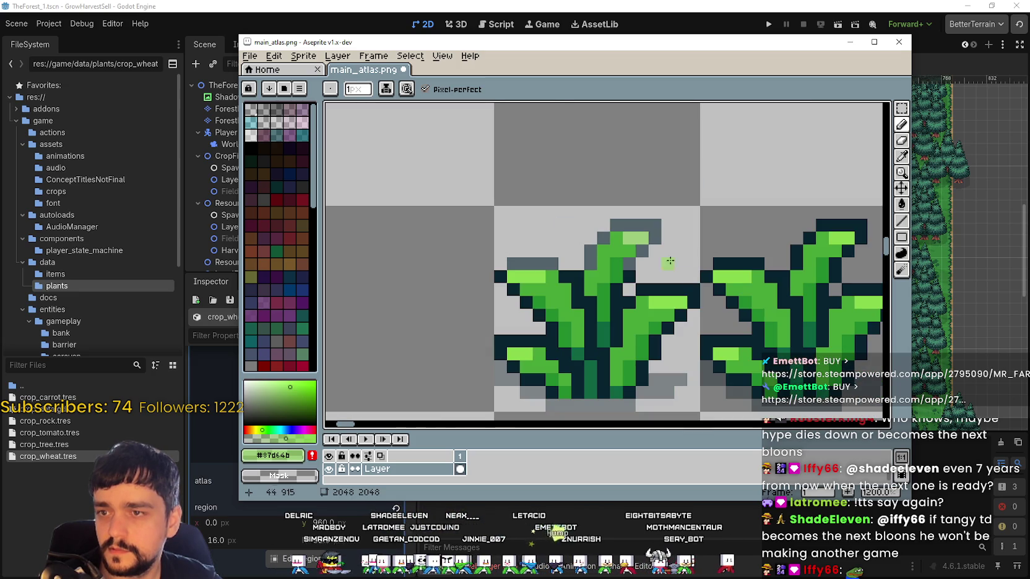
scroll(524, 280, up, 1)
click(540, 280)
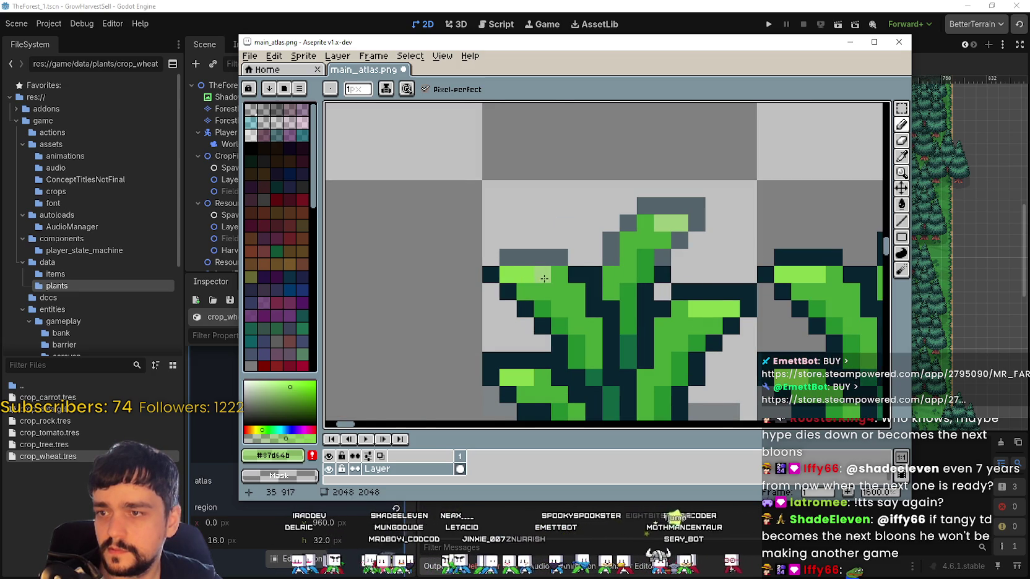
scroll(544, 278, right, 2)
click(514, 259)
Make the sampled mid green semi-transparent and paint faint green pixels on the leaf
key(i)
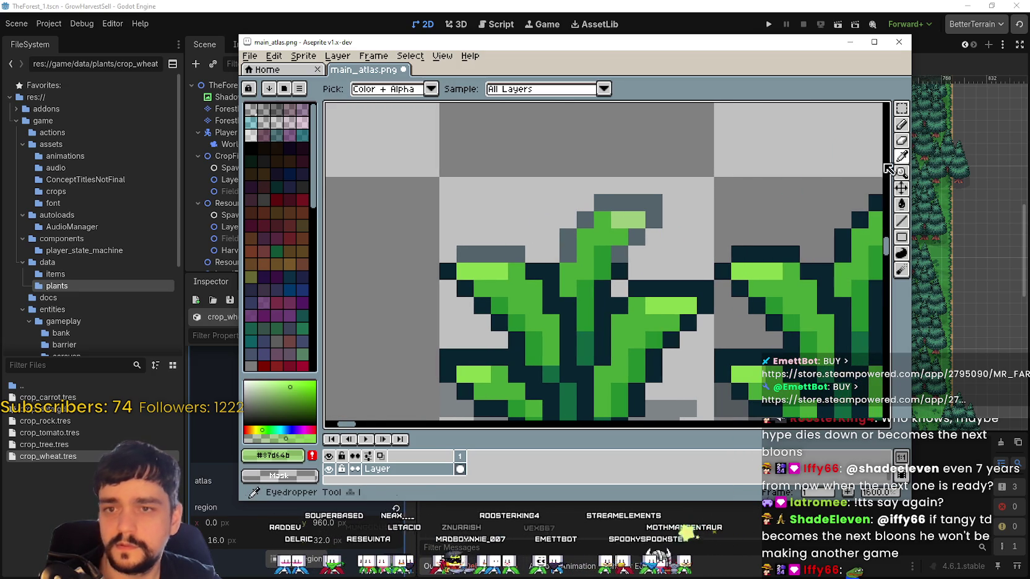
click(605, 218)
click(293, 460)
click(533, 437)
text(15)
key(Return)
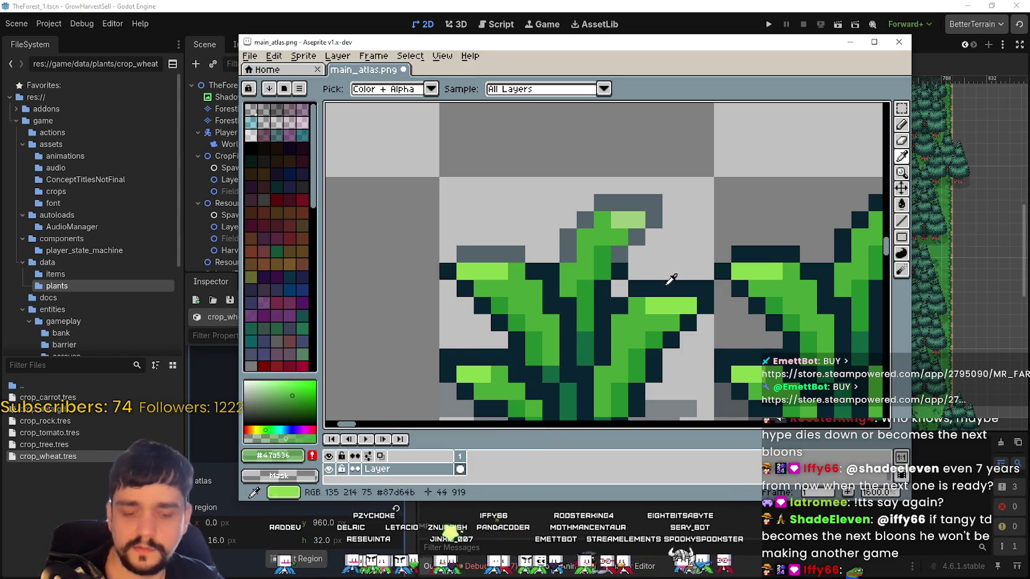
click(901, 221)
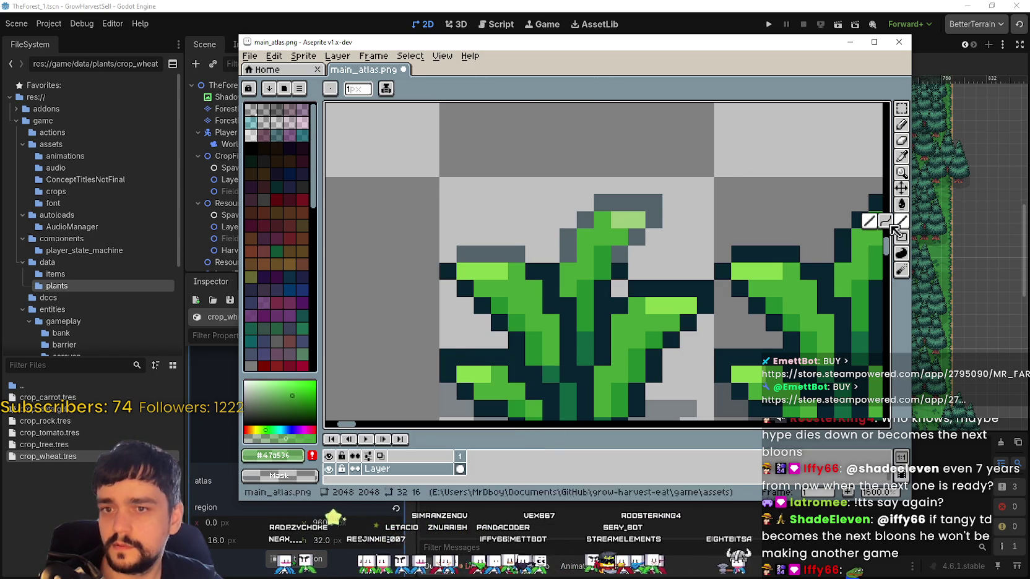
drag(605, 228, 607, 226)
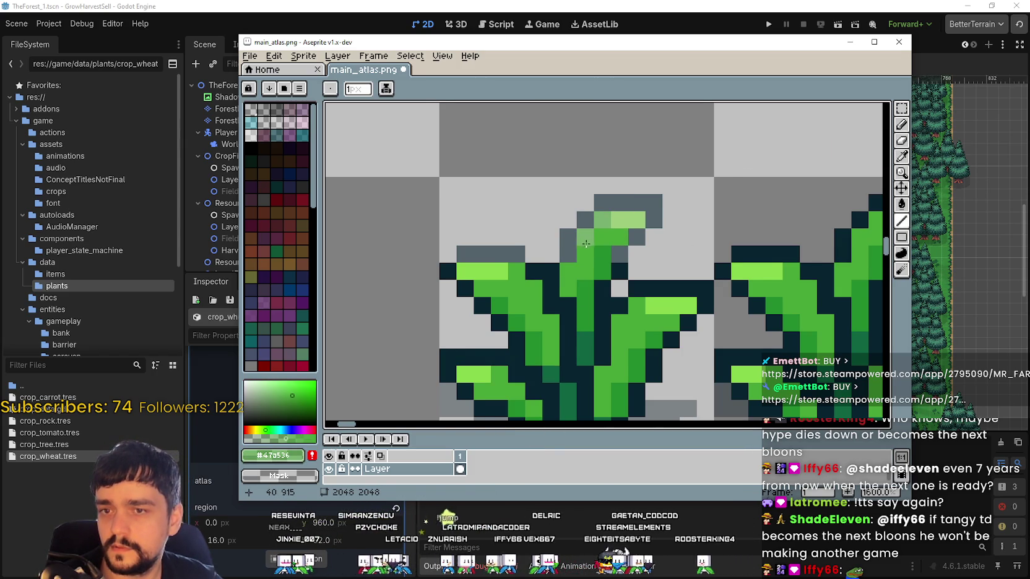
drag(584, 242, 513, 230)
click(527, 226)
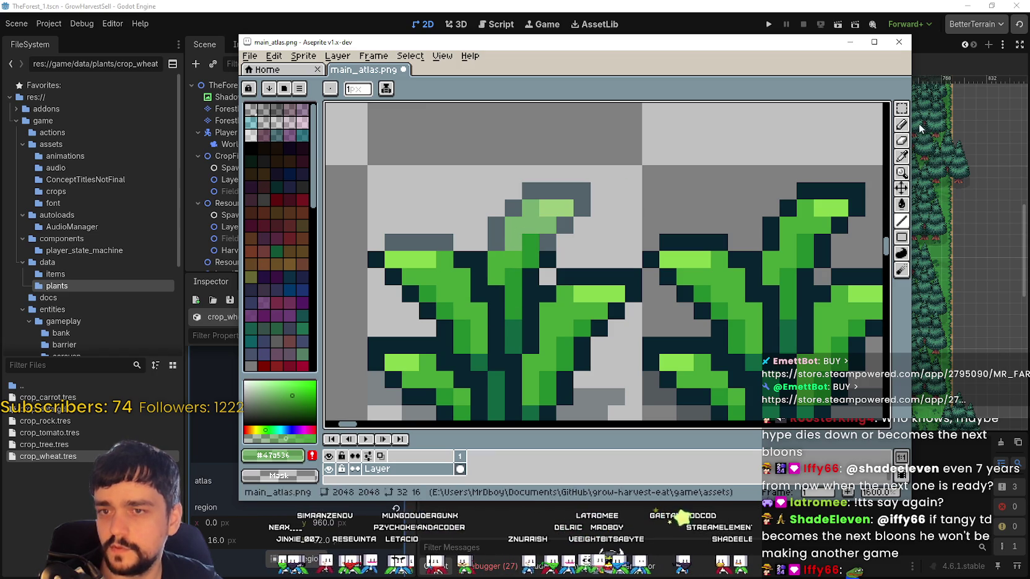
Pick the leaf's light green and lower its alpha as well
click(901, 156)
click(830, 206)
click(272, 454)
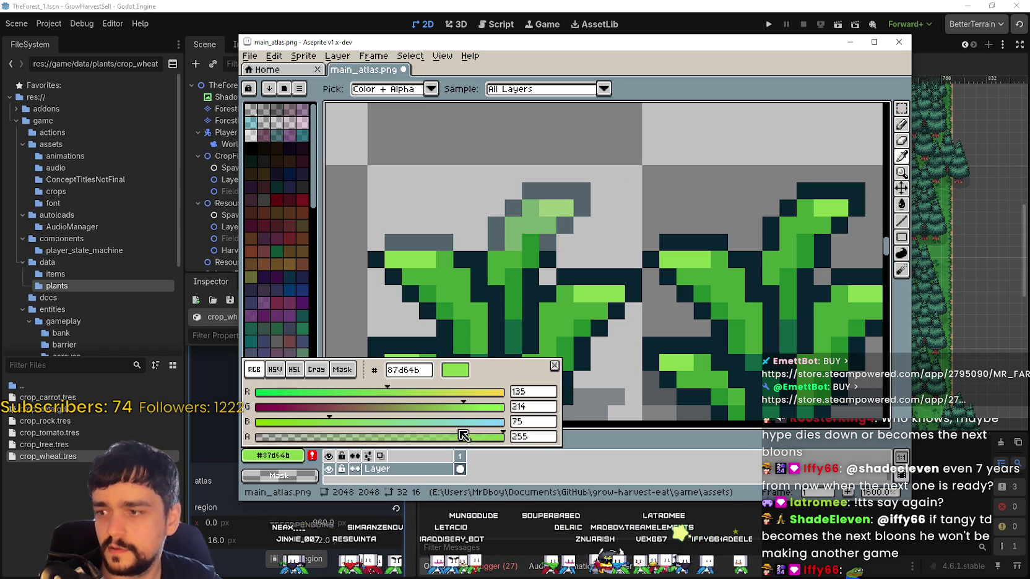
double_click(540, 442)
text(15)
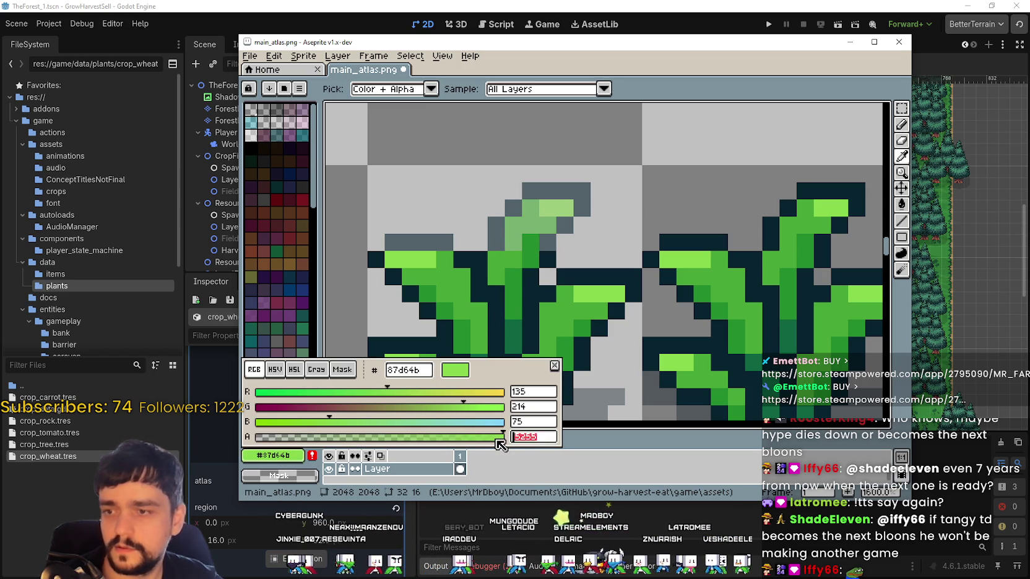
key(Return)
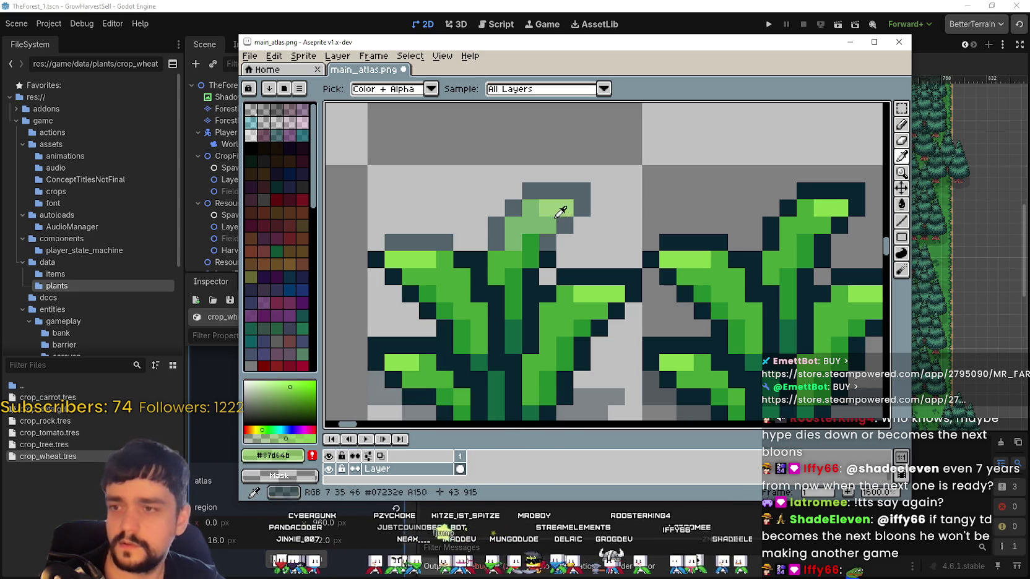
click(902, 221)
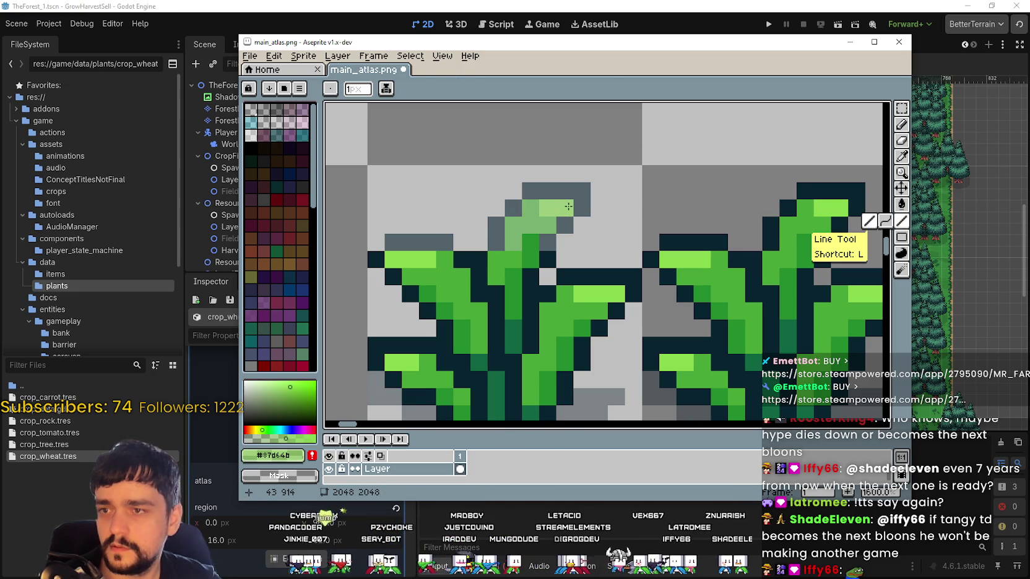
scroll(550, 328, down, 1)
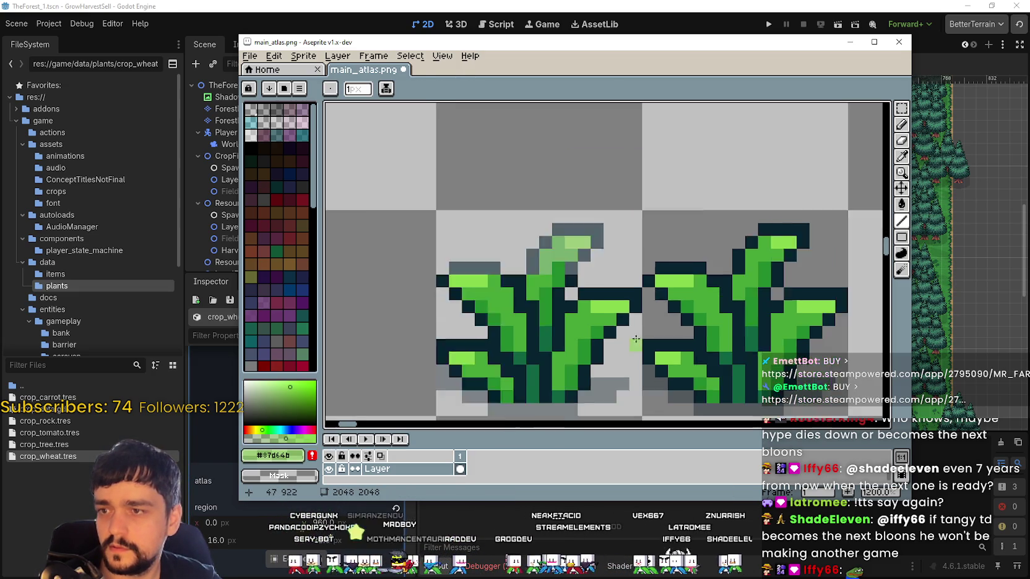
scroll(550, 328, down, 1)
scroll(597, 299, up, 4)
scroll(616, 261, down, 2)
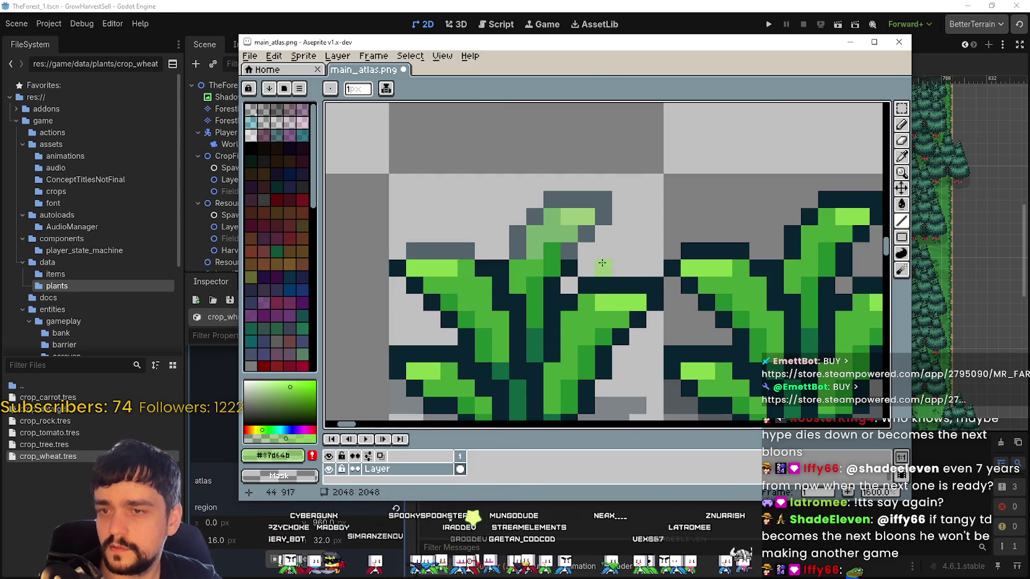
scroll(614, 266, up, 1)
Pick the darker stem green and set its alpha to 150, with both wheat tiles in view
click(904, 158)
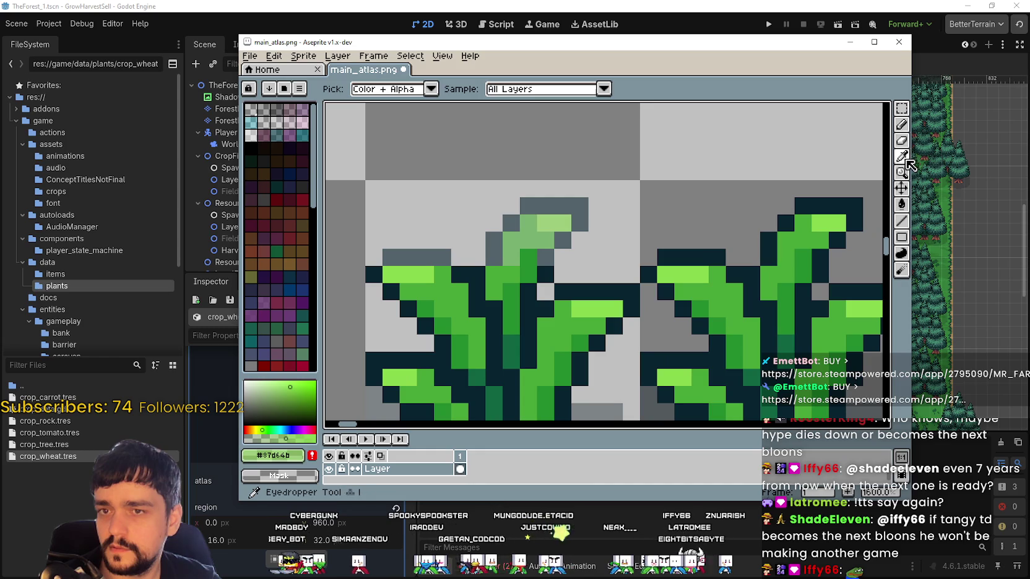
click(530, 255)
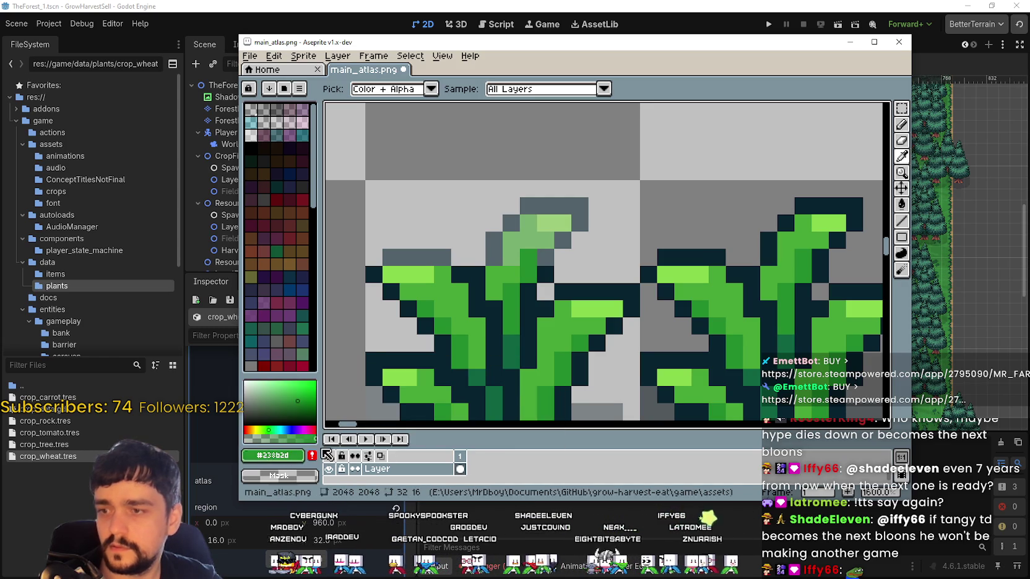
click(272, 456)
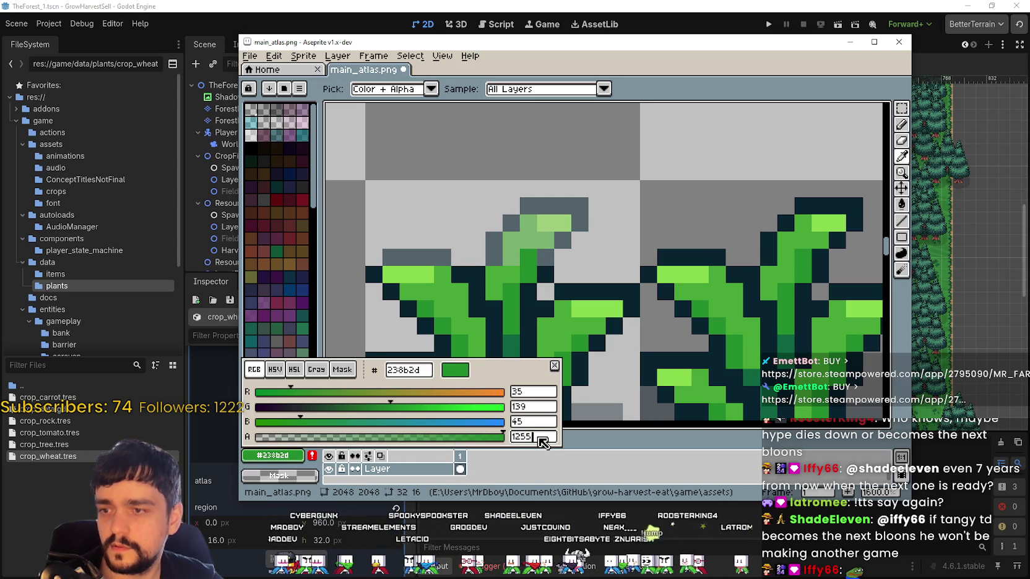
key(BackSpace)
key(BackSpace)
key(BackSpace)
text(0)
key(Return)
key(l)
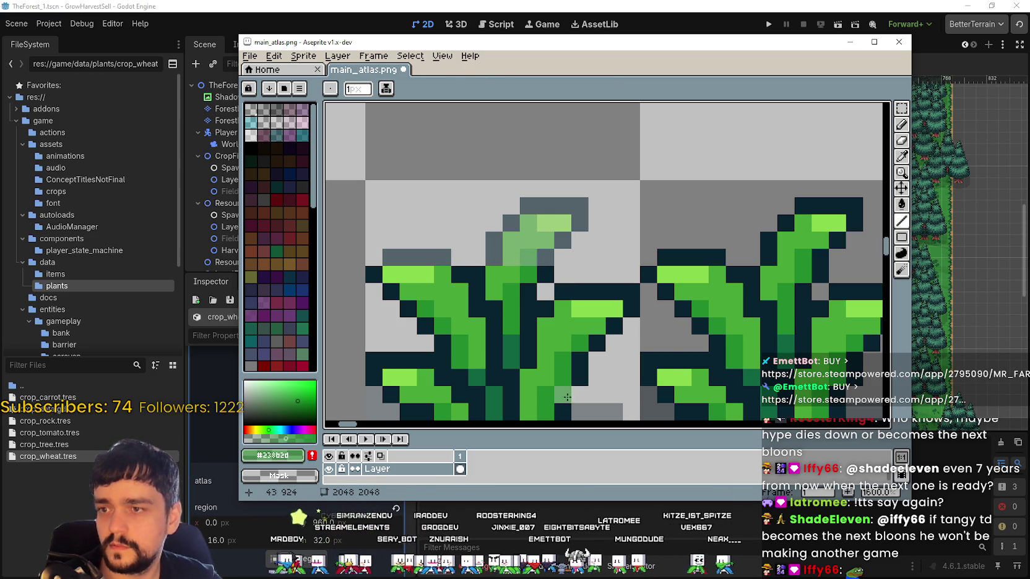
scroll(569, 357, down, 3)
drag(578, 354, 608, 248)
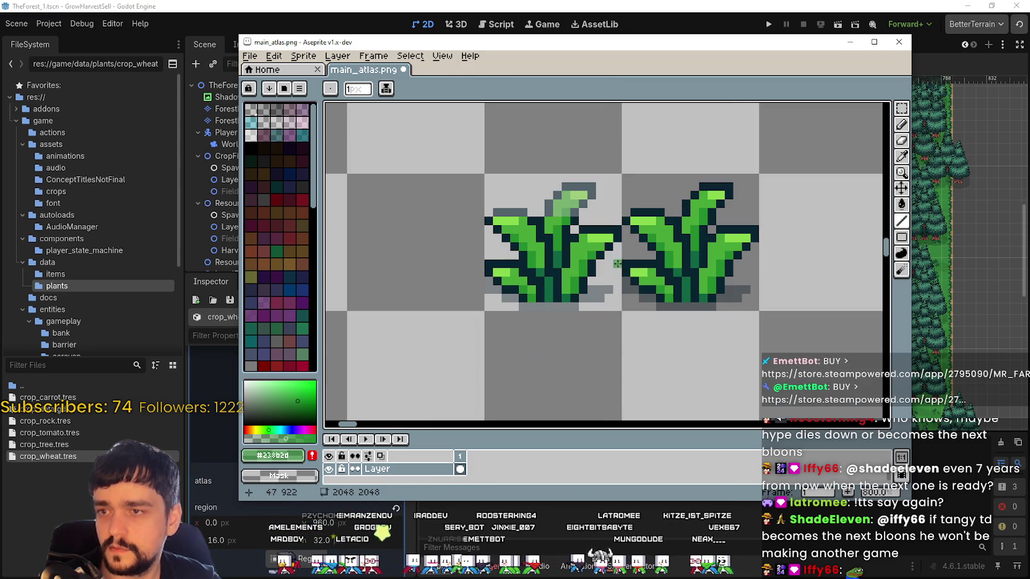
Copy the faded-leaf wheat tile into the empty tile to its left
key(m)
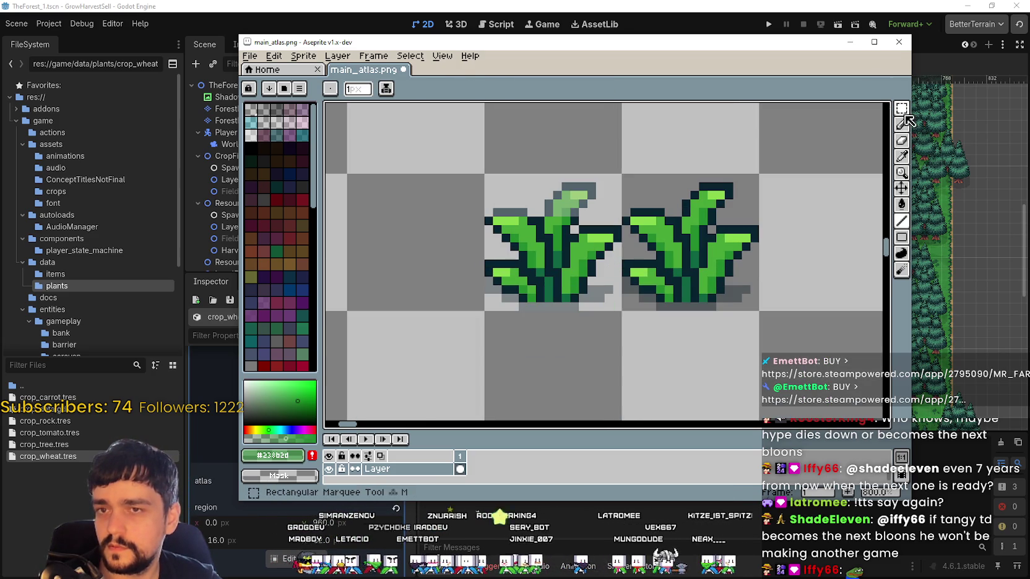
drag(514, 315, 612, 346)
mouse_move(612, 185)
mouse_down()
mouse_move(438, 327)
mouse_move(433, 257)
mouse_up()
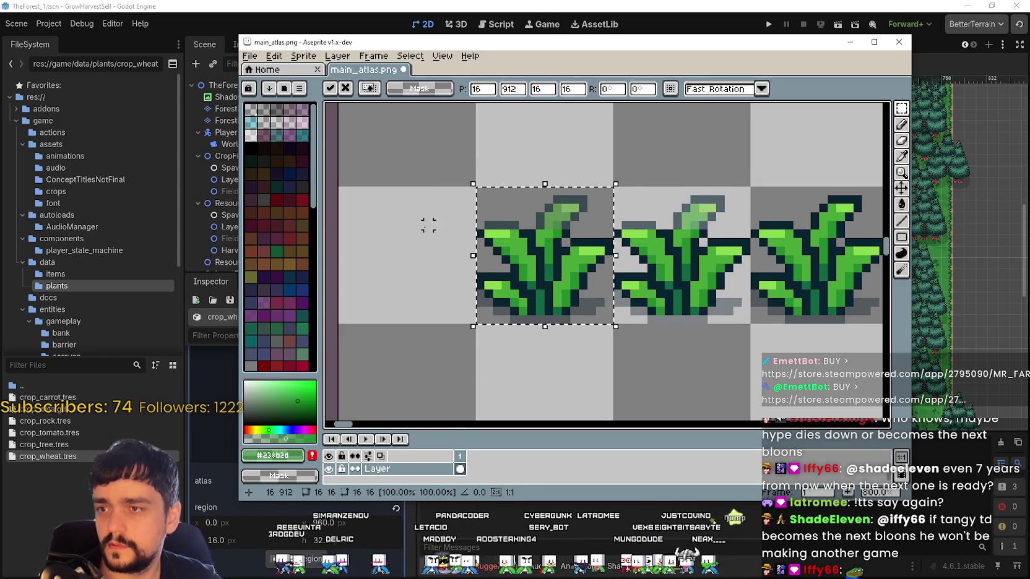
key(ctrl+d)
scroll(503, 218, up, 1)
scroll(667, 254, up, 1)
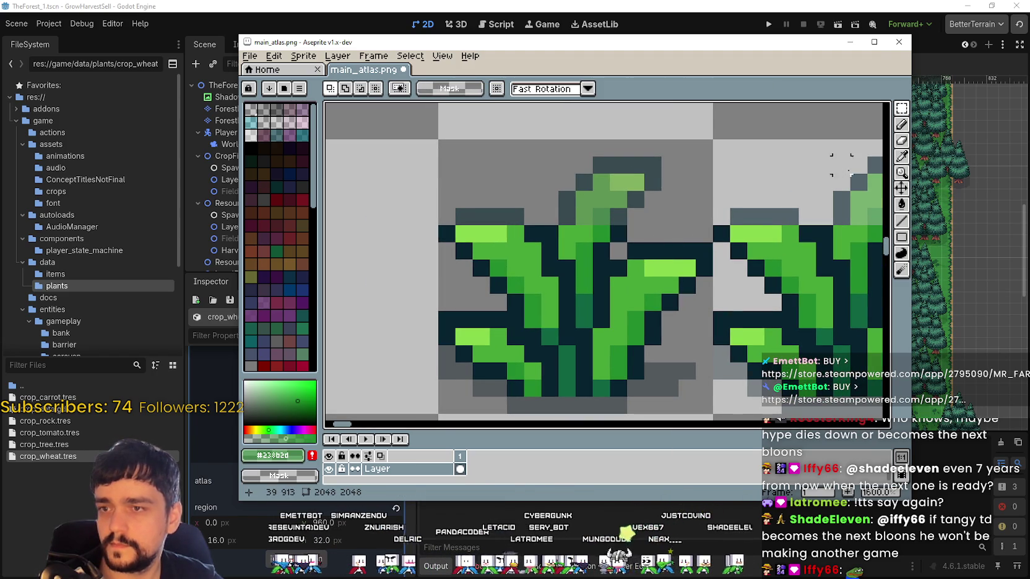
Repaint the copy's leaf pixels with the sampled light, mid and darker greens
click(901, 157)
click(622, 178)
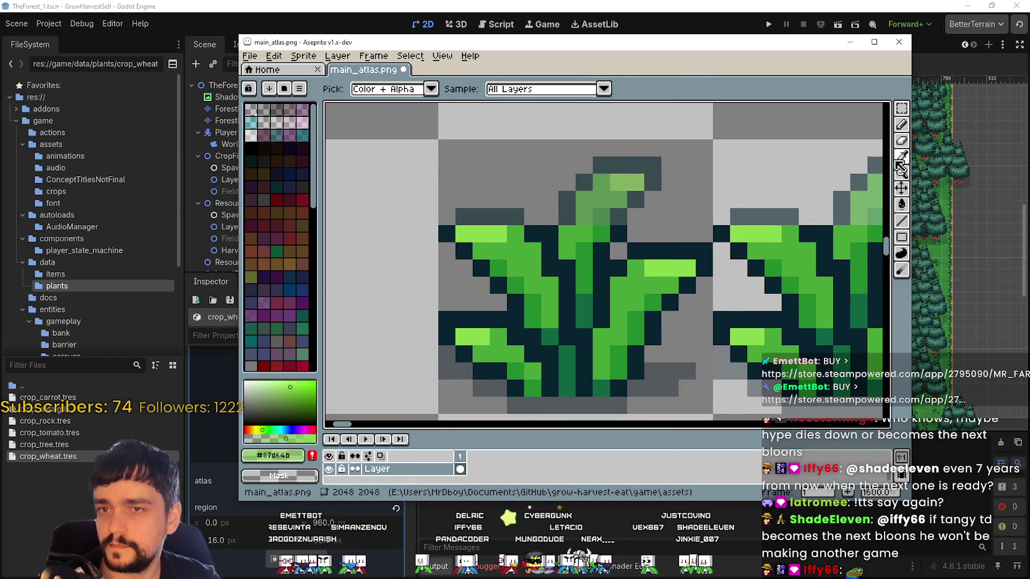
click(902, 221)
drag(499, 233, 470, 233)
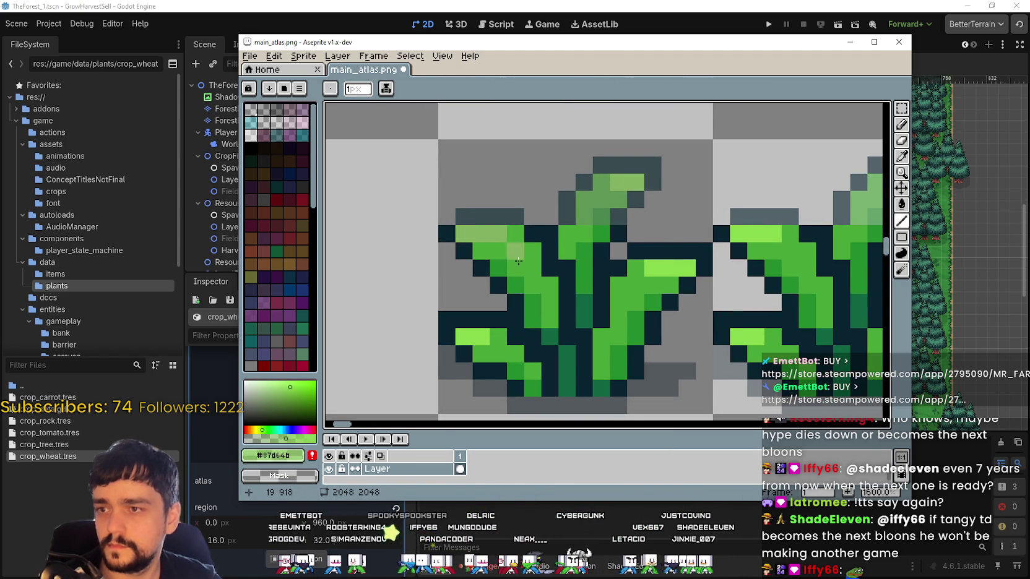
click(903, 157)
click(597, 196)
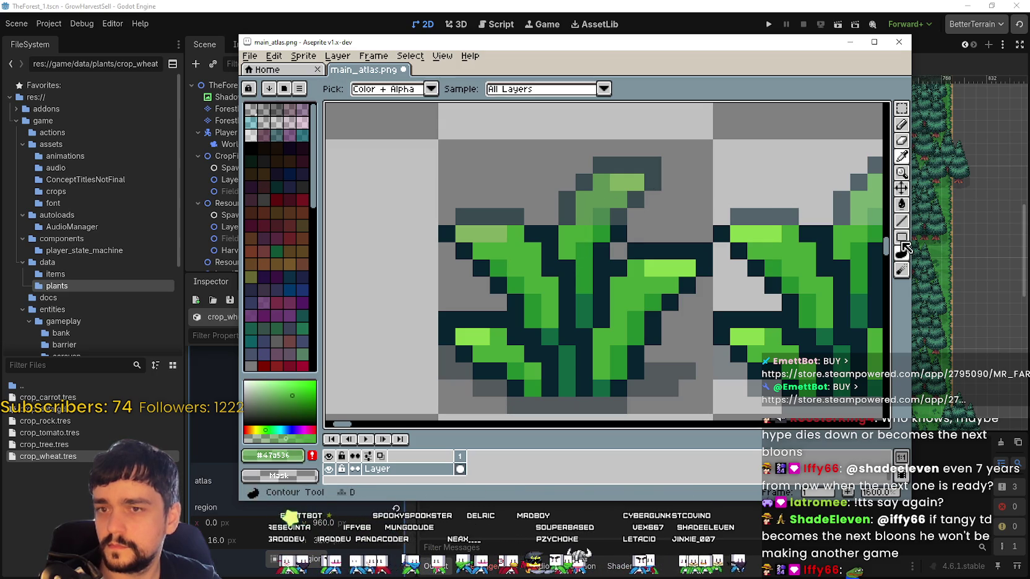
click(901, 221)
click(515, 233)
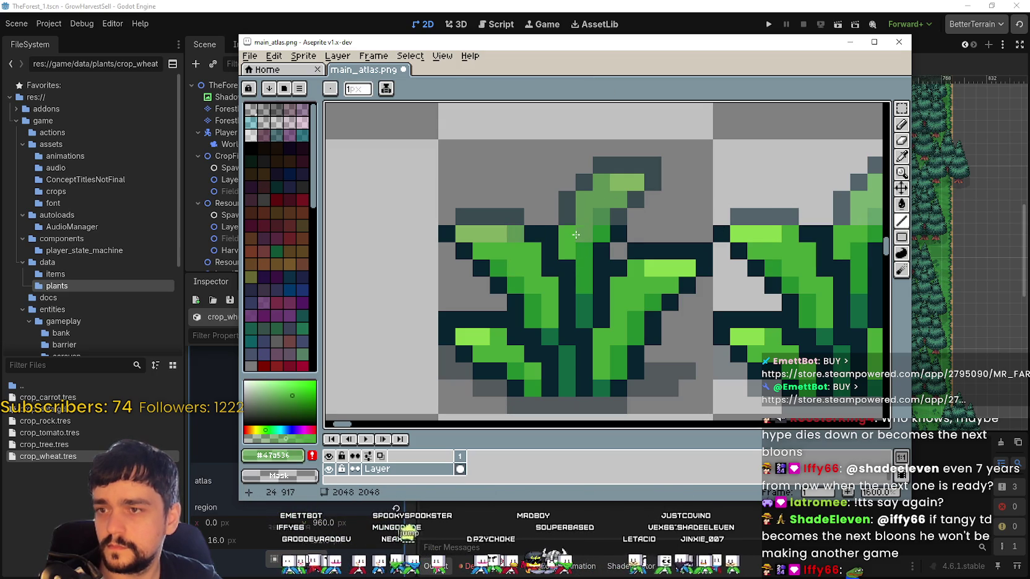
click(901, 158)
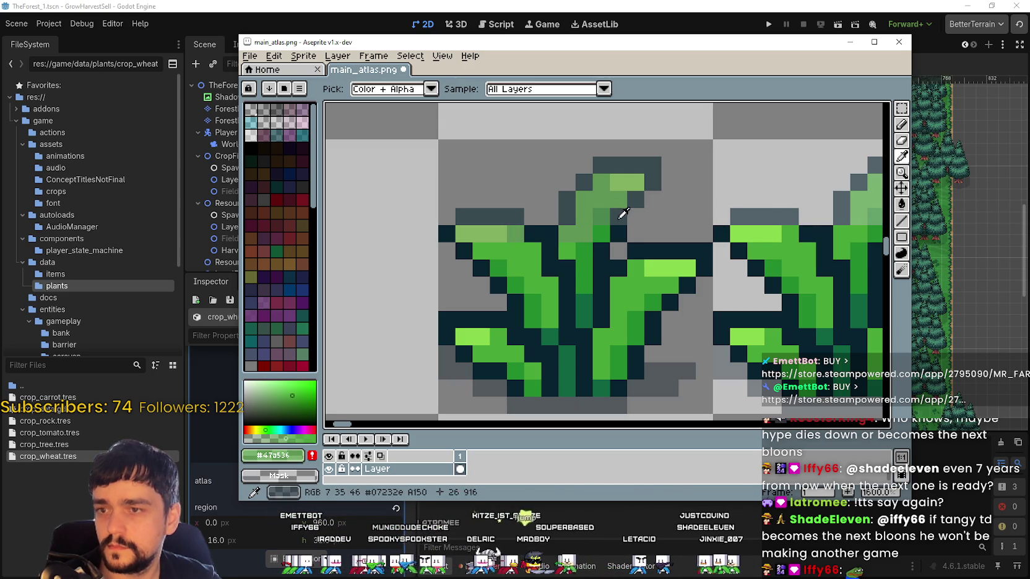
click(609, 217)
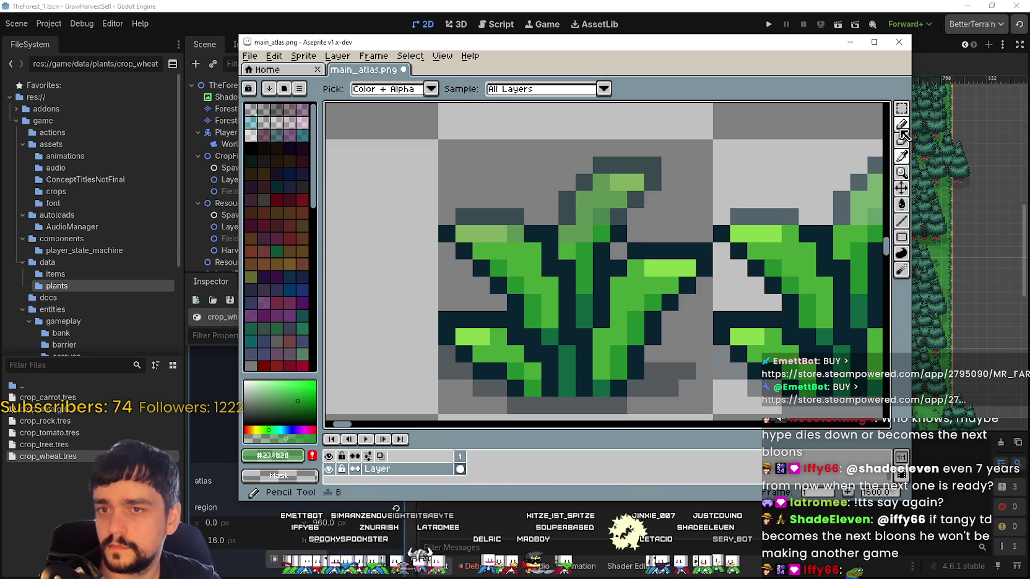
click(902, 221)
drag(593, 239, 598, 238)
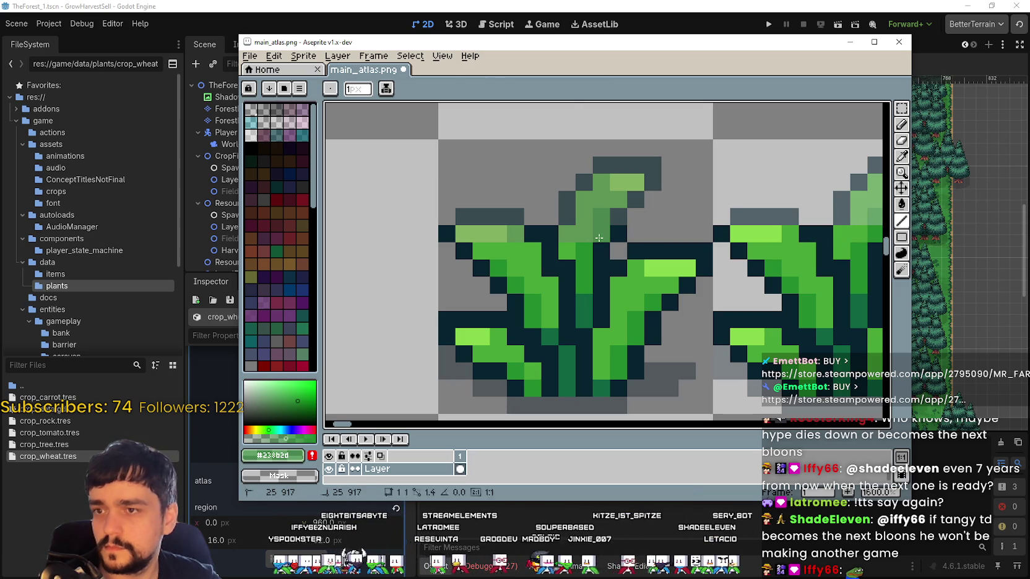
Pick the dark outline colour #07232E and draw short outline lines under the leaf
drag(678, 284, 726, 280)
click(901, 157)
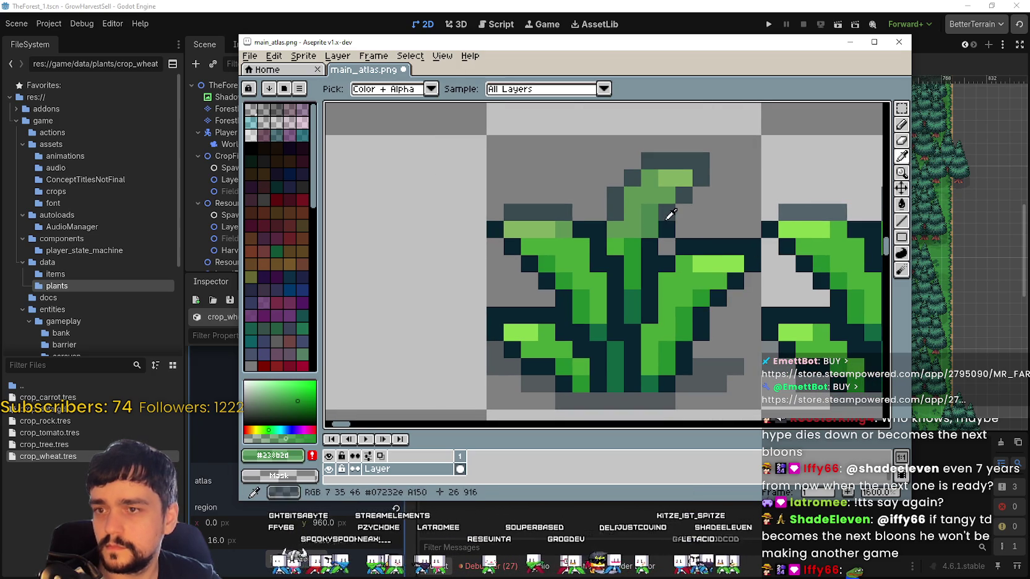
click(779, 210)
click(902, 221)
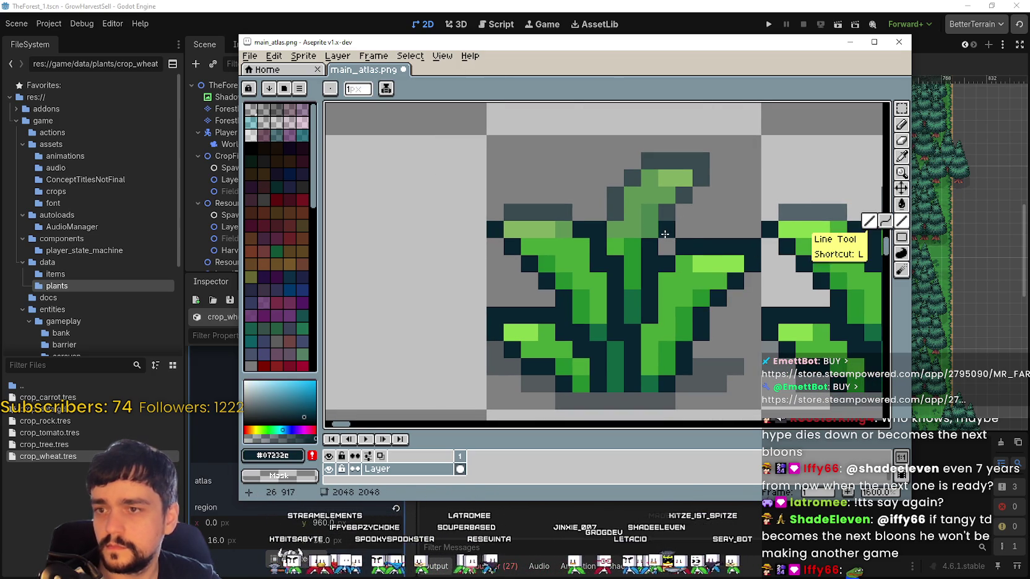
click(901, 157)
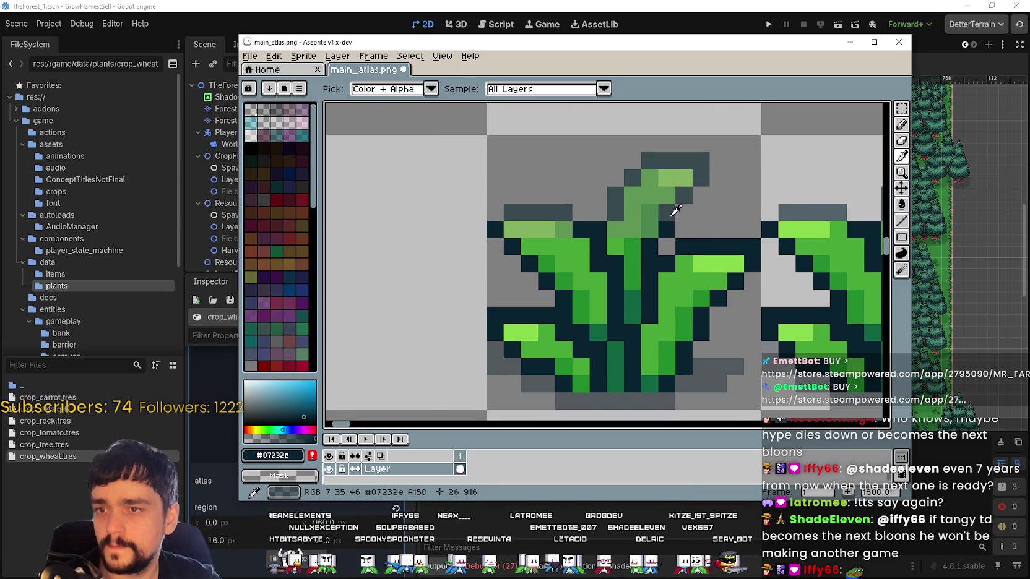
click(902, 221)
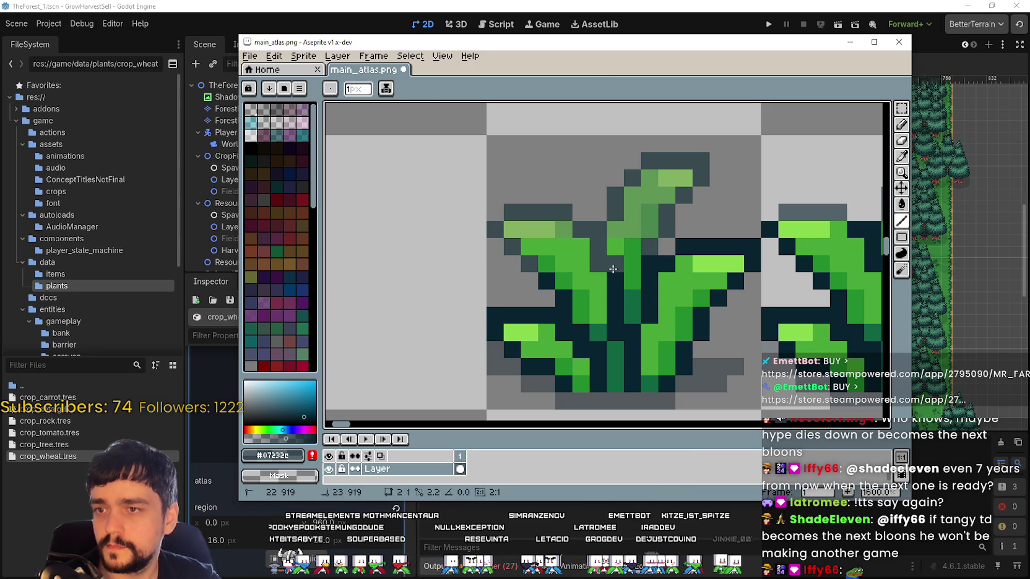
drag(670, 264, 754, 271)
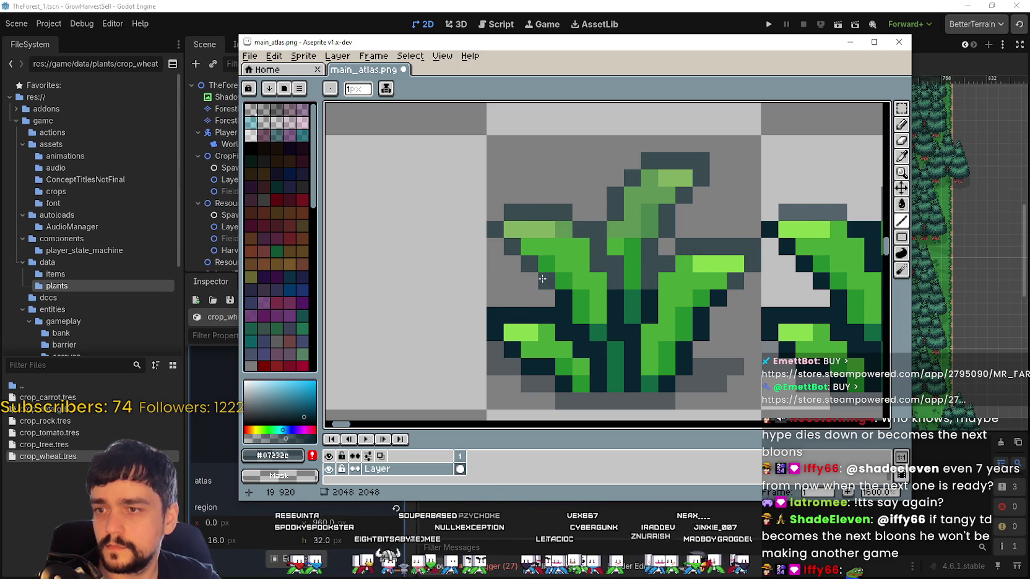
scroll(542, 279, down, 1)
scroll(550, 290, down, 1)
scroll(557, 297, down, 1)
scroll(566, 303, up, 2)
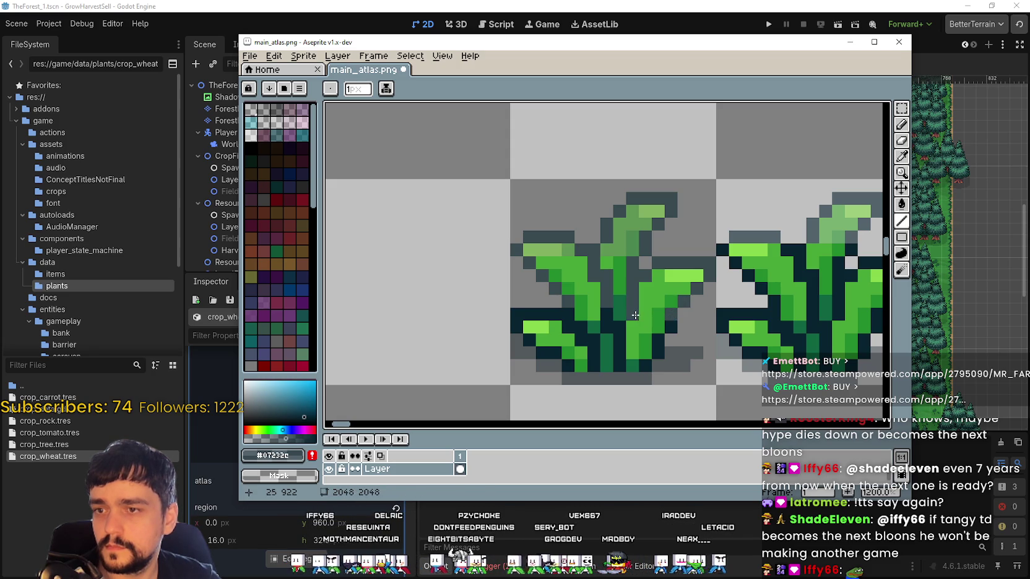
drag(559, 315, 540, 313)
scroll(397, 327, down, 1)
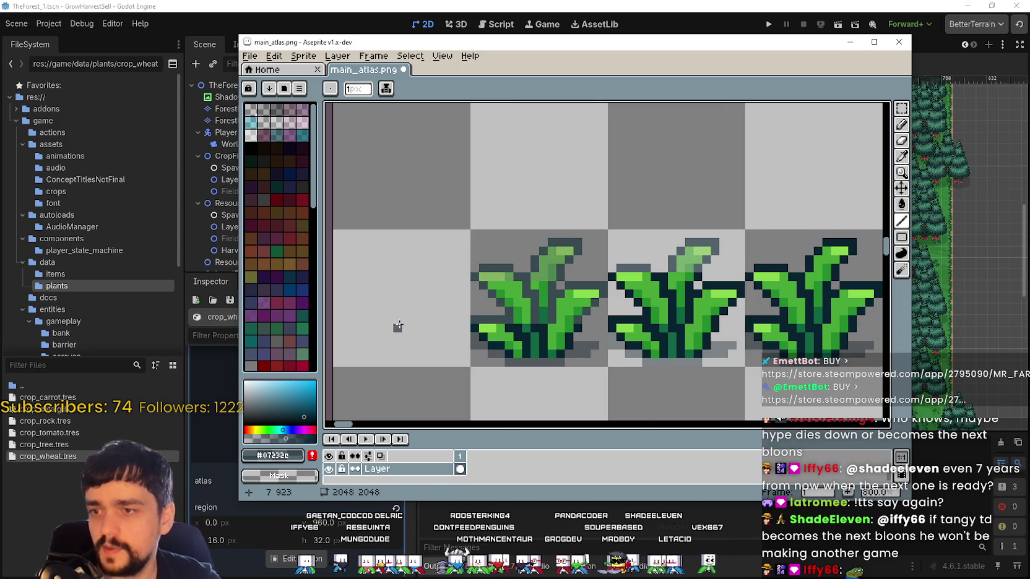
Repaint a row of leaf pixels with the mid green sampled from the plant
scroll(534, 322, up, 1)
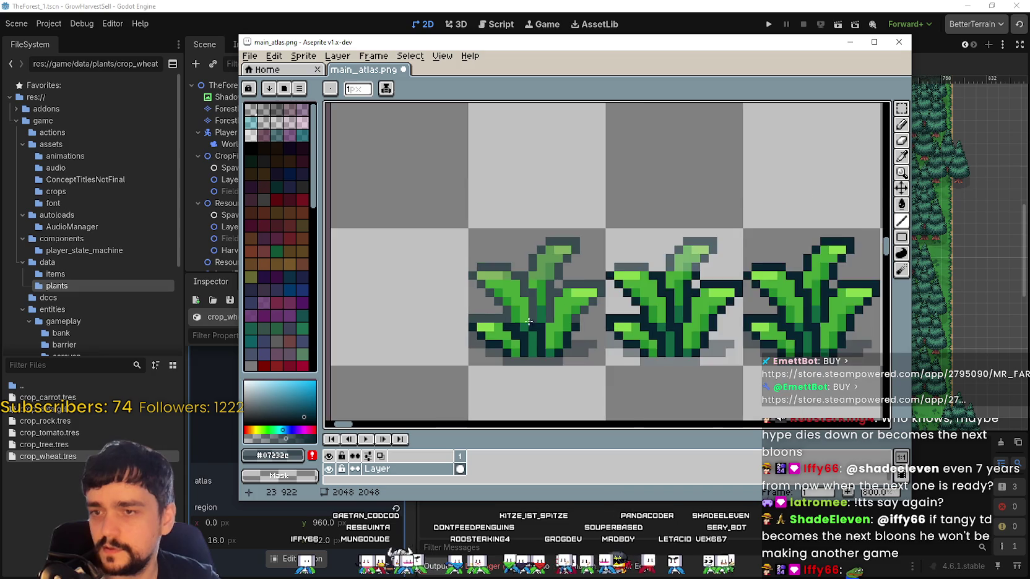
scroll(536, 306, up, 1)
scroll(538, 287, down, 1)
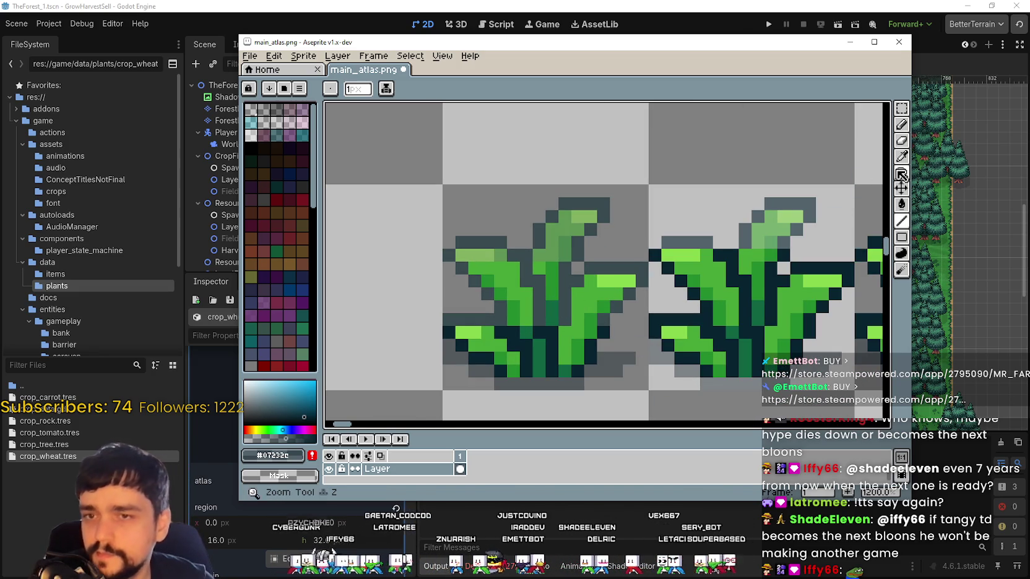
click(901, 156)
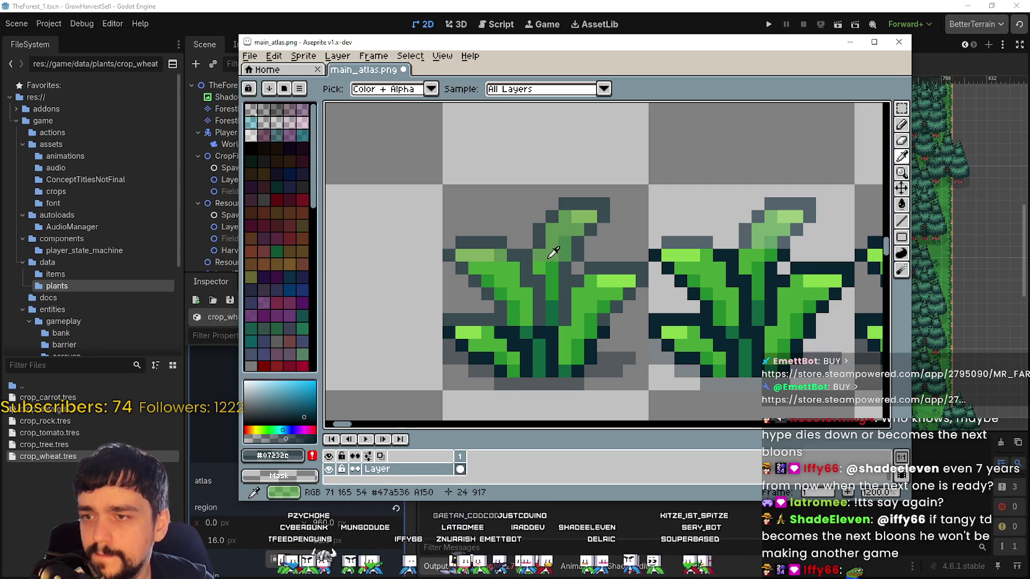
click(551, 248)
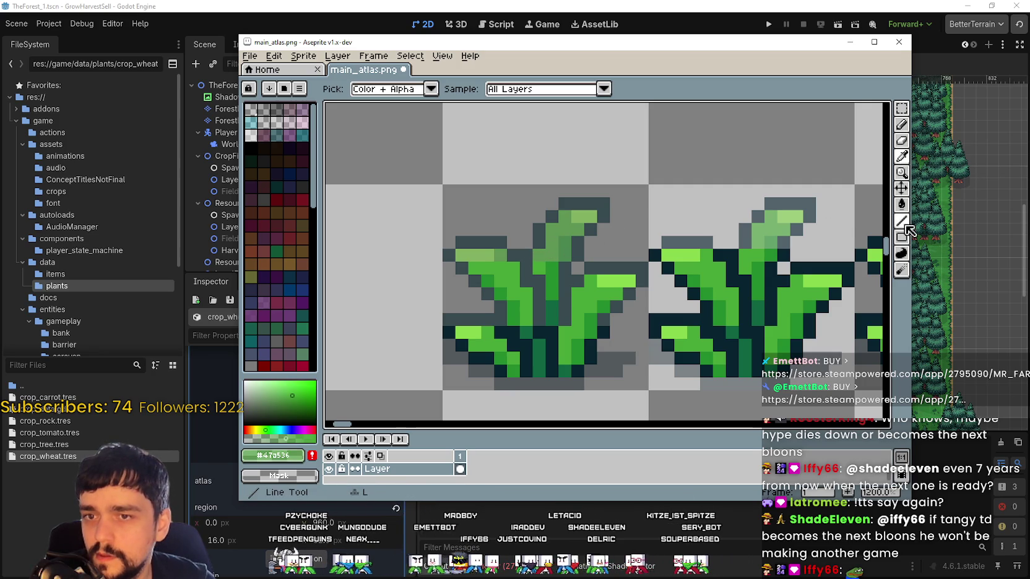
click(901, 222)
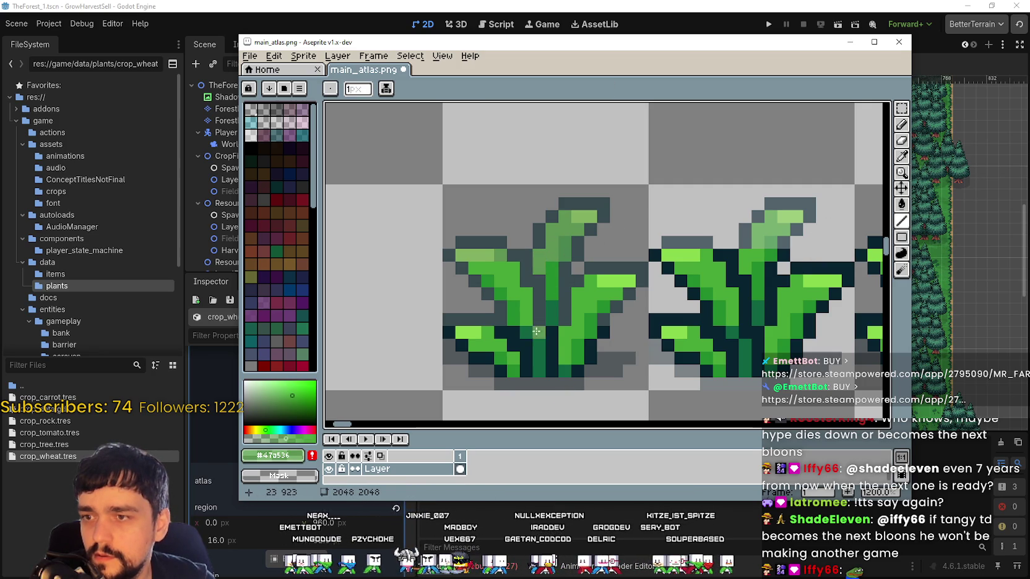
drag(513, 267, 474, 267)
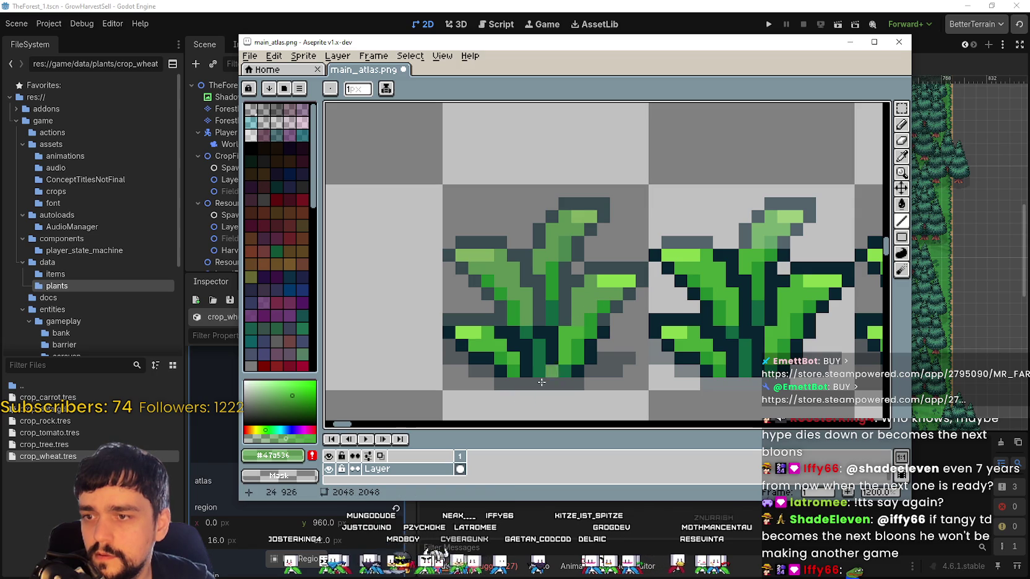
Add a dark green stem stroke and a three-pixel light green leaf line
click(902, 163)
click(565, 247)
click(901, 221)
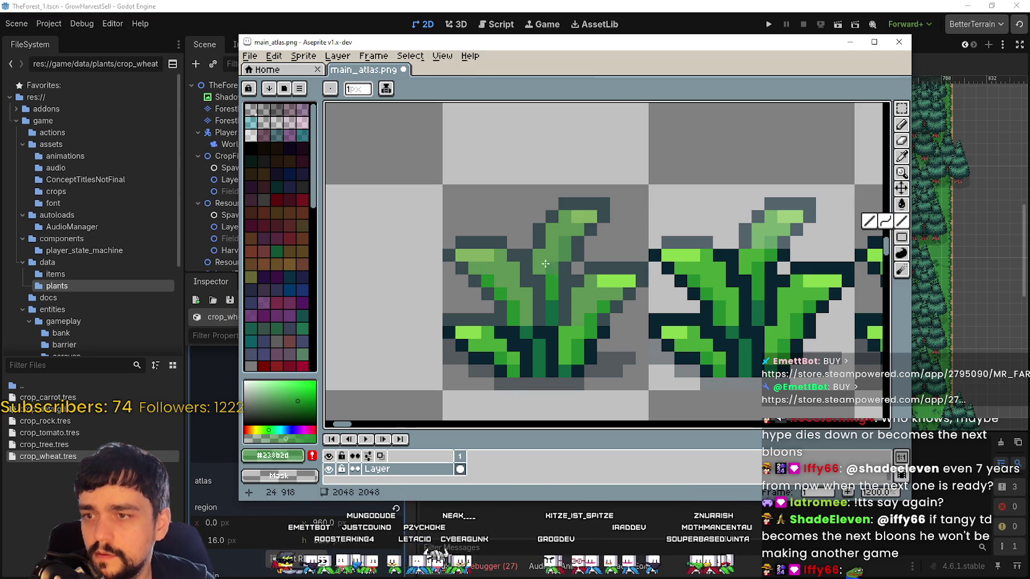
drag(552, 273, 552, 288)
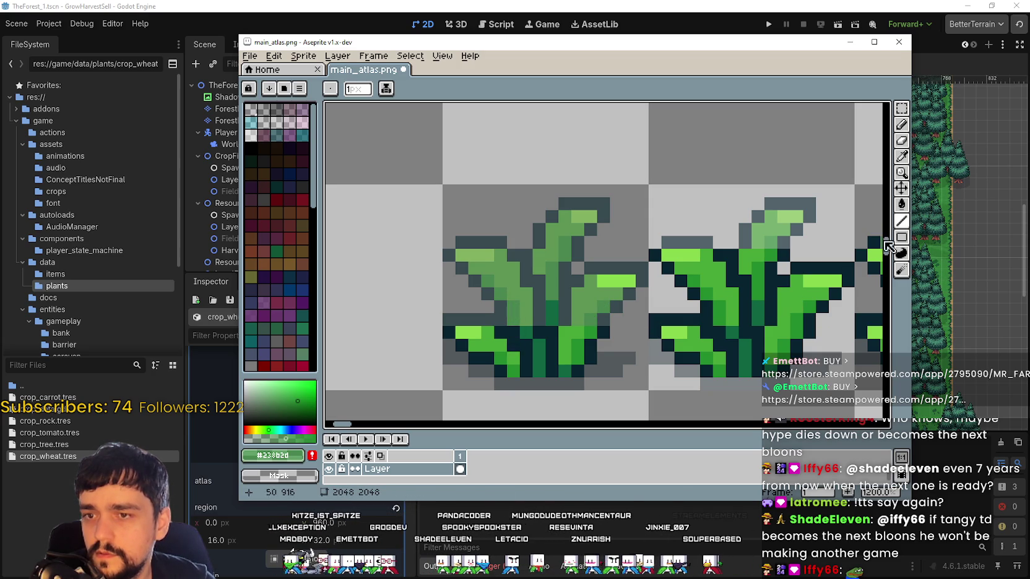
click(901, 157)
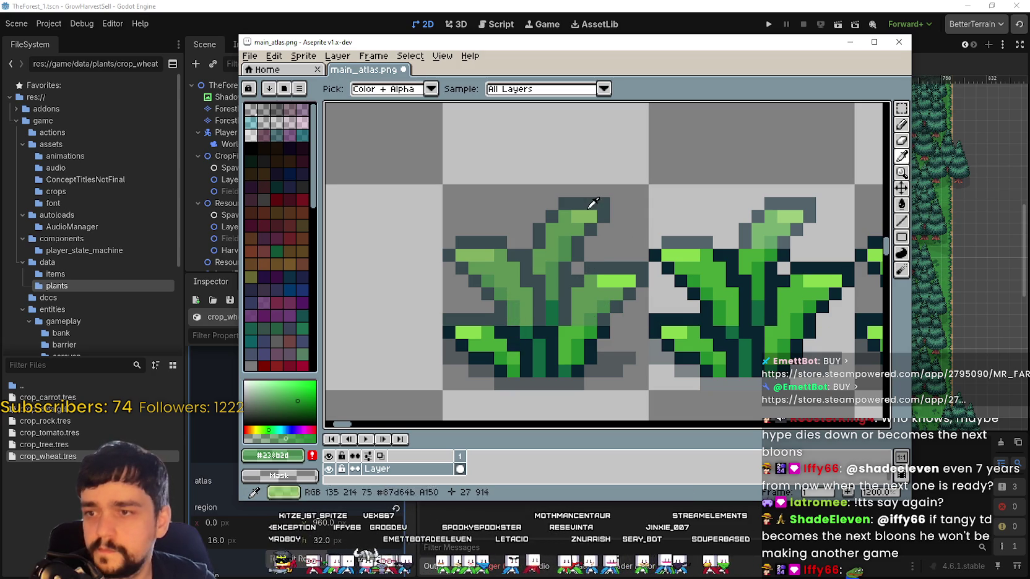
click(591, 204)
click(901, 219)
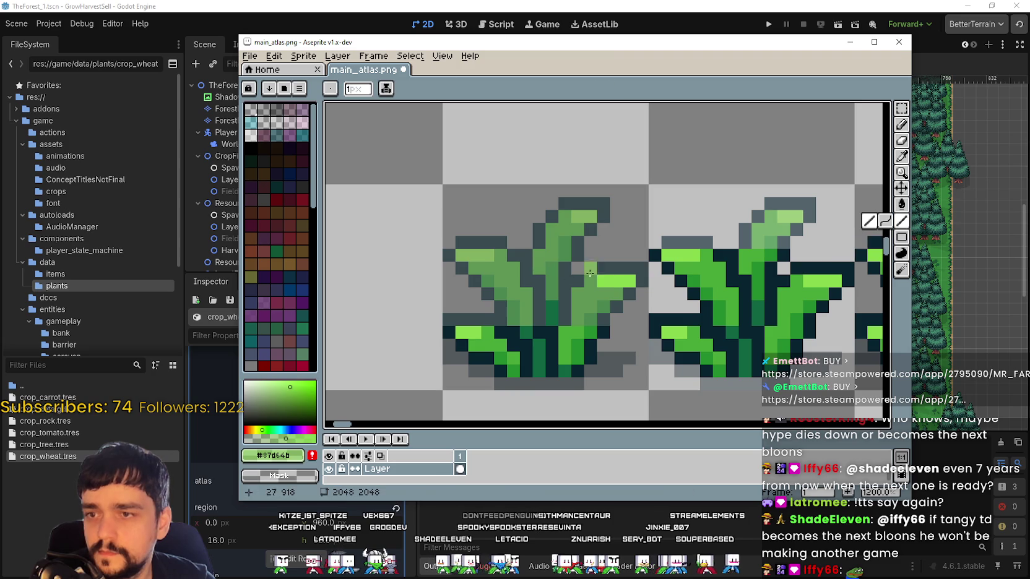
drag(627, 281, 602, 279)
Sample dark green #0f6542 from the plant and adjust its alpha in the colour editor
drag(514, 310, 543, 301)
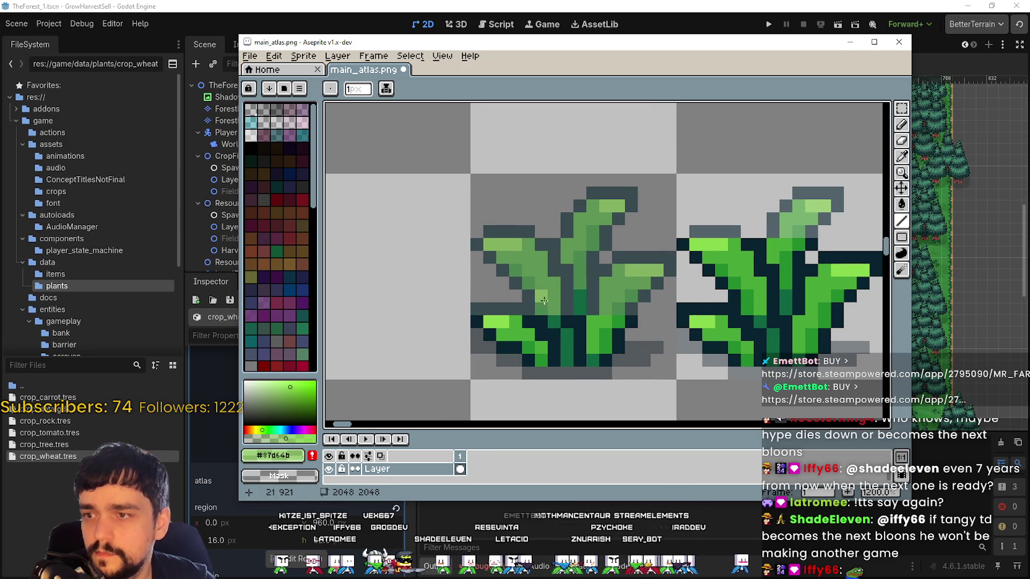
scroll(580, 295, up, 1)
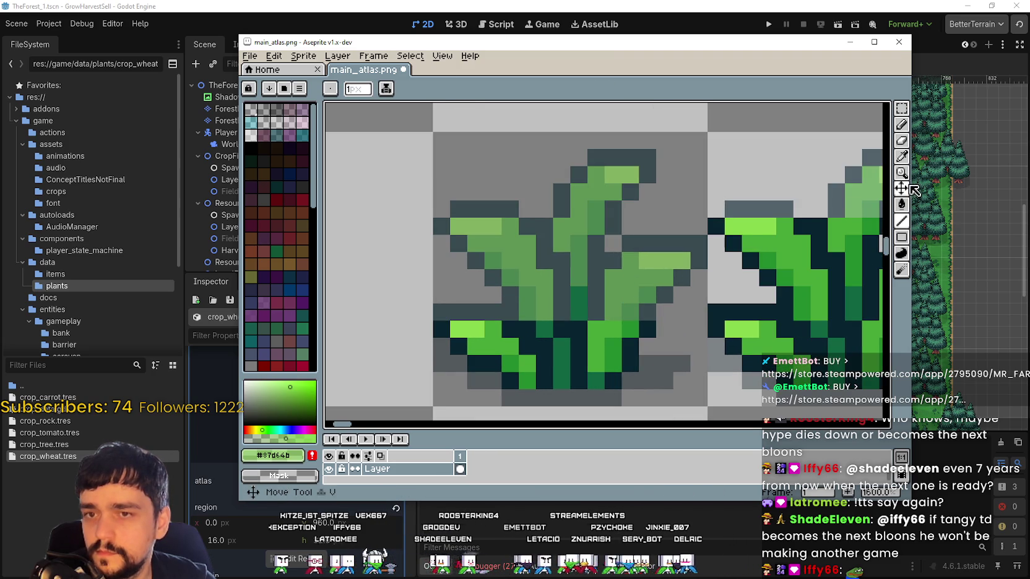
click(902, 158)
click(580, 301)
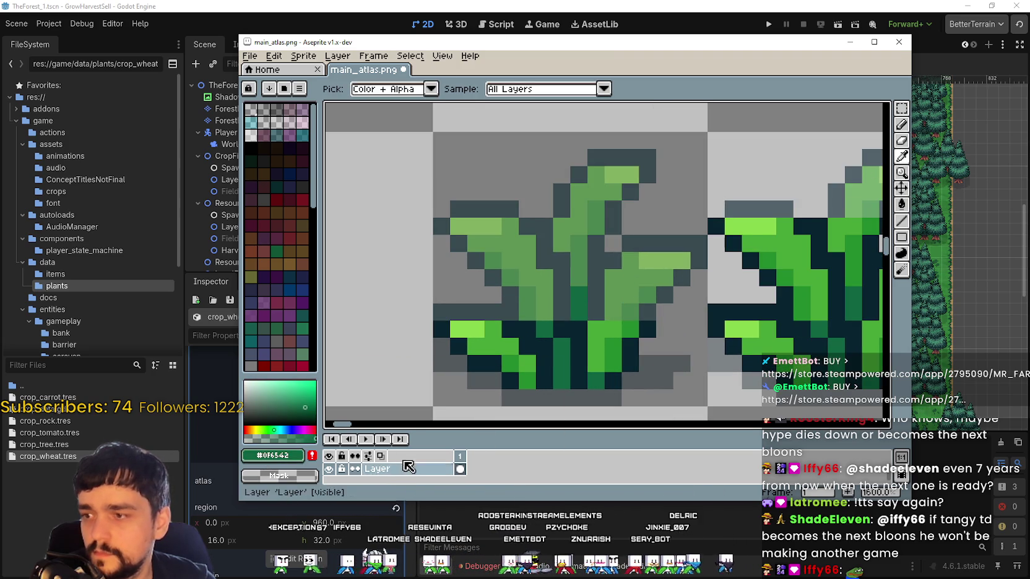
click(291, 455)
click(532, 435)
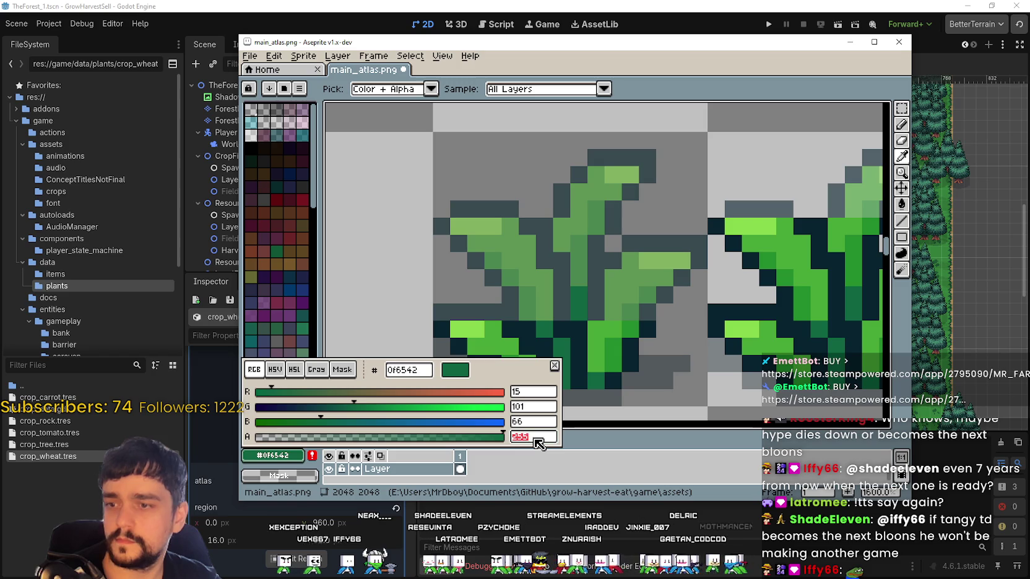
key(Escape)
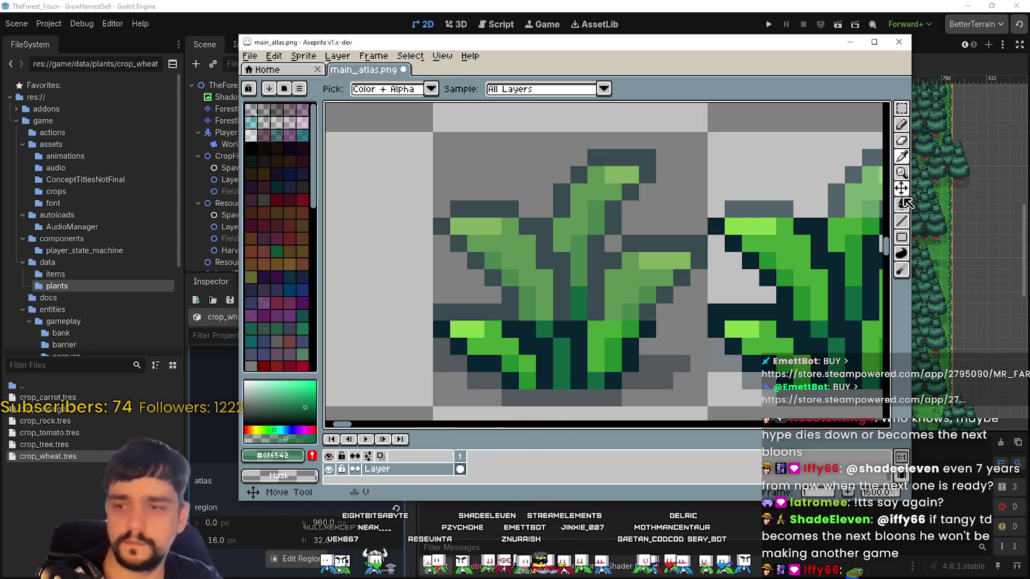
drag(903, 205, 866, 221)
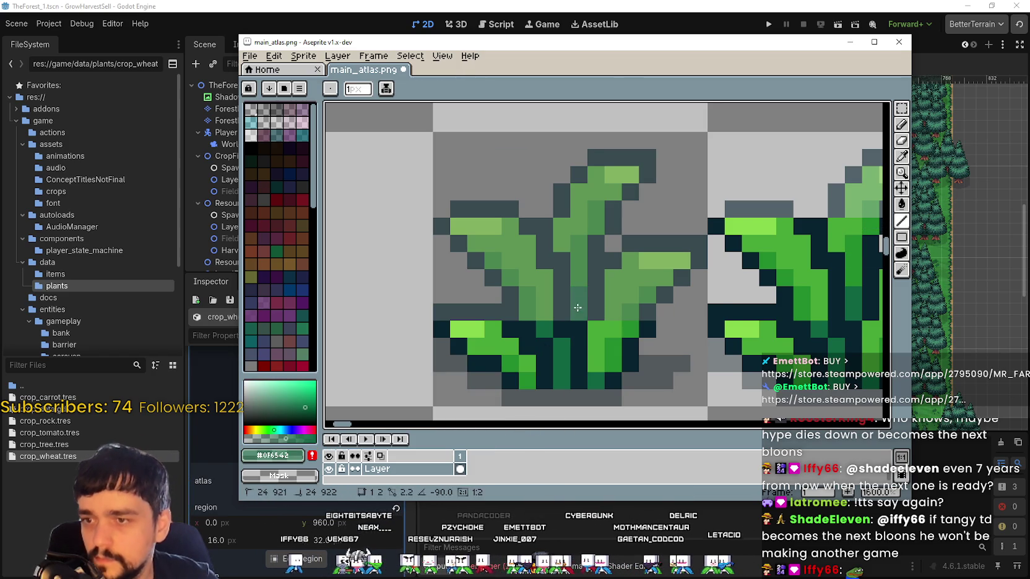
scroll(692, 342, down, 3)
scroll(659, 300, up, 1)
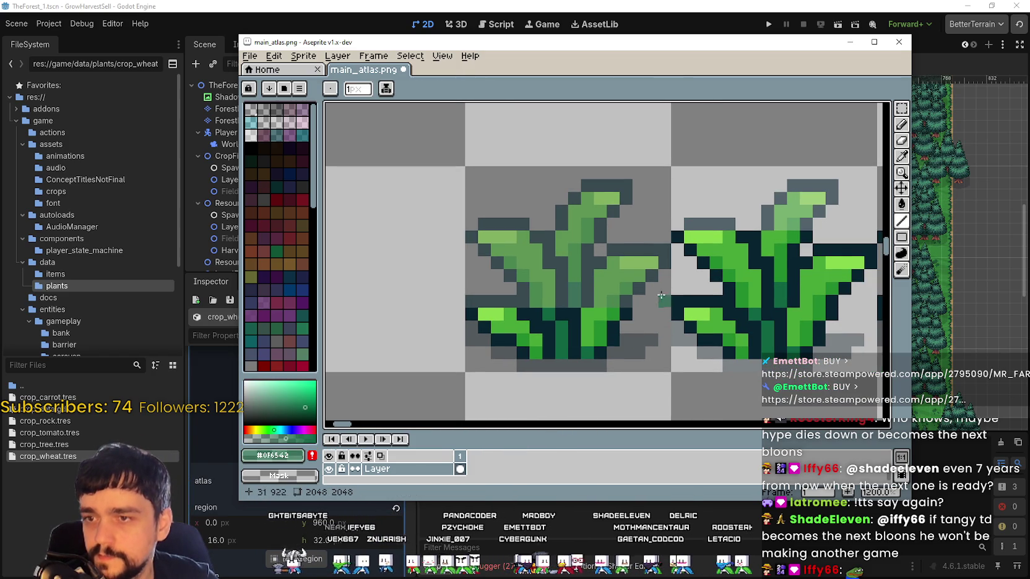
Copy the 16x16 grass plant tile into the tile on its left at 0,912
key(m)
drag(669, 170, 483, 352)
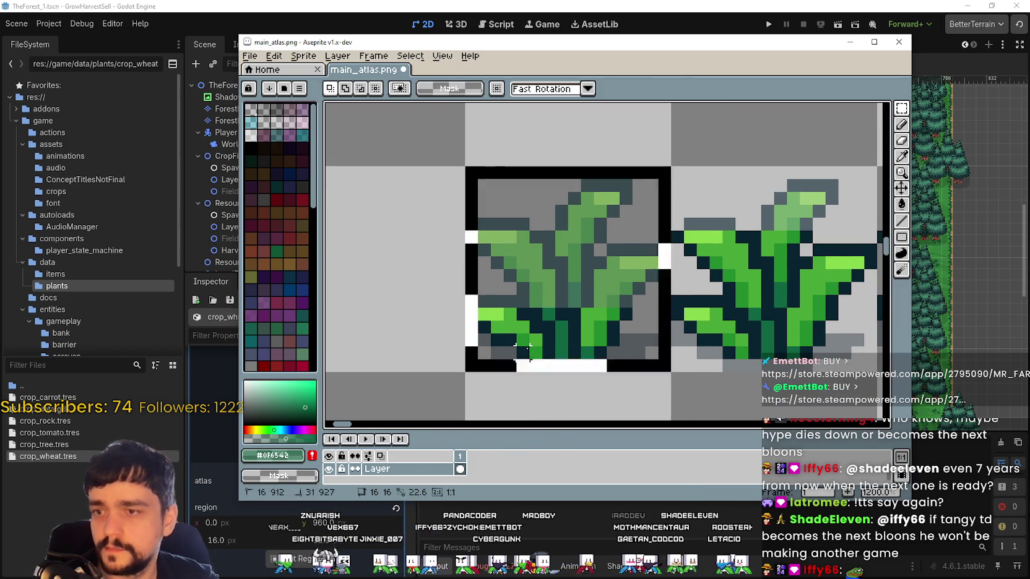
drag(609, 334, 552, 334)
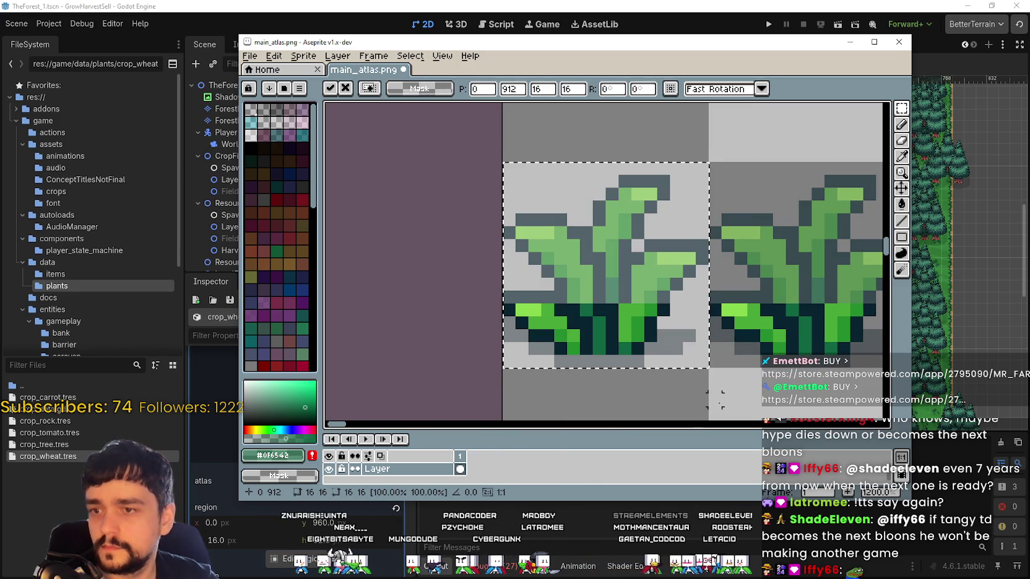
scroll(791, 399, down, 1)
scroll(492, 319, up, 1)
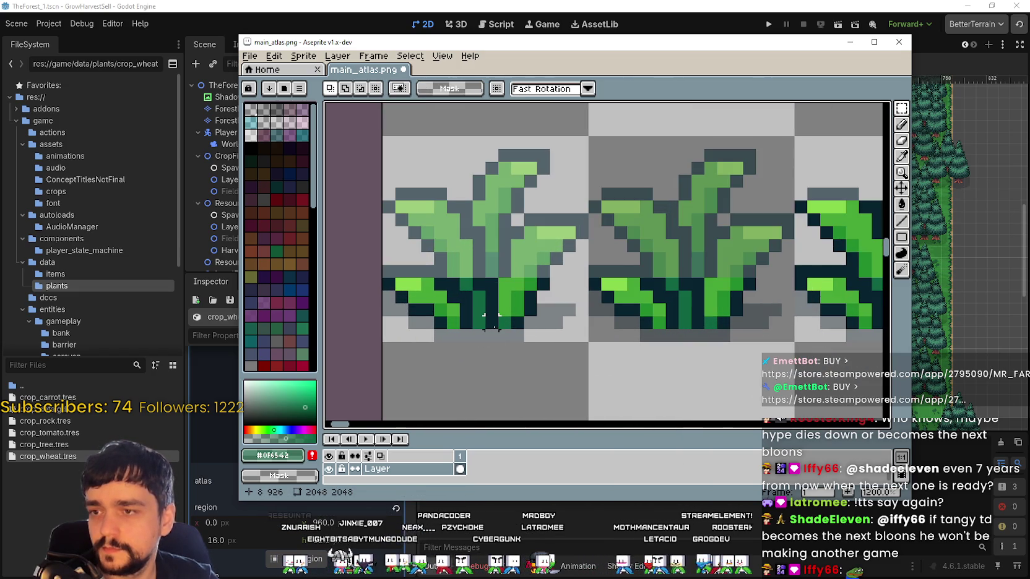
scroll(492, 319, down, 1)
mouse_move(613, 367)
mouse_down()
mouse_move(515, 319)
mouse_move(449, 332)
mouse_up()
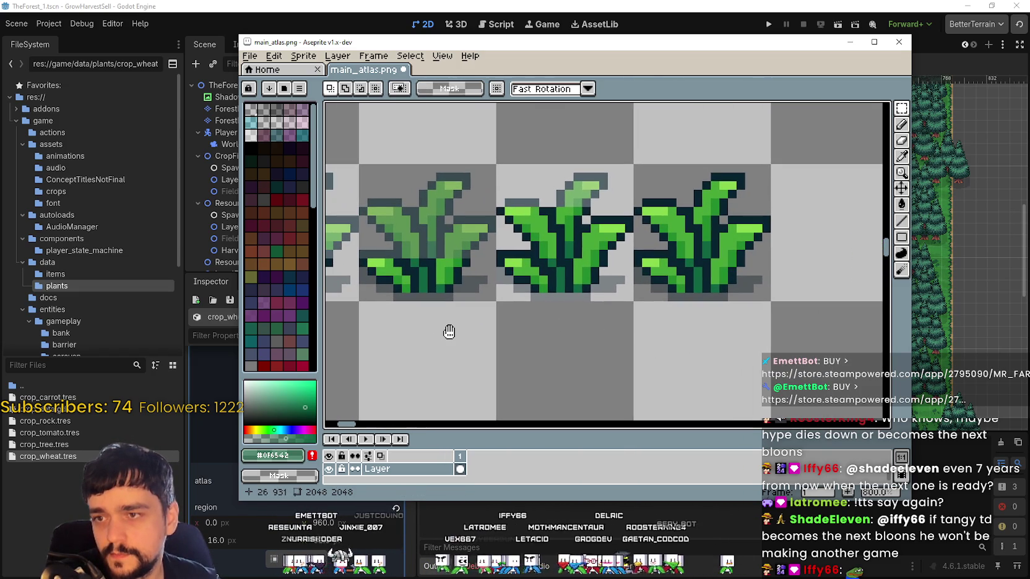
Repaint the outline pixels at the plant's base with the sampled dark navy outline colour
scroll(448, 294, up, 2)
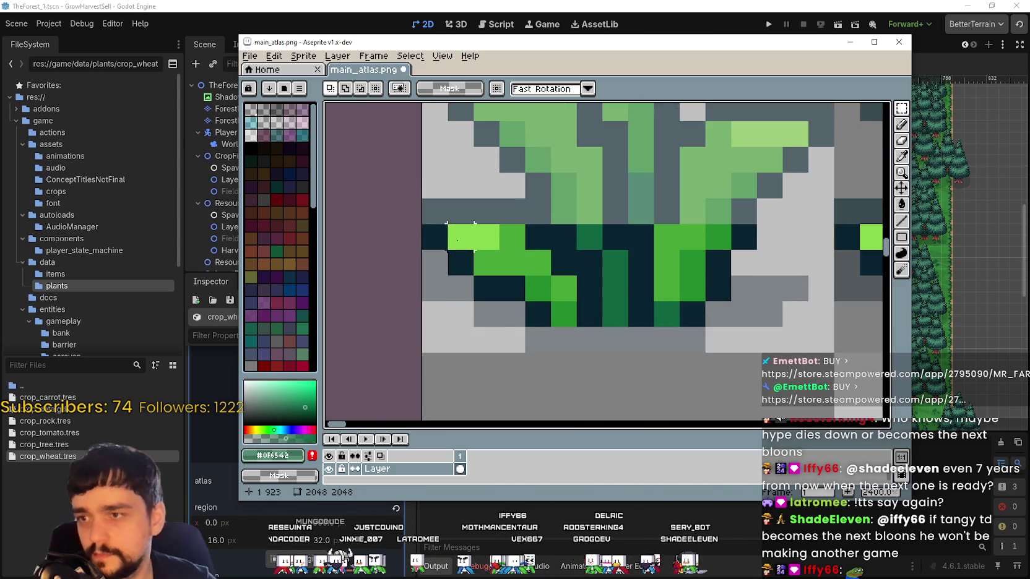
scroll(523, 292, up, 1)
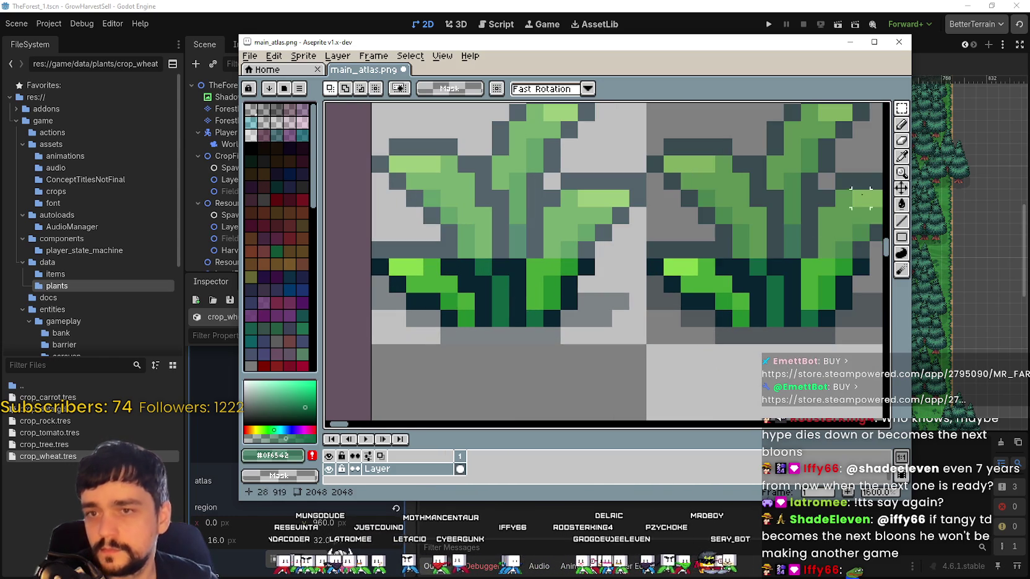
click(901, 156)
scroll(611, 243, up, 1)
click(590, 245)
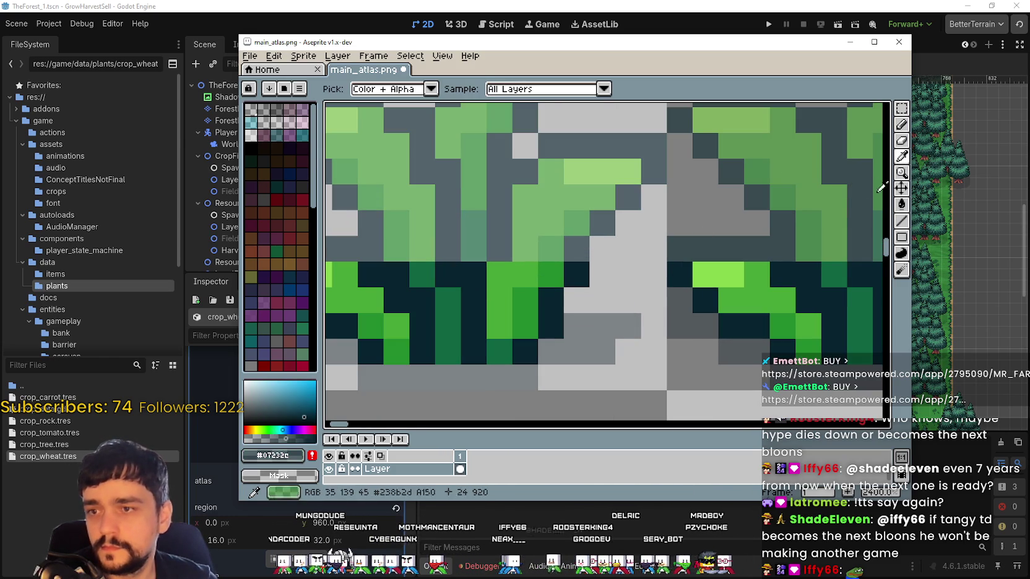
click(901, 221)
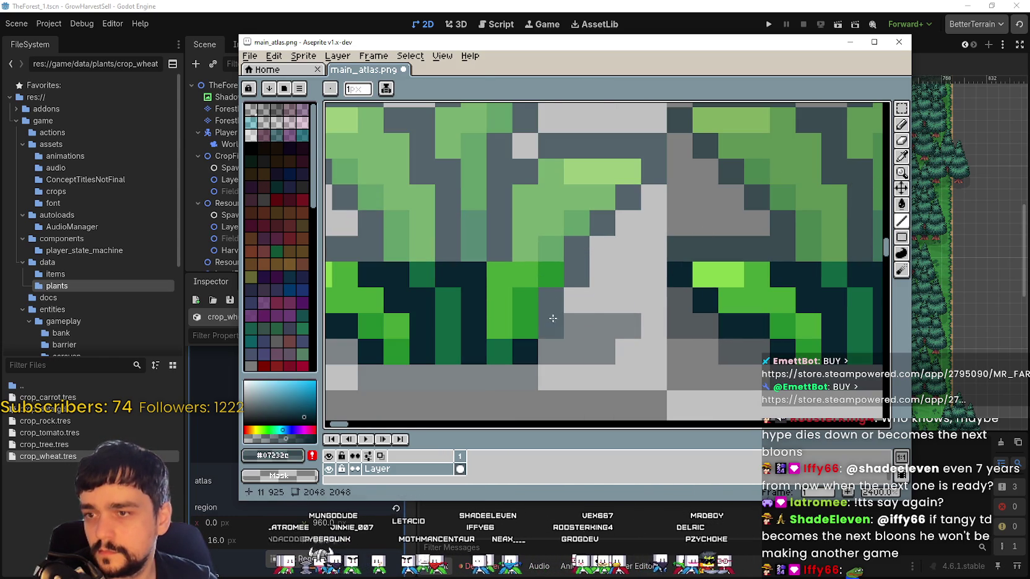
scroll(520, 349, left, 3)
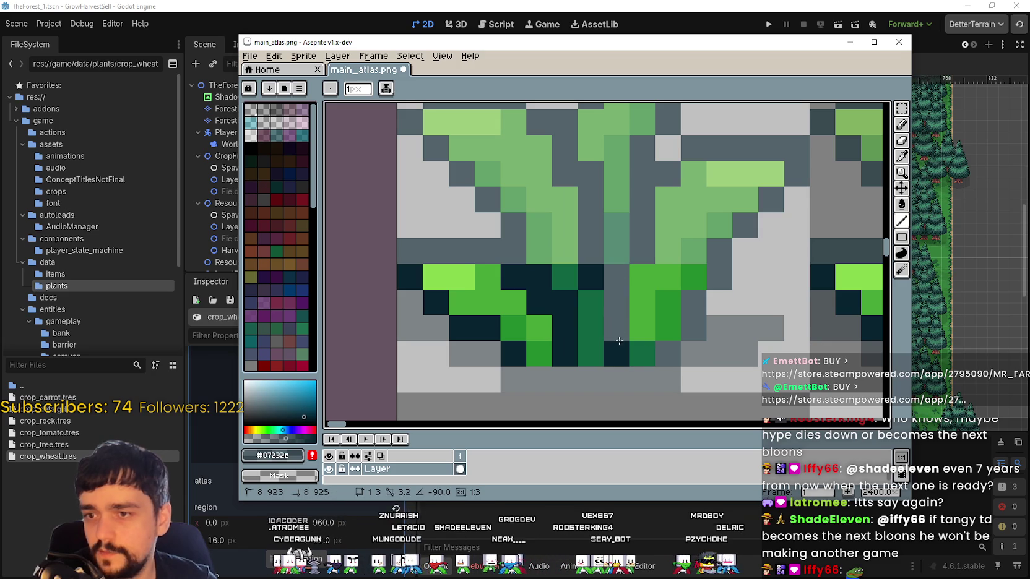
drag(562, 352, 558, 324)
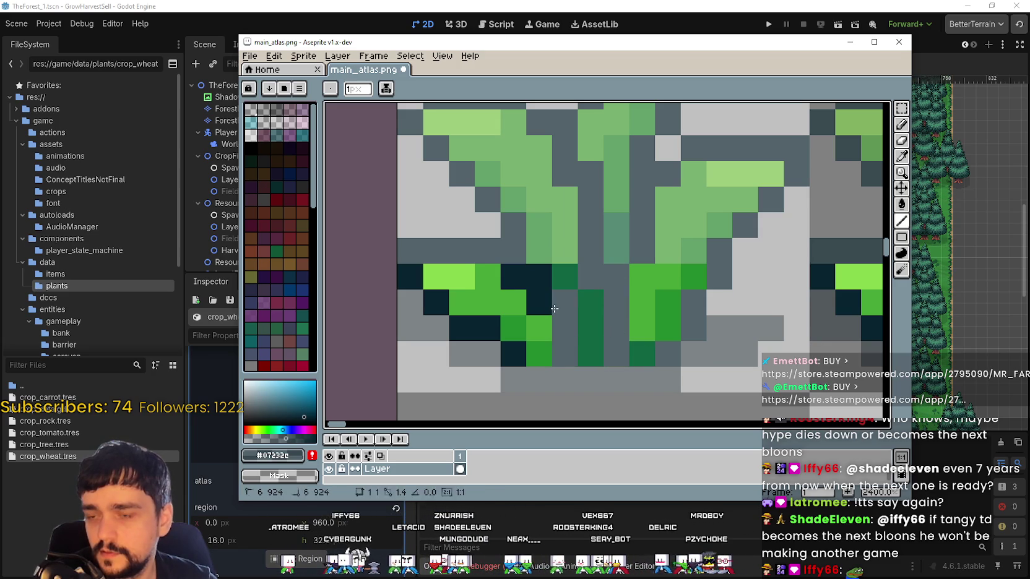
scroll(519, 279, down, 2)
scroll(519, 279, up, 2)
drag(507, 375, 474, 351)
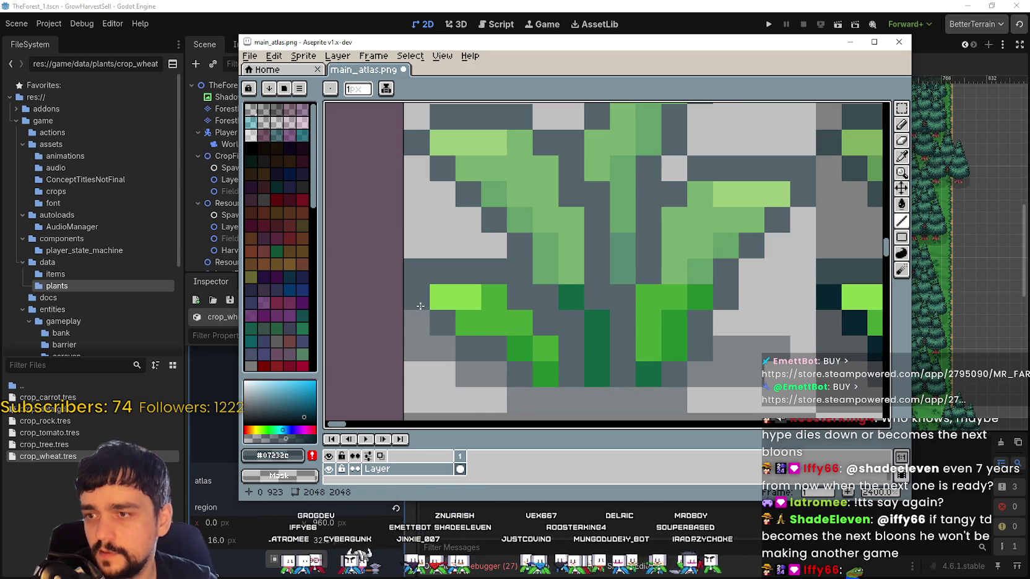
Draw a light green lower-leaf line and a mid green #47a536 stem line
scroll(421, 307, down, 2)
scroll(422, 307, up, 2)
click(901, 156)
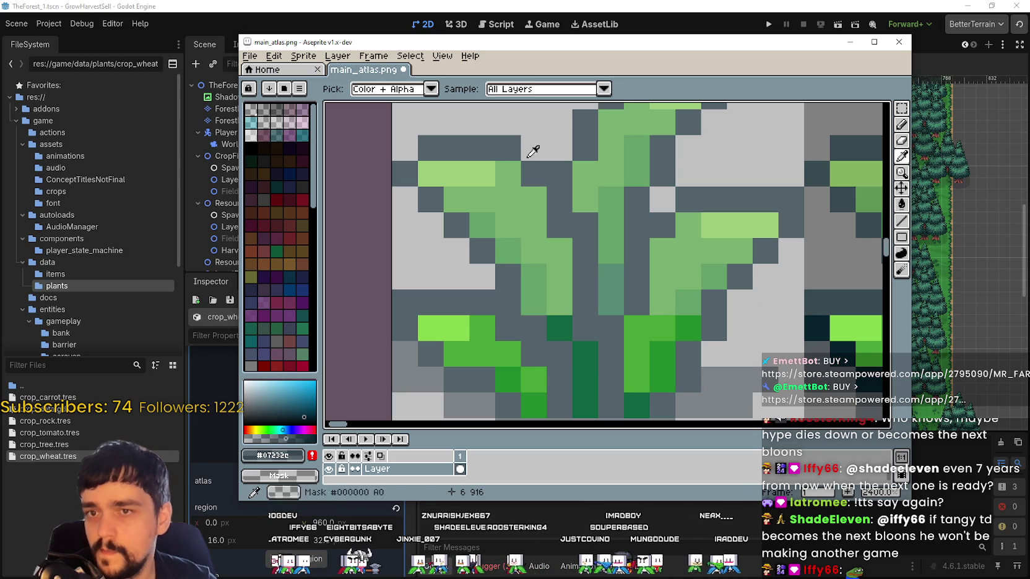
click(487, 168)
click(901, 220)
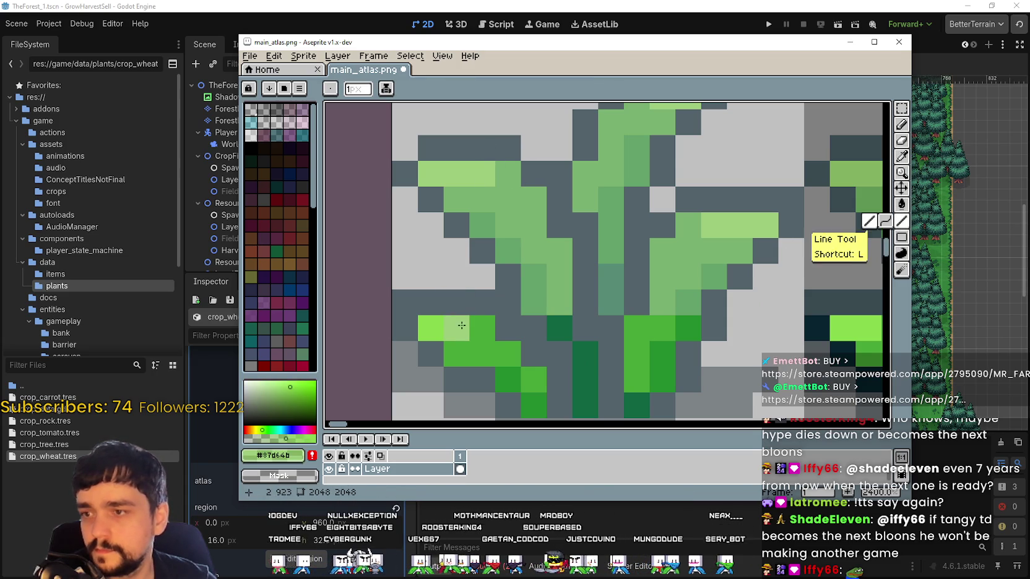
drag(461, 324, 438, 327)
click(901, 156)
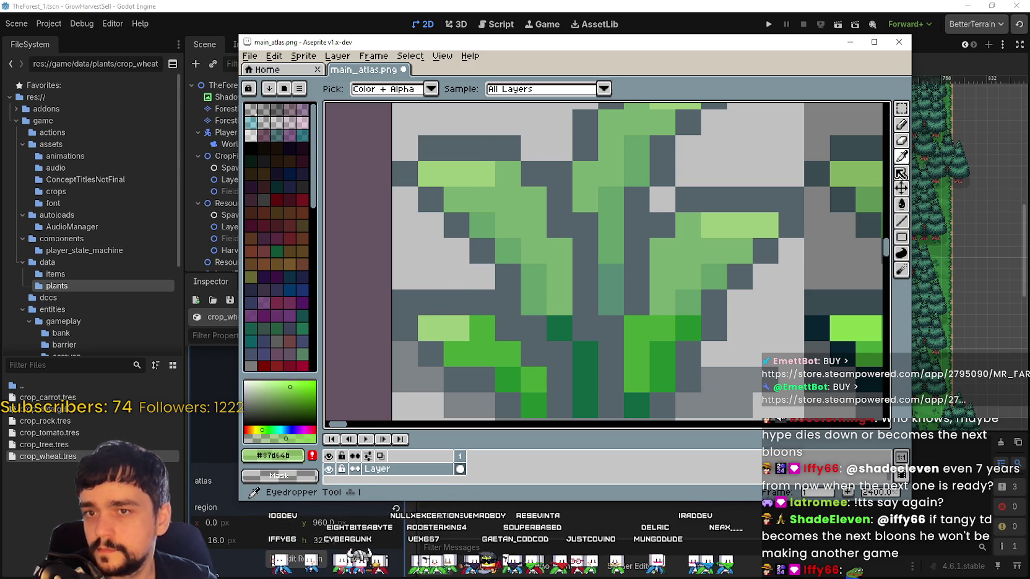
click(533, 196)
click(901, 221)
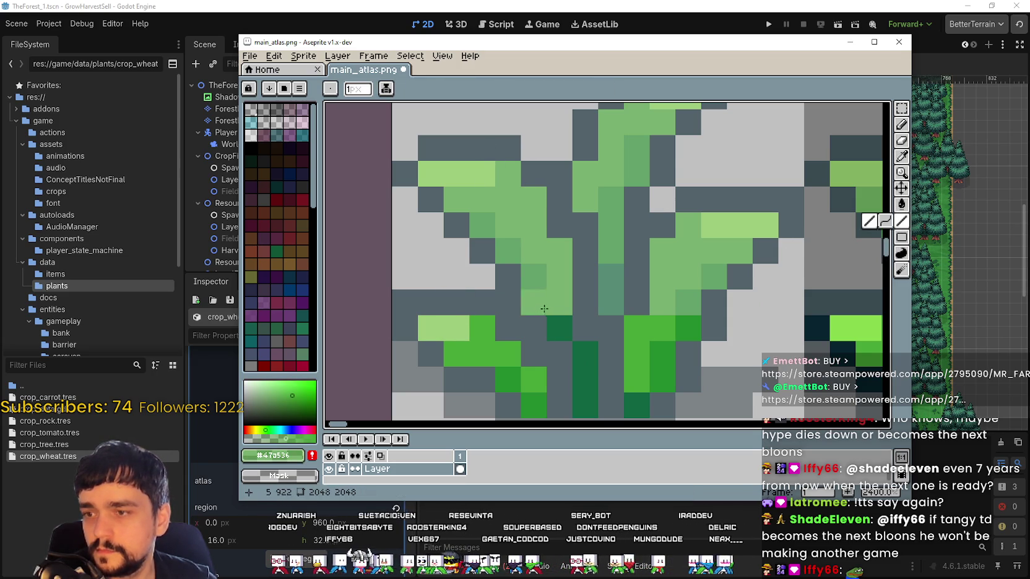
drag(513, 358, 490, 328)
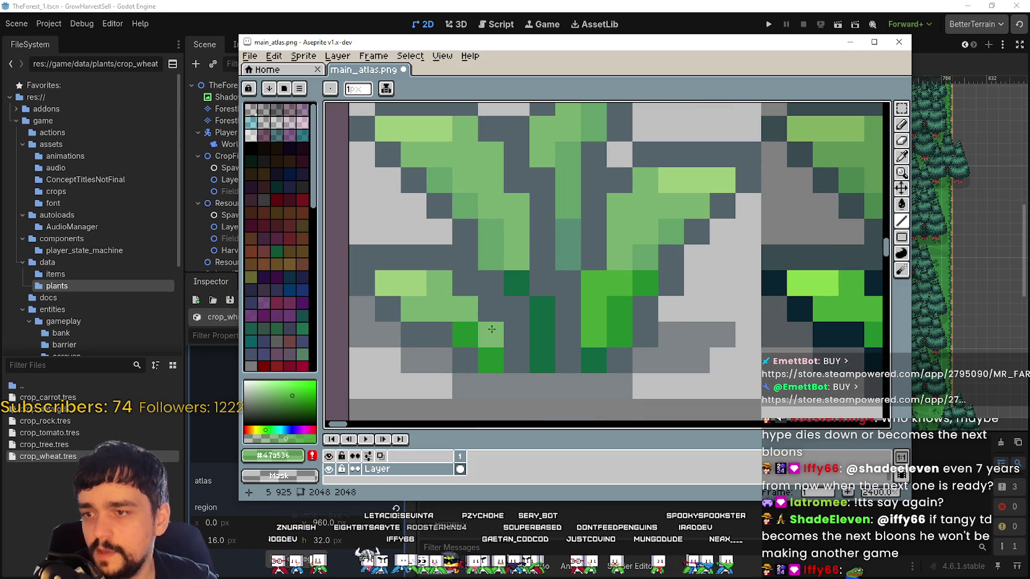
drag(594, 335, 592, 289)
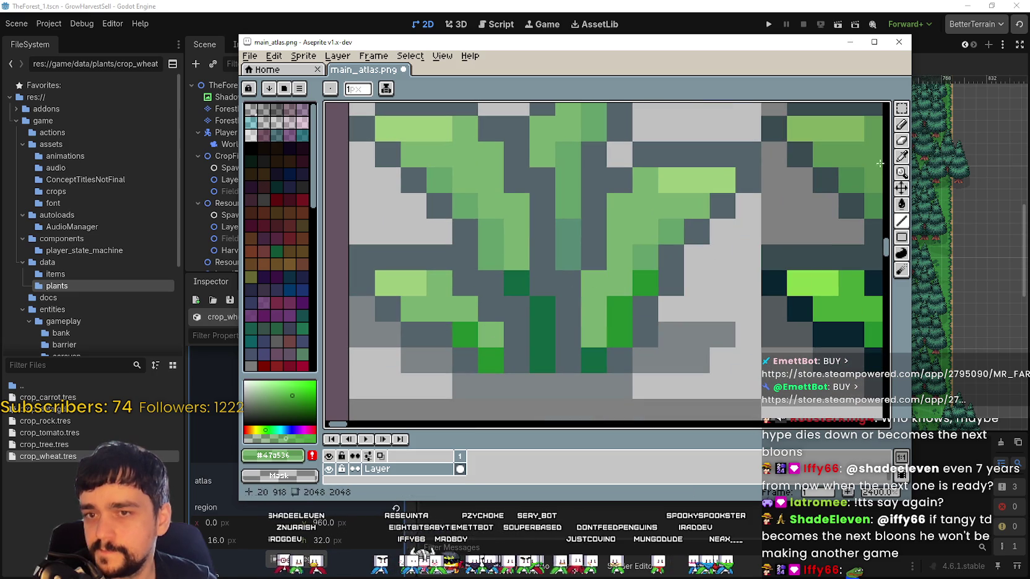
Sample dark green #0f6542 from the solid sprite and draw a short dark stem line
click(901, 162)
click(643, 288)
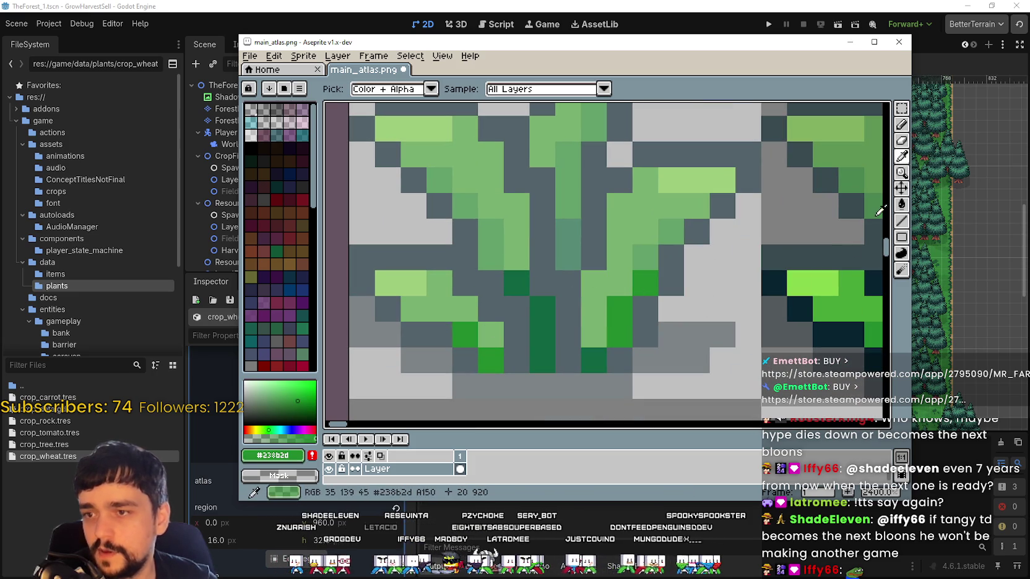
click(901, 221)
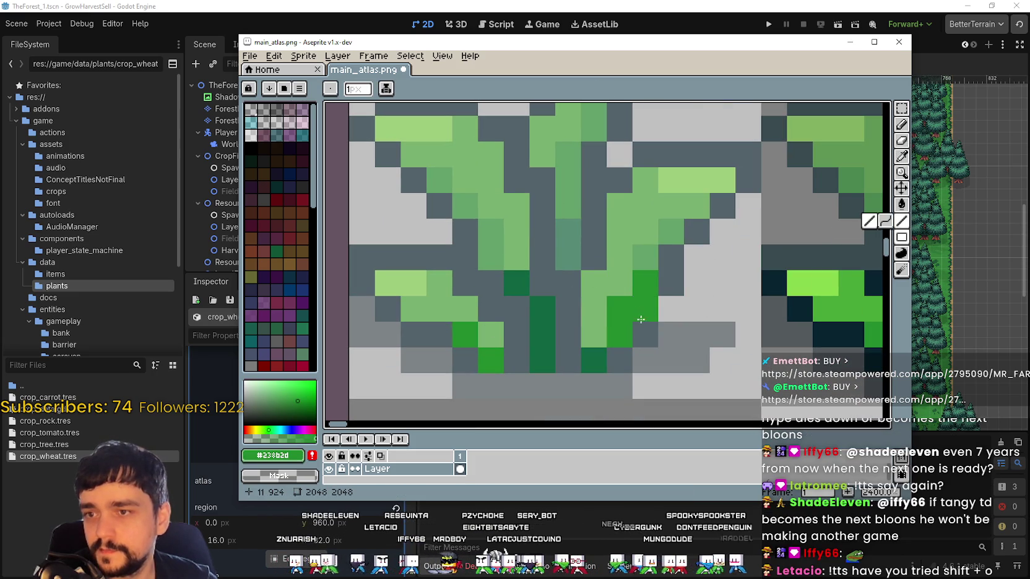
scroll(645, 282, down, 2)
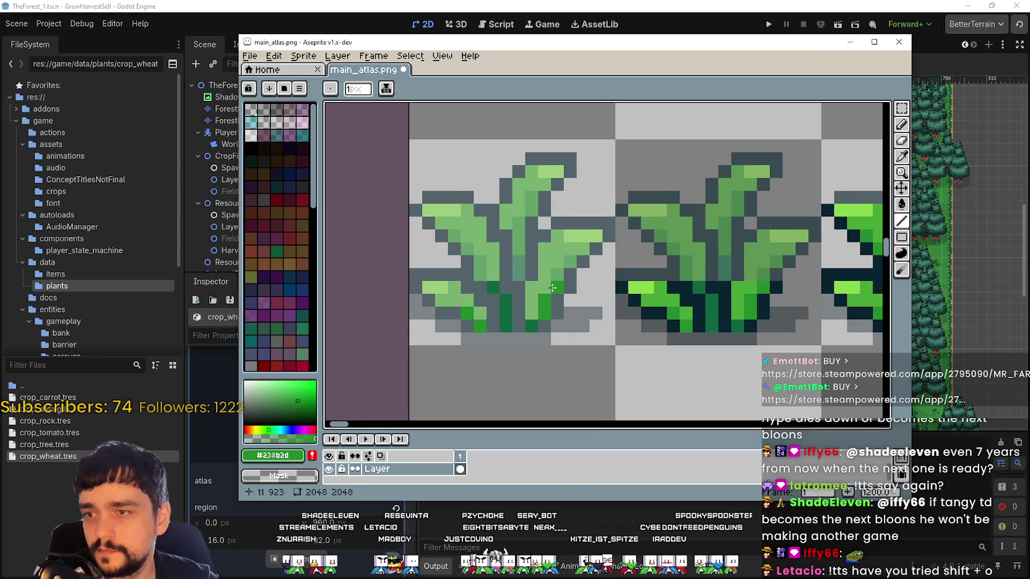
scroll(688, 242, up, 1)
click(901, 157)
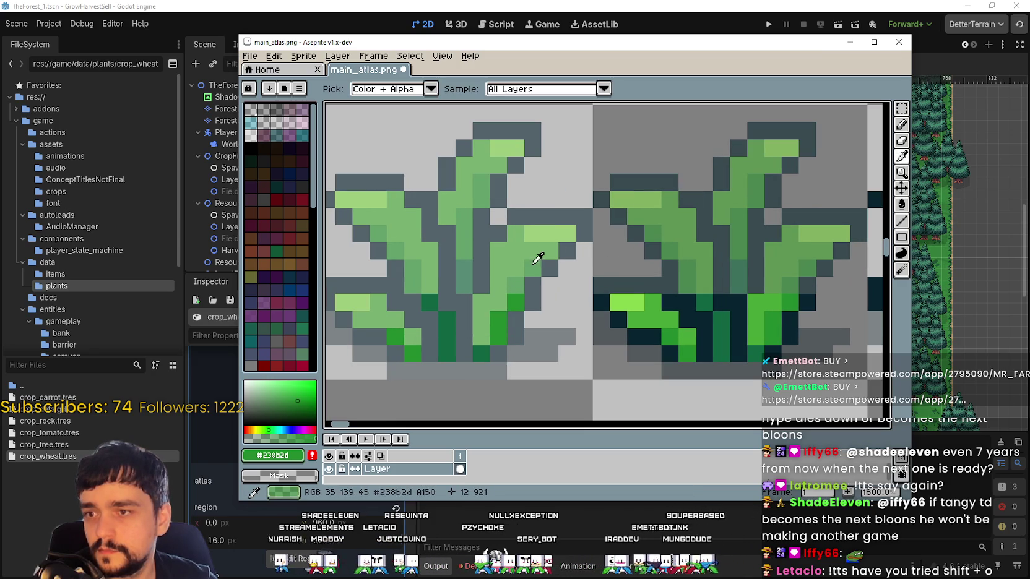
click(901, 221)
scroll(465, 216, up, 2)
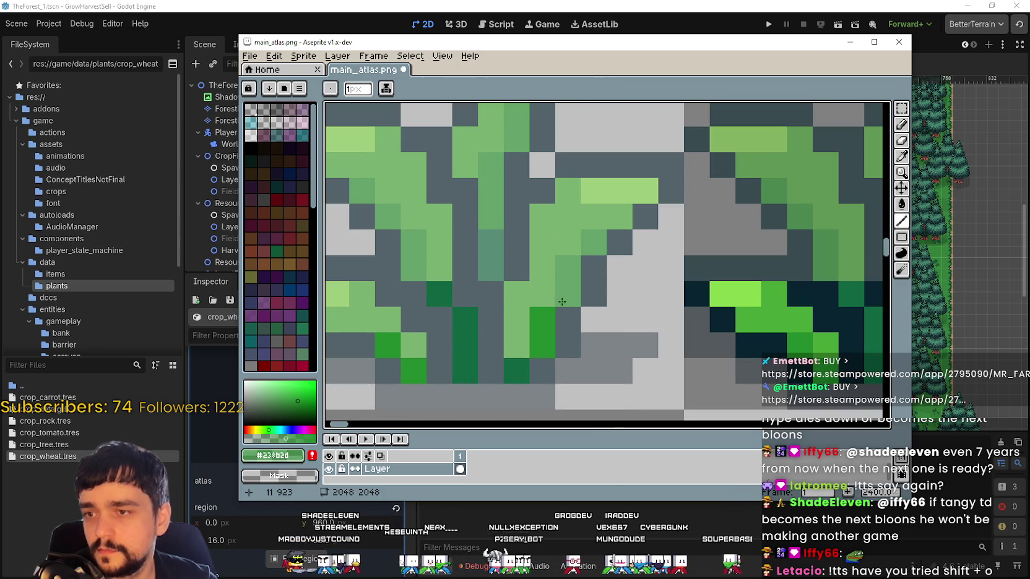
scroll(529, 406, down, 1)
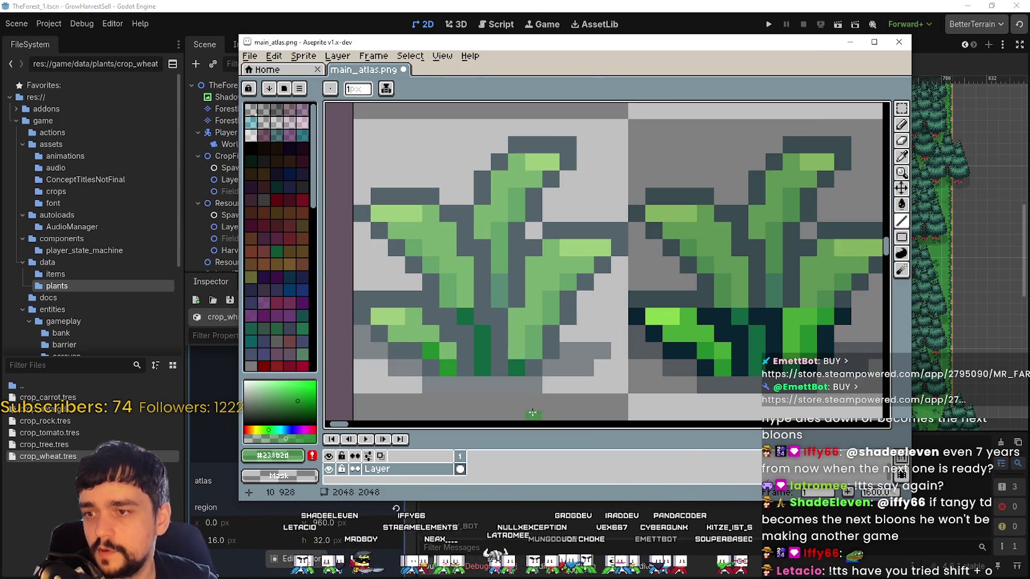
scroll(470, 344, up, 1)
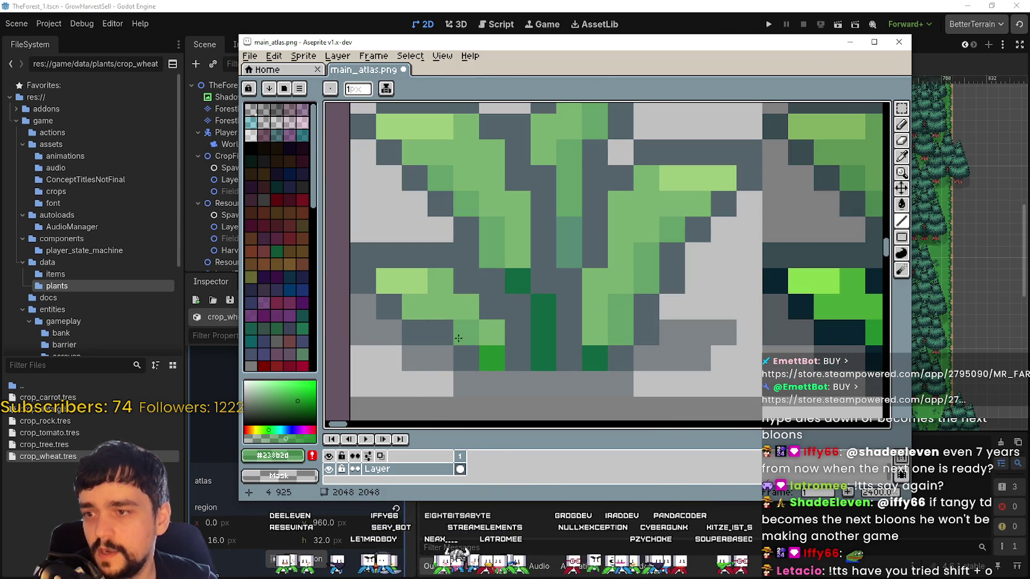
scroll(480, 355, down, 2)
scroll(545, 298, up, 1)
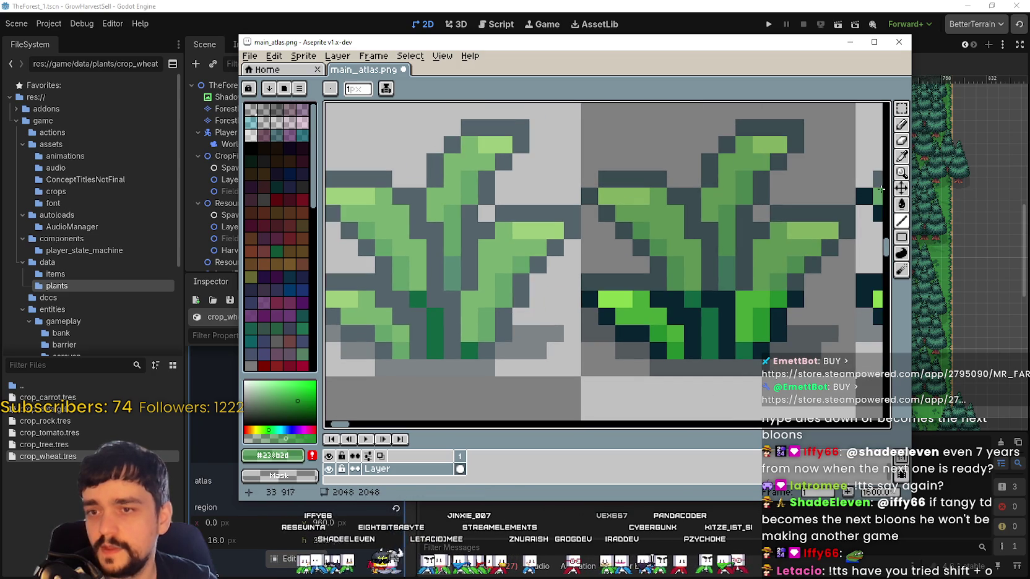
click(901, 156)
click(415, 298)
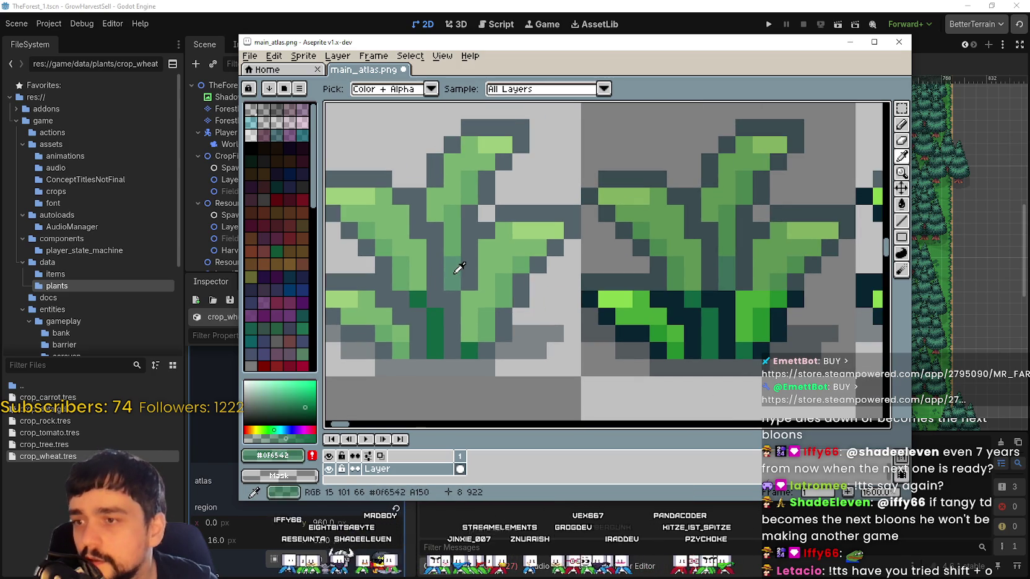
click(901, 221)
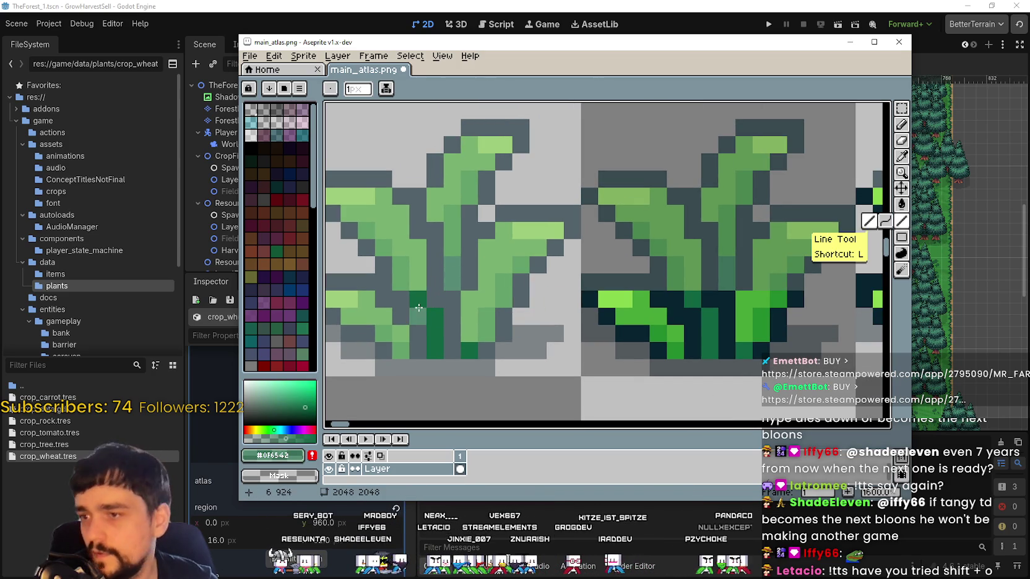
drag(435, 323, 436, 340)
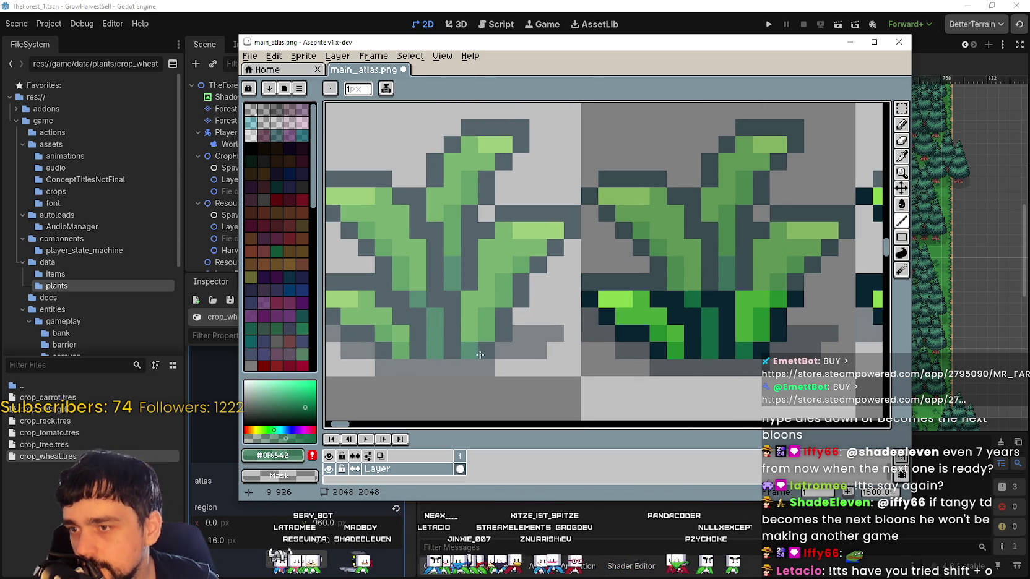
scroll(468, 350, down, 3)
scroll(495, 334, down, 1)
scroll(532, 309, down, 1)
scroll(571, 297, down, 1)
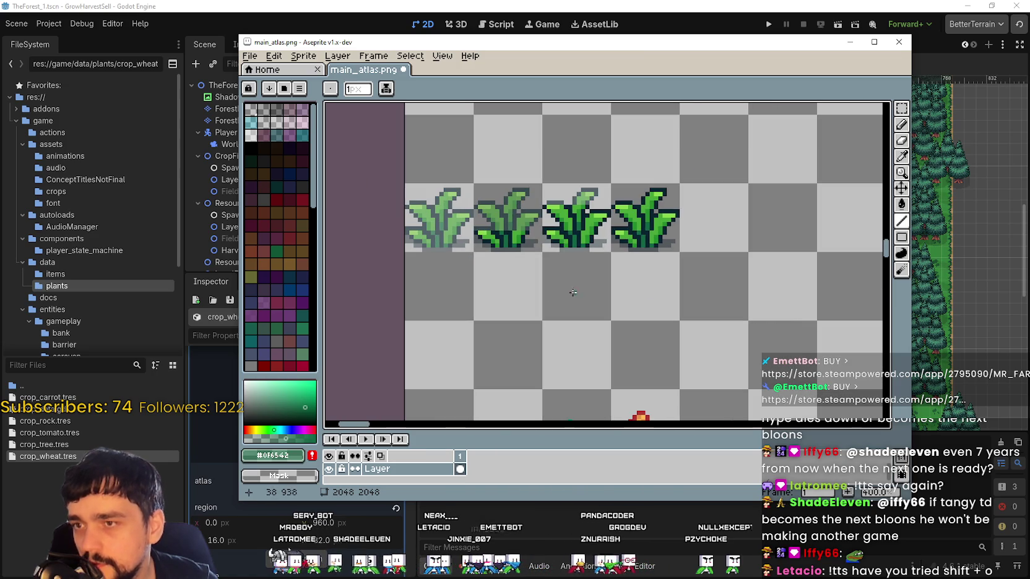
Save the atlas and nudge the four growth-stage sprites out of the crop row
scroll(558, 293, down, 1)
scroll(551, 294, down, 1)
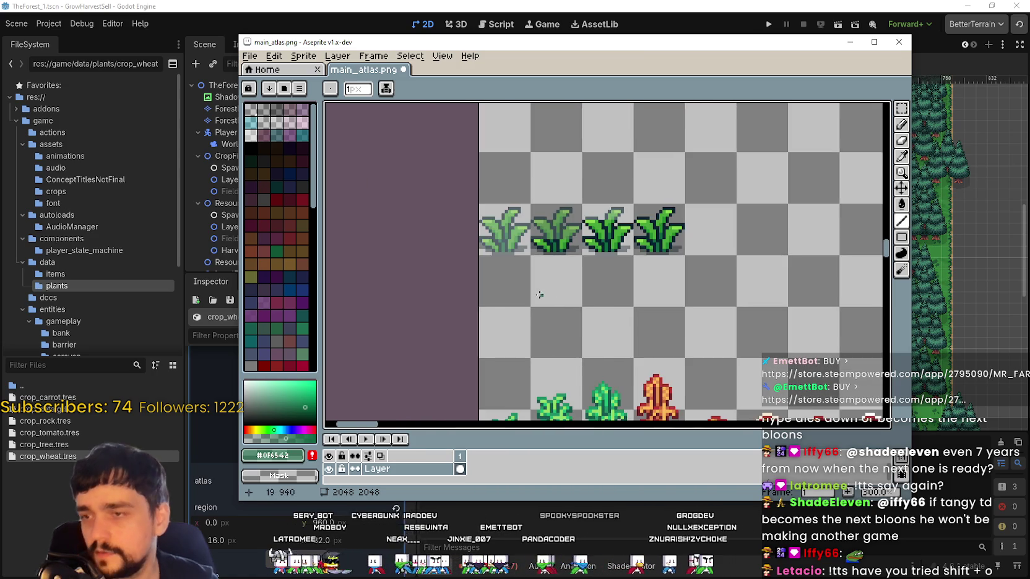
scroll(594, 289, down, 1)
scroll(643, 285, down, 1)
key(ctrl+s)
drag(668, 301, 579, 225)
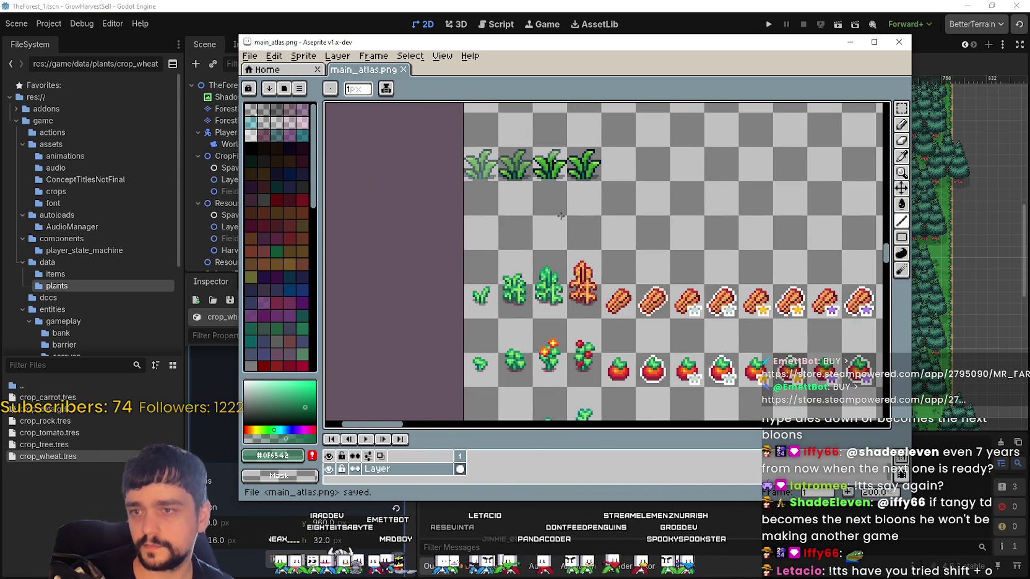
click(901, 108)
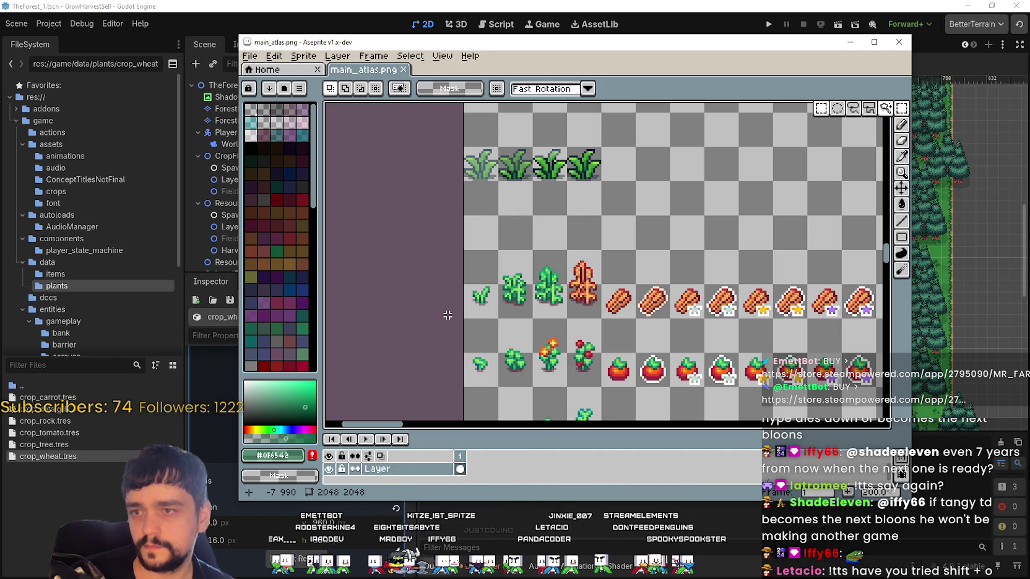
mouse_move(465, 316)
mouse_down()
mouse_move(600, 265)
mouse_move(513, 285)
mouse_move(640, 269)
mouse_move(606, 269)
mouse_up()
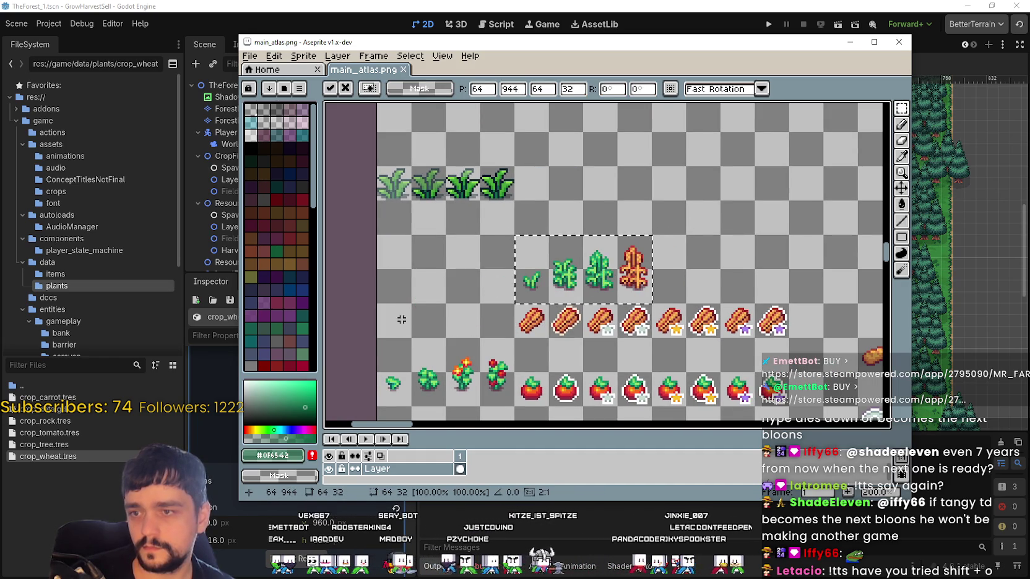
key(Return)
Move the four grass sprites down into the crop row at 0,960, save, and return to Godot
mouse_move(378, 168)
mouse_down()
mouse_move(427, 190)
mouse_move(514, 199)
mouse_up()
drag(465, 173, 465, 310)
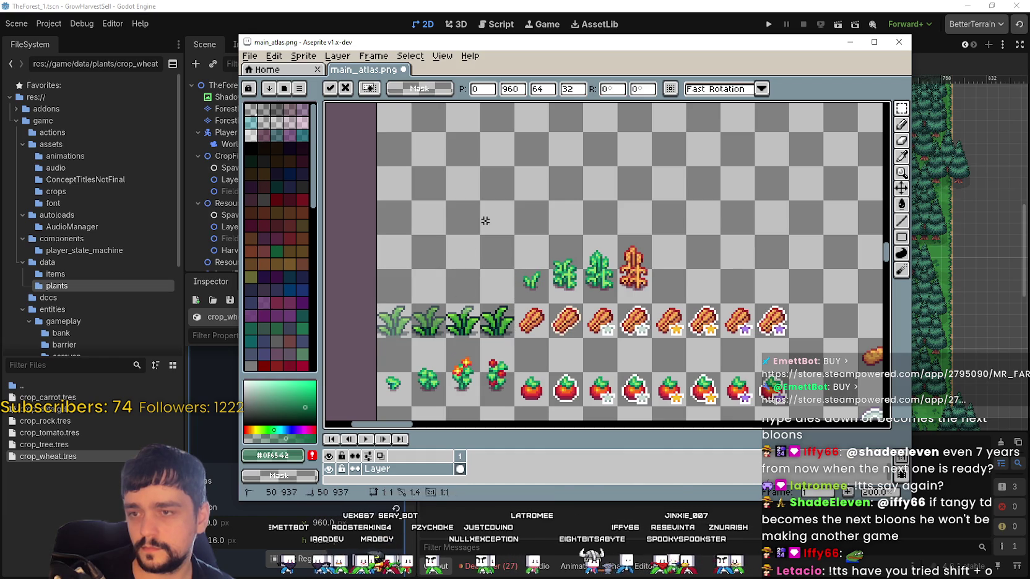
key(ctrl+s)
key(Return)
key(alt+Tab)
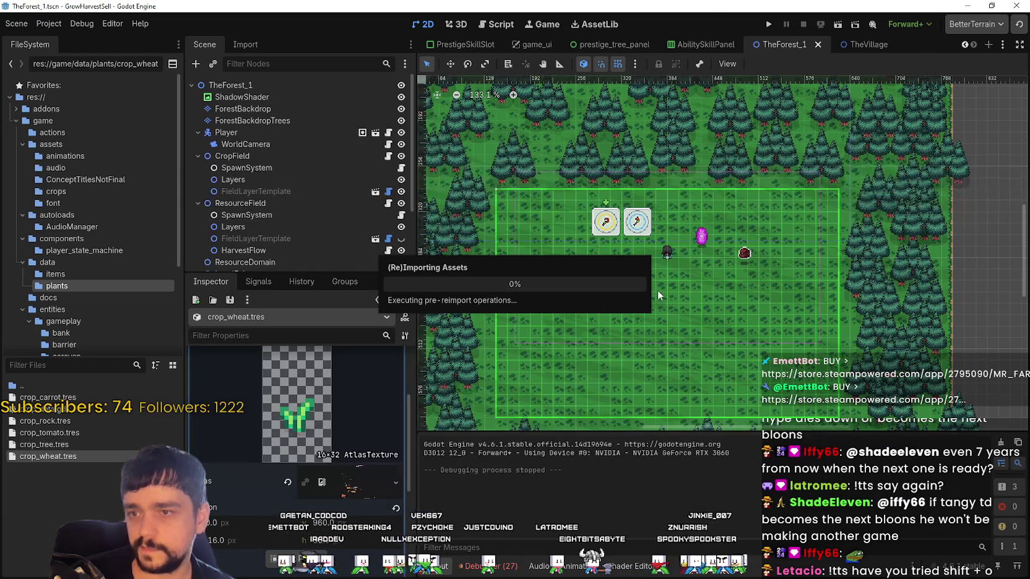
Check and collapse the cropTexture preview, then run the GrowHarvestSell project
click(365, 365)
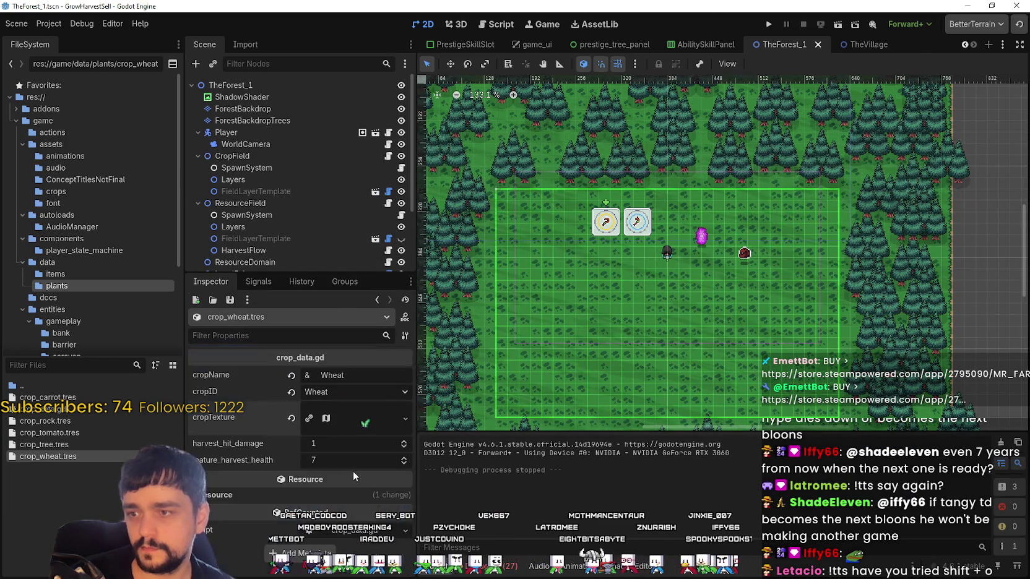
click(352, 425)
click(368, 424)
click(768, 24)
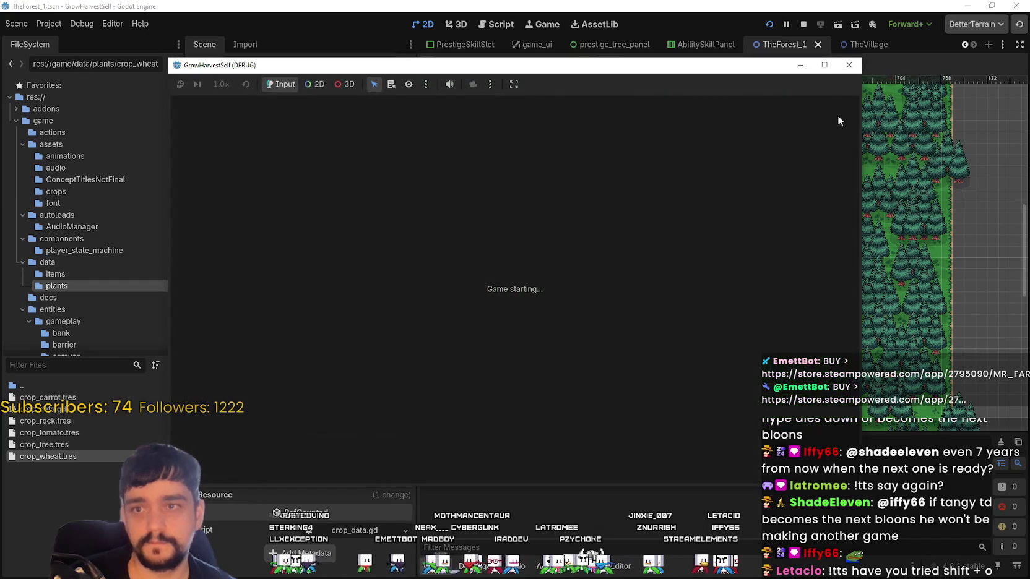
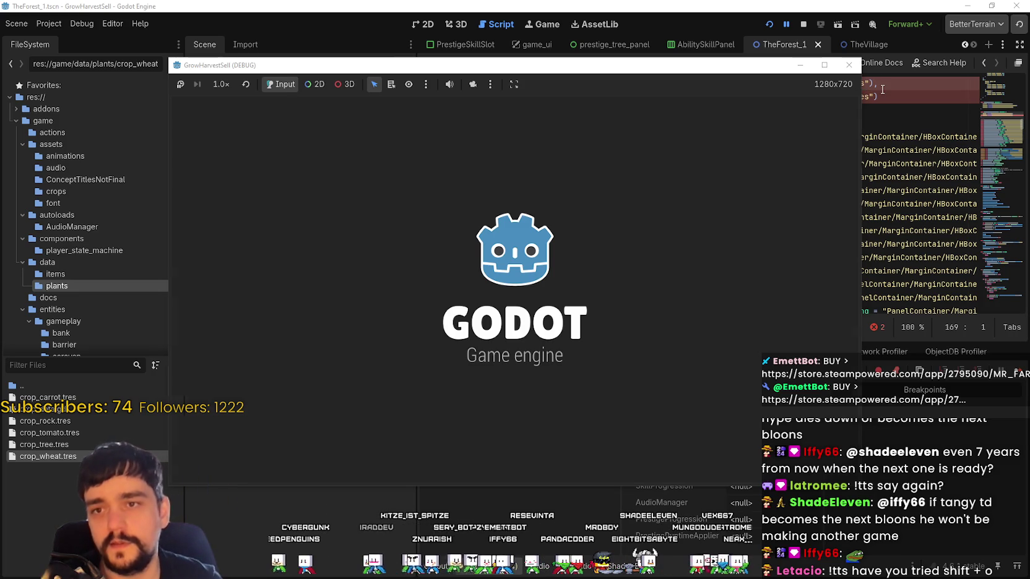
Change 'crops' to 'plants' in the Wood preload path on line 169
click(872, 74)
scroll(733, 279, up, 4)
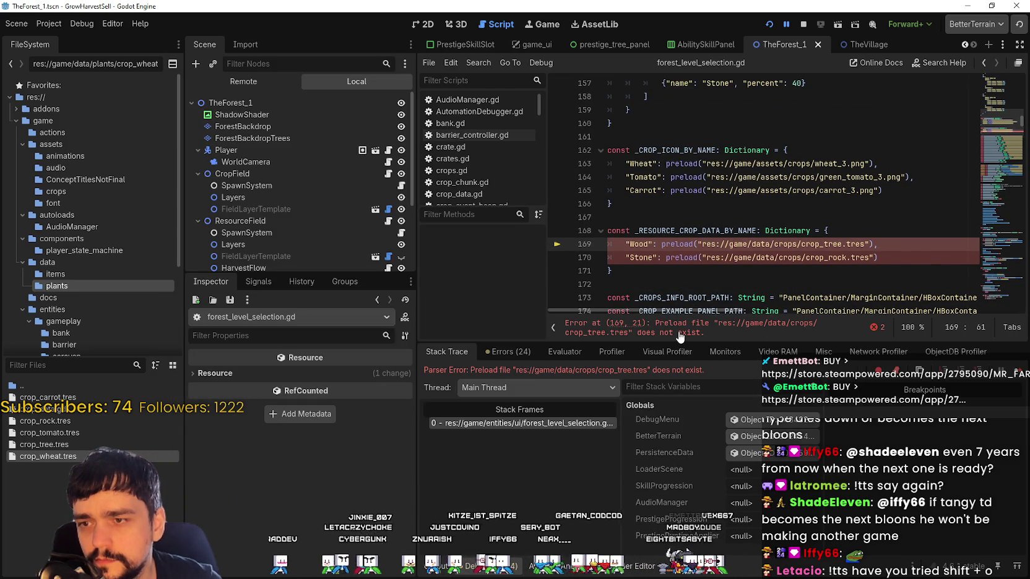
scroll(774, 247, down, 2)
double_click(785, 191)
text(plants)
click(840, 153)
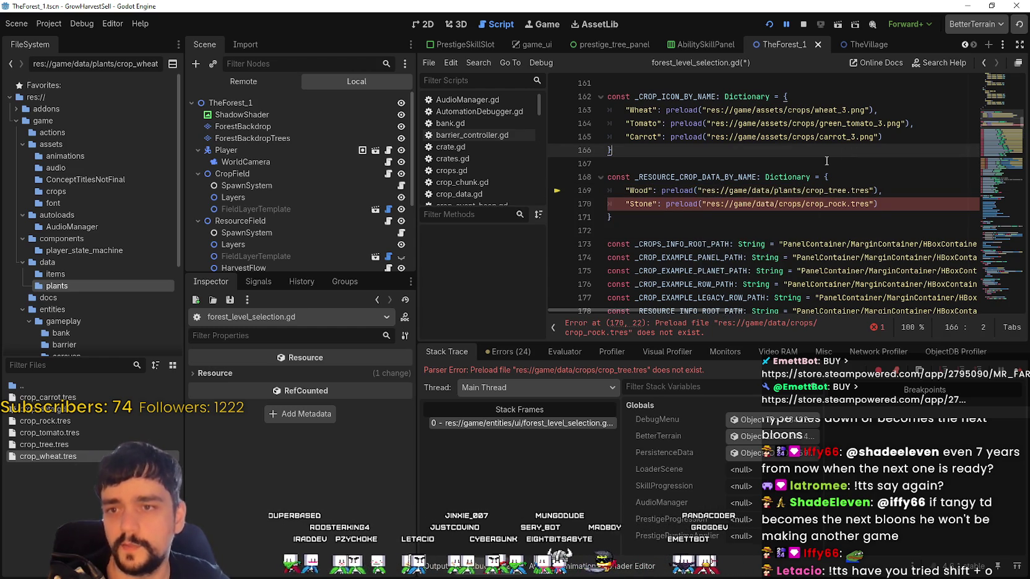
Change the Stone preload path to data/plants, save the script, and restart the game
double_click(781, 190)
key(ctrl+c)
double_click(791, 204)
key(ctrl+v)
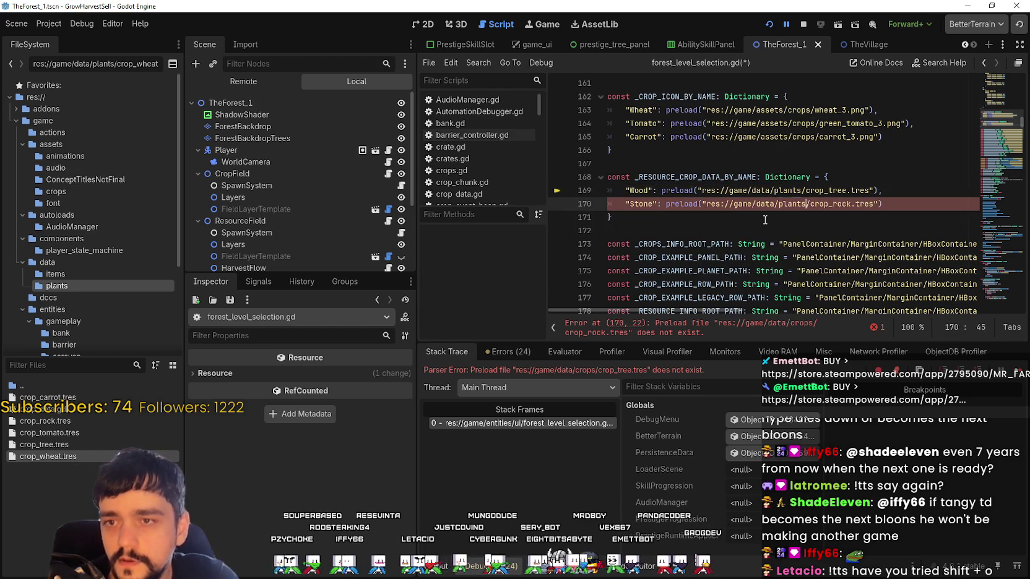
click(762, 219)
key(ctrl+s)
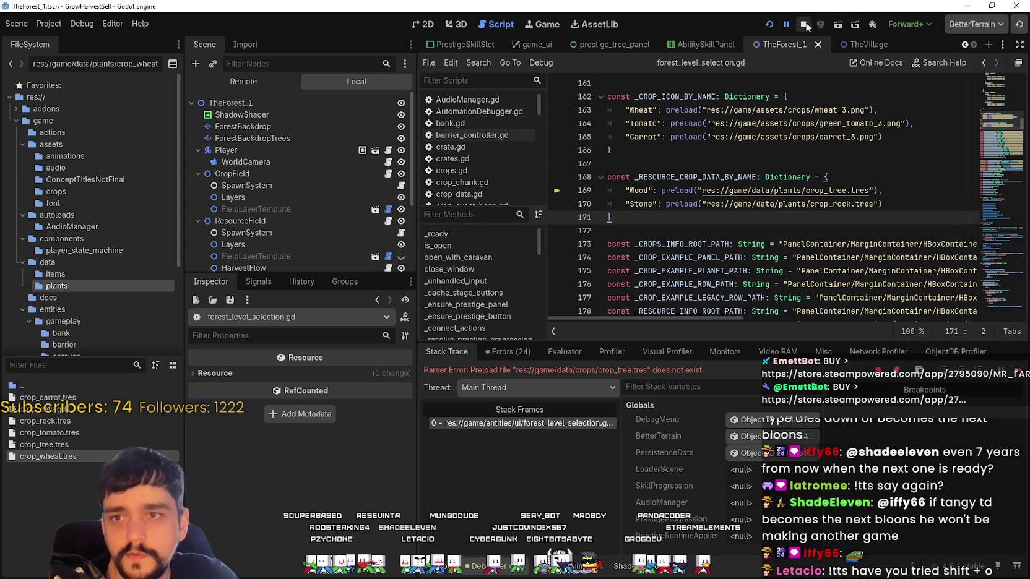
click(803, 23)
click(775, 24)
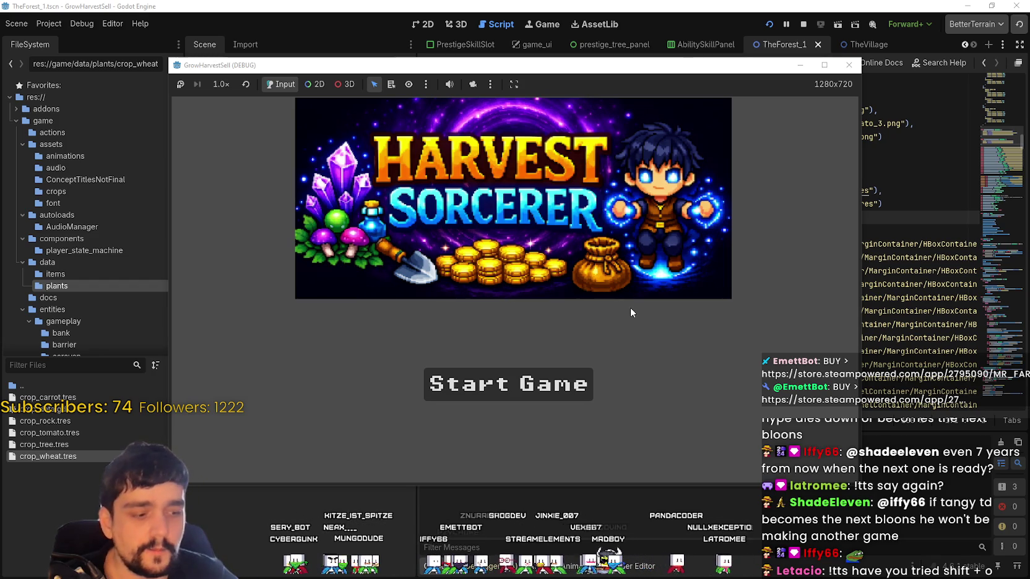
Start Harvest Sorcerer from its title screen, maximize the game window, and walk right
click(489, 394)
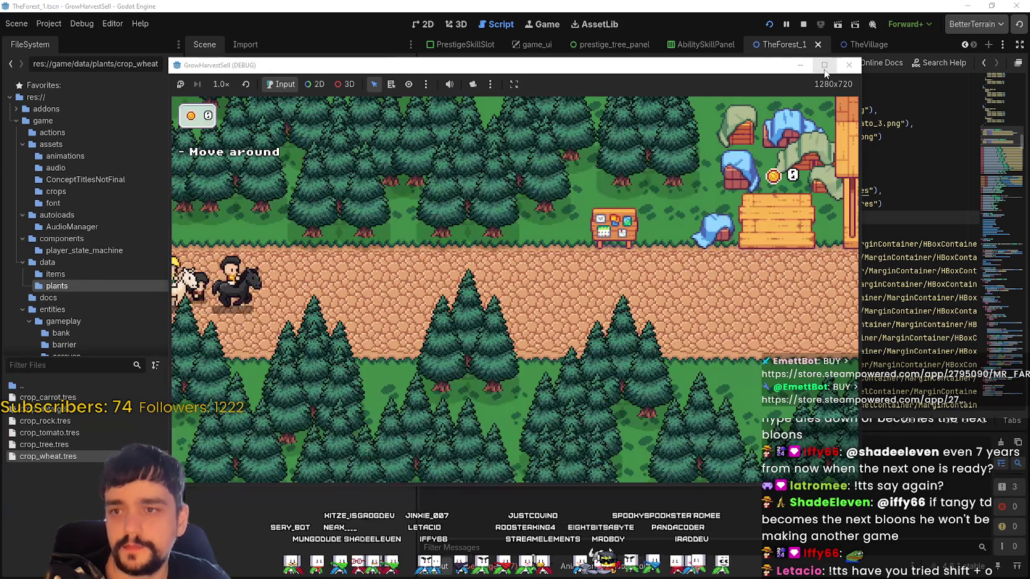
click(824, 65)
key(d)
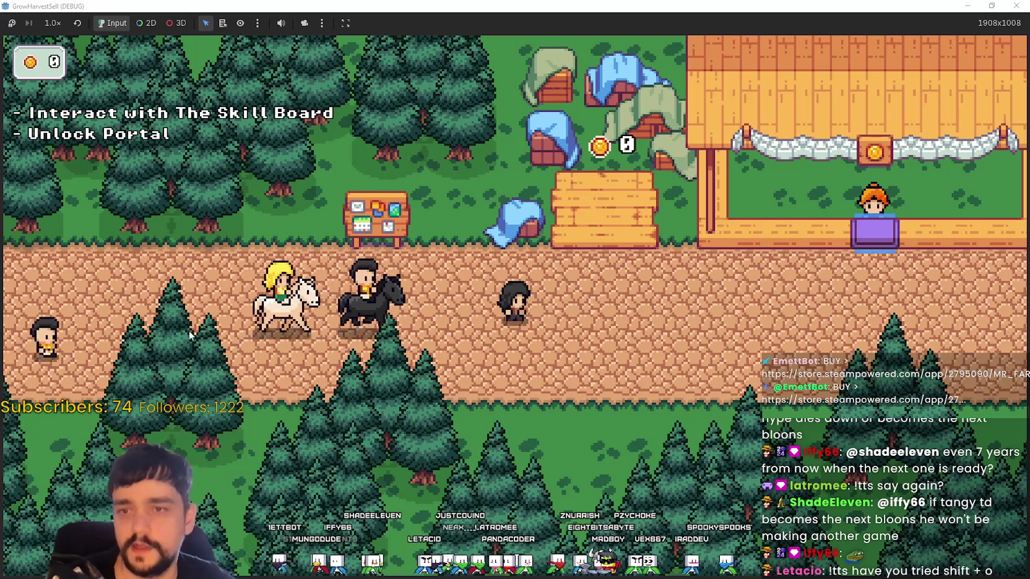
Ride back to the skill board, view the Prestige board, then close it and ride right
key(d)
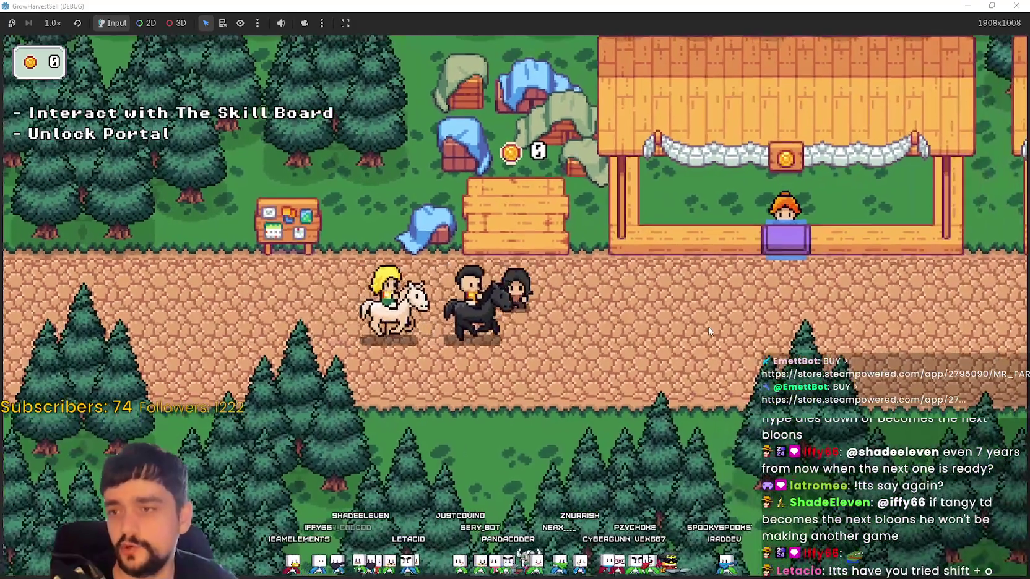
key(d)
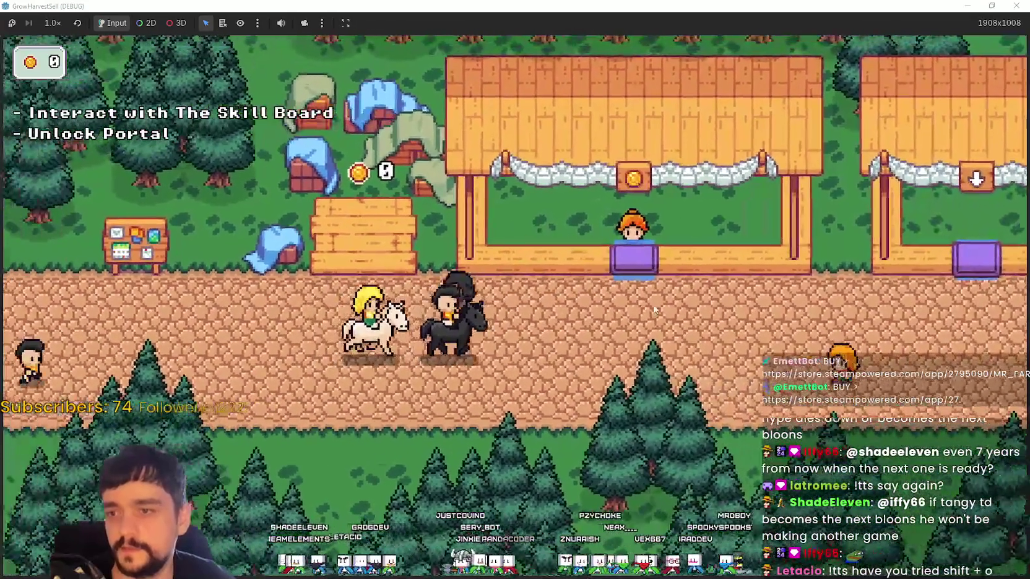
key(a)
key(e)
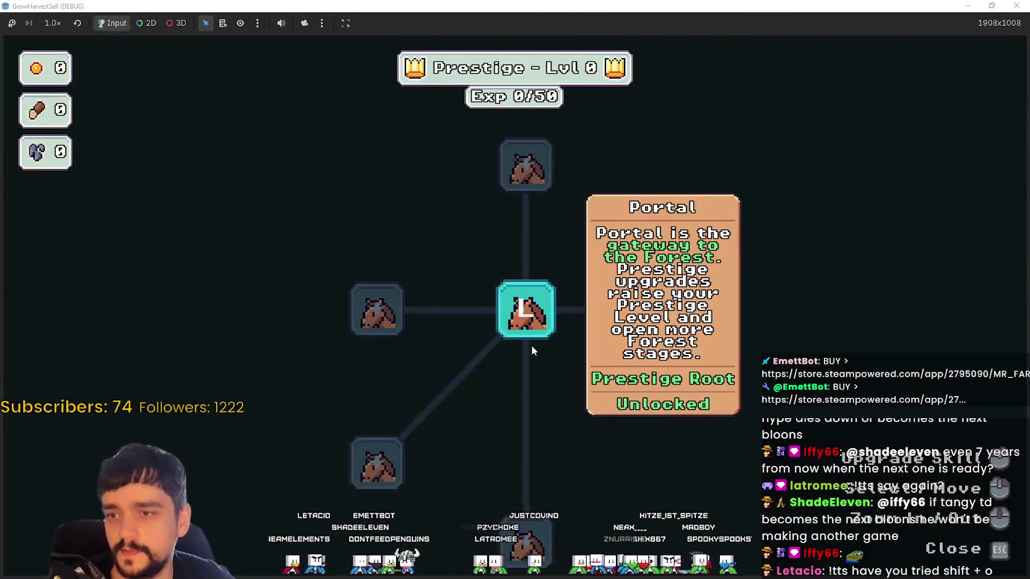
key(Escape)
key(d)
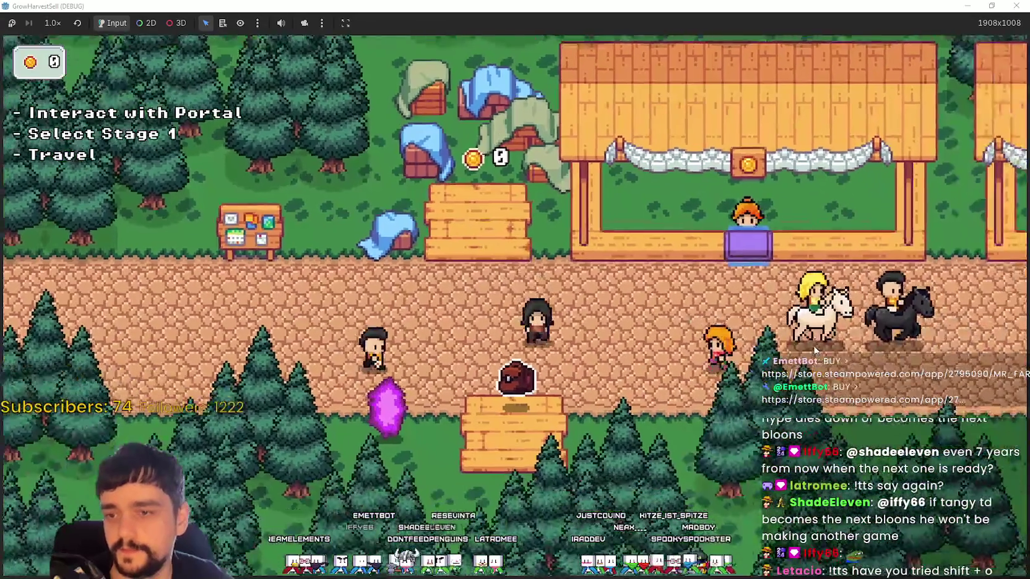
key(d)
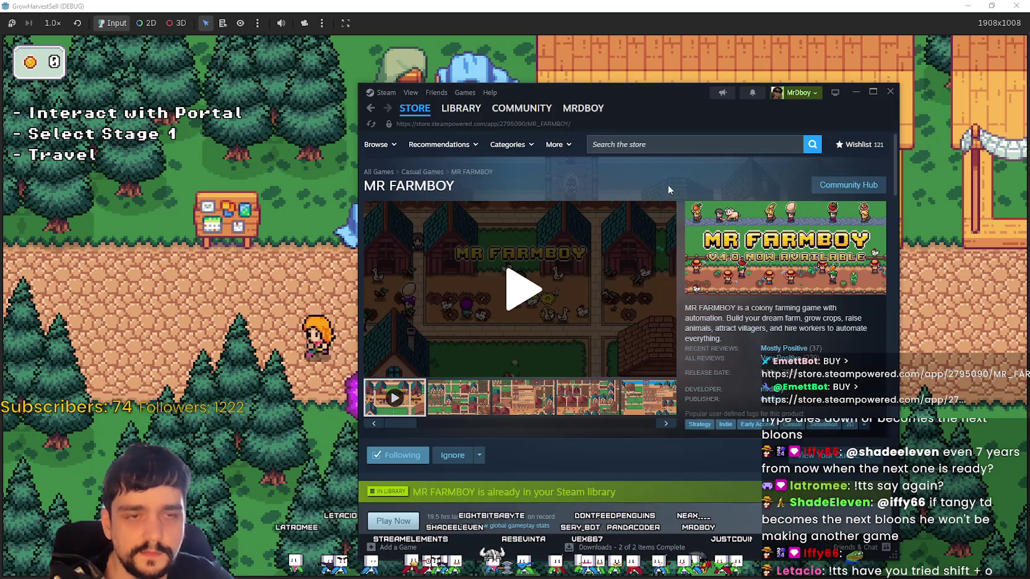
Search the Steam store for 'mew', open Mewgenics maximized, and follow its developer link
click(687, 144)
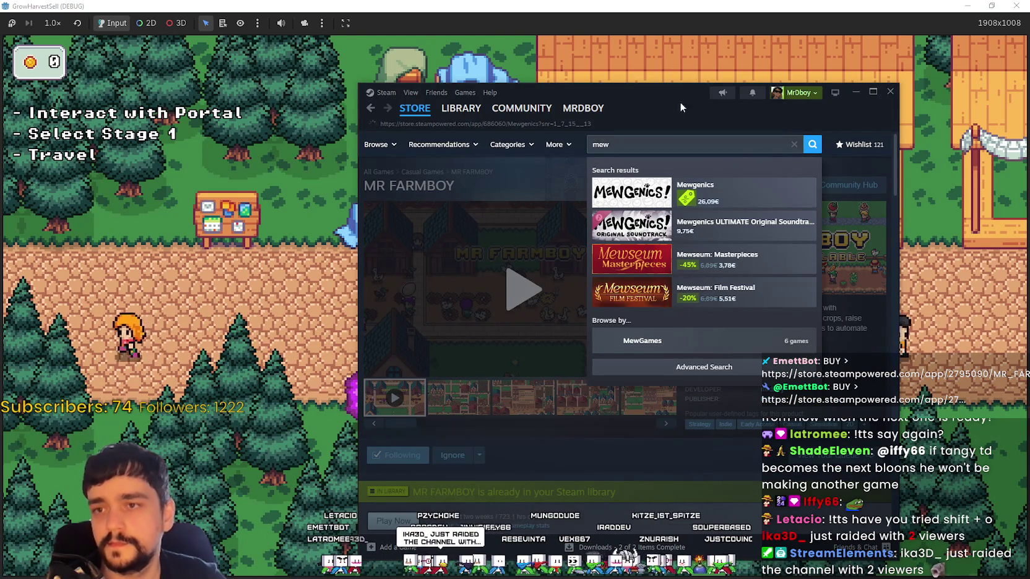
drag(685, 92, 596, 86)
click(647, 159)
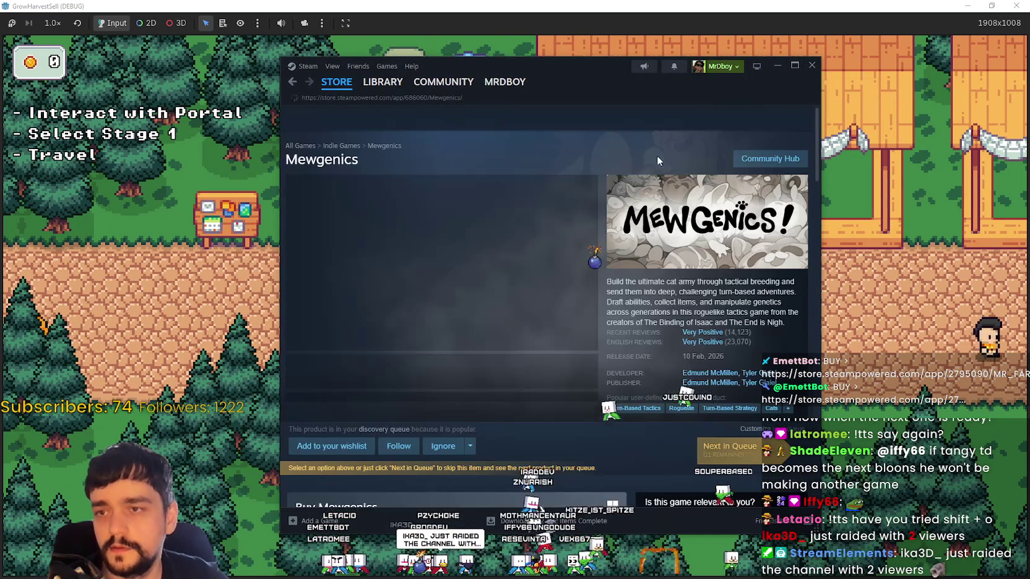
drag(526, 65, 245, 2)
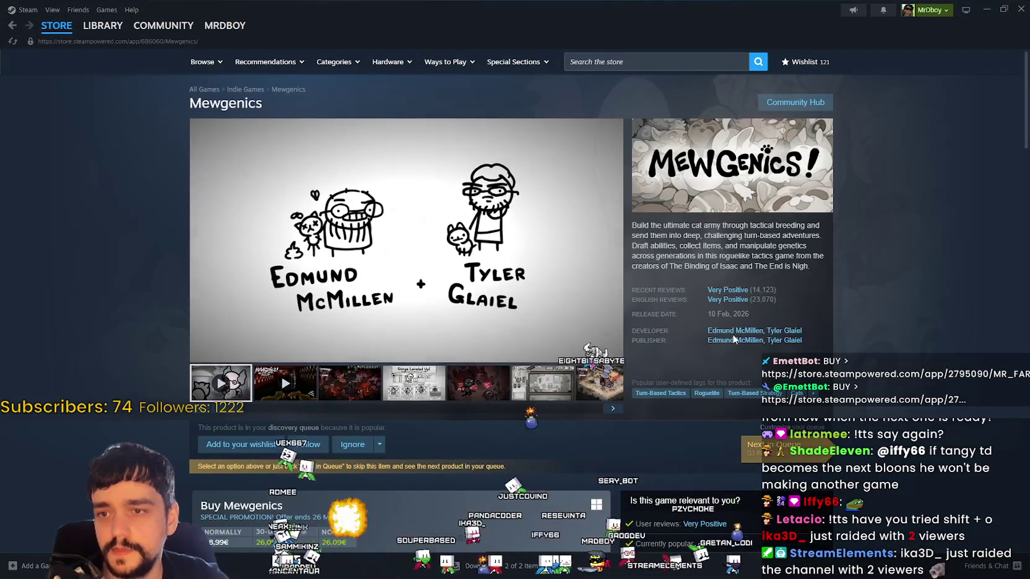
click(737, 331)
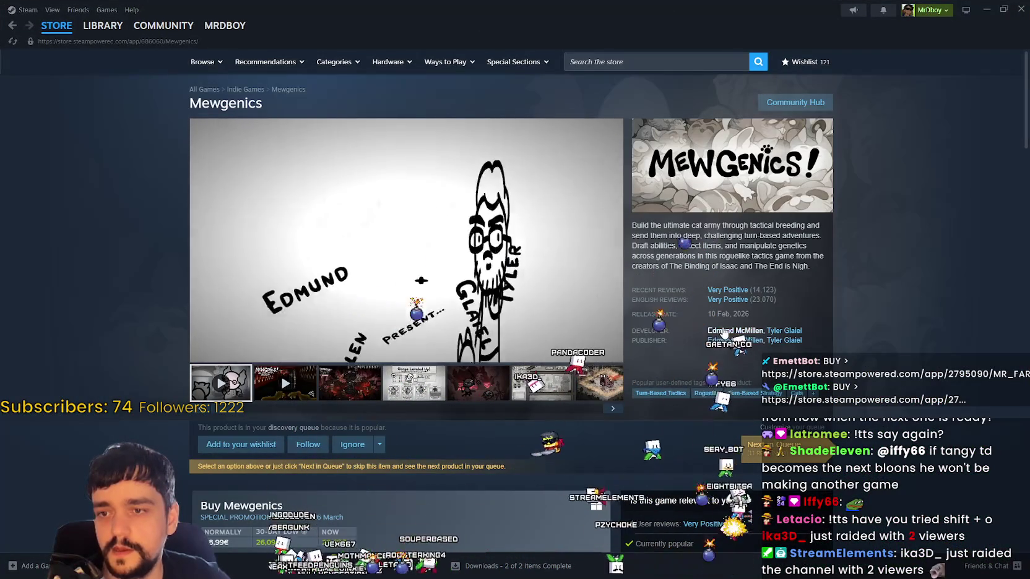